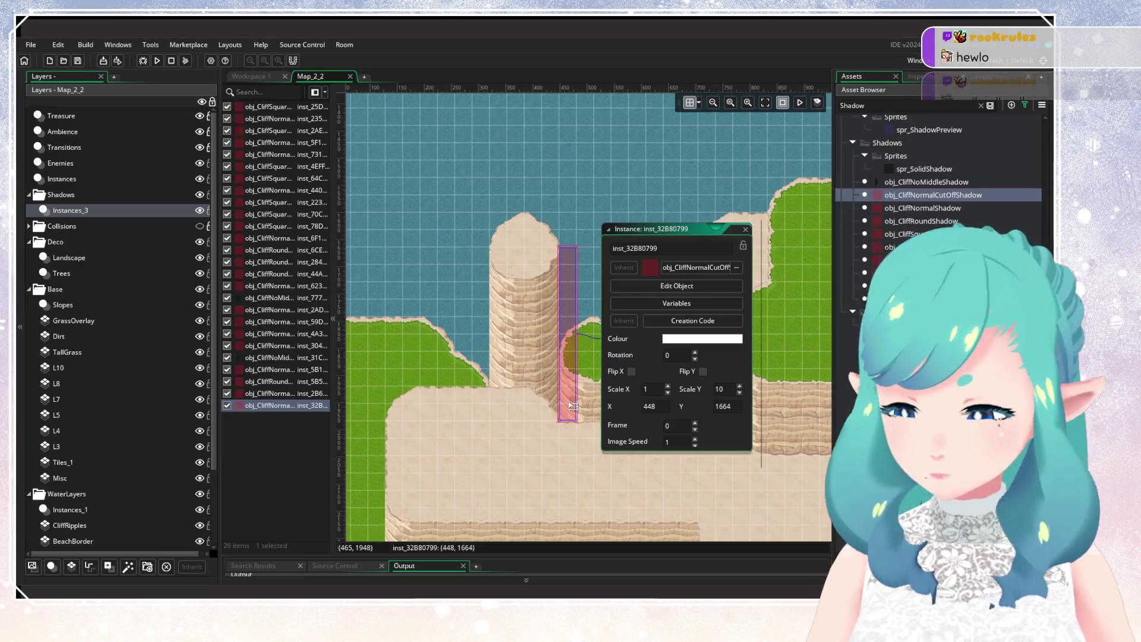
Inspect the existing shadow instance's is_sand variable in its properties
{"action": "left_click_drag", "start_coordinate": [492, 371], "coordinate": [385, 347]}
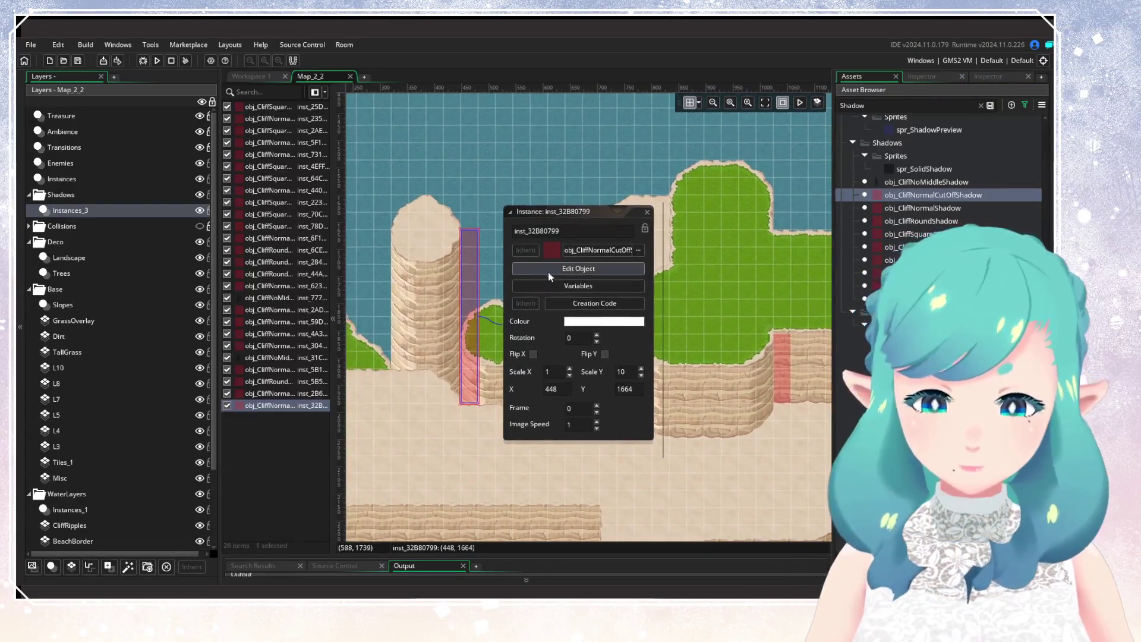
{"action": "left_click", "coordinate": [550, 280]}
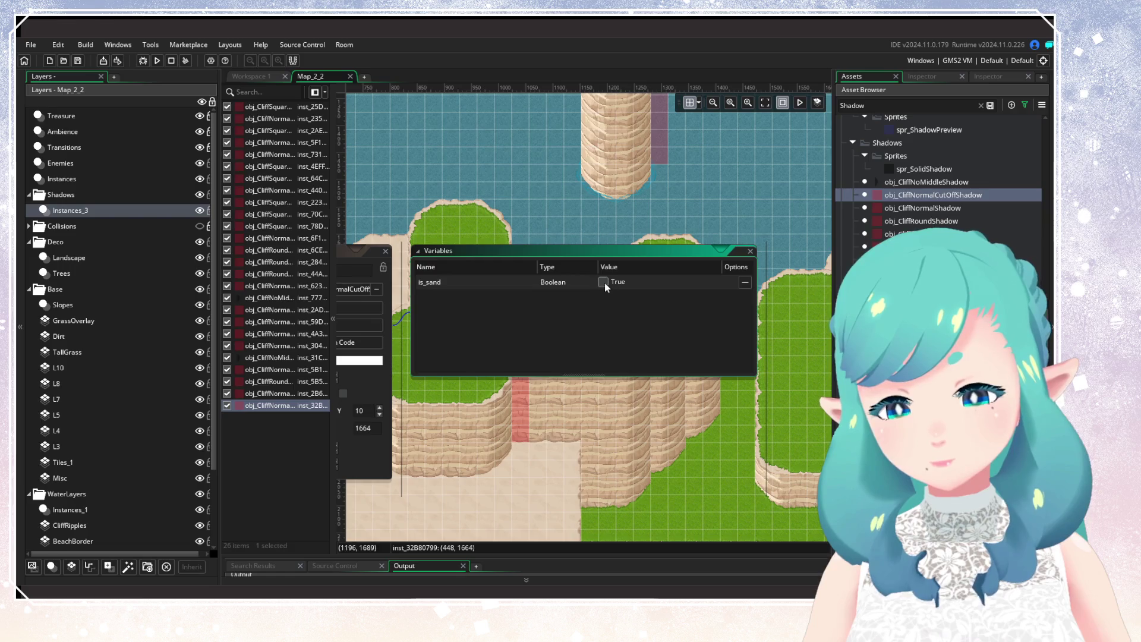
{"action": "left_click", "coordinate": [437, 209]}
Place a new cliff shadow at the cliff top and check its variables
{"action": "mouse_move", "coordinate": [450, 348]}
{"action": "left_mouse_down"}
{"action": "mouse_move", "coordinate": [578, 341]}
{"action": "mouse_move", "coordinate": [435, 351]}
{"action": "mouse_move", "coordinate": [626, 279]}
{"action": "left_mouse_up"}
{"action": "scroll", "coordinate": [627, 280], "scroll_direction": "right", "scroll_amount": 2}
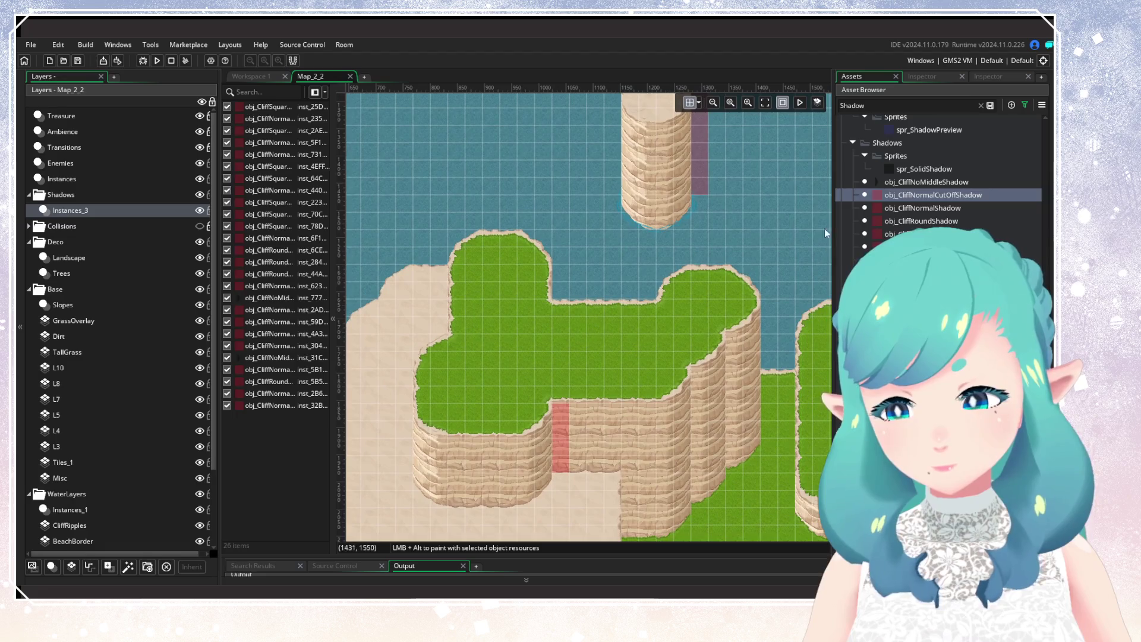
{"action": "left_click", "coordinate": [562, 278], "text": "alt"}
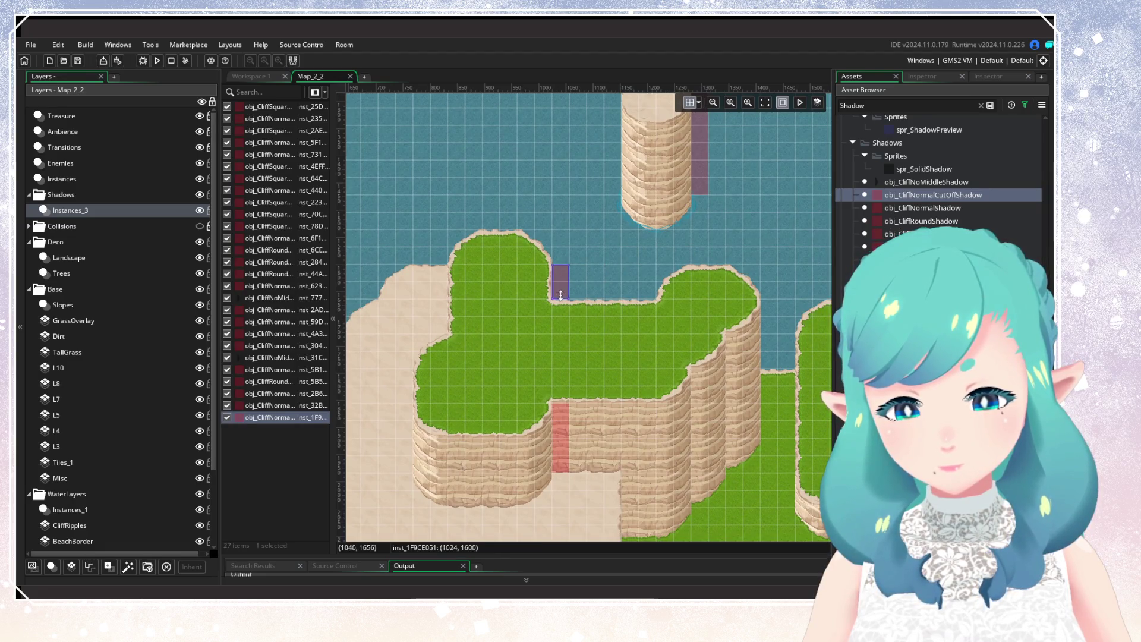
{"action": "double_click", "coordinate": [561, 295]}
{"action": "left_click", "coordinate": [670, 321]}
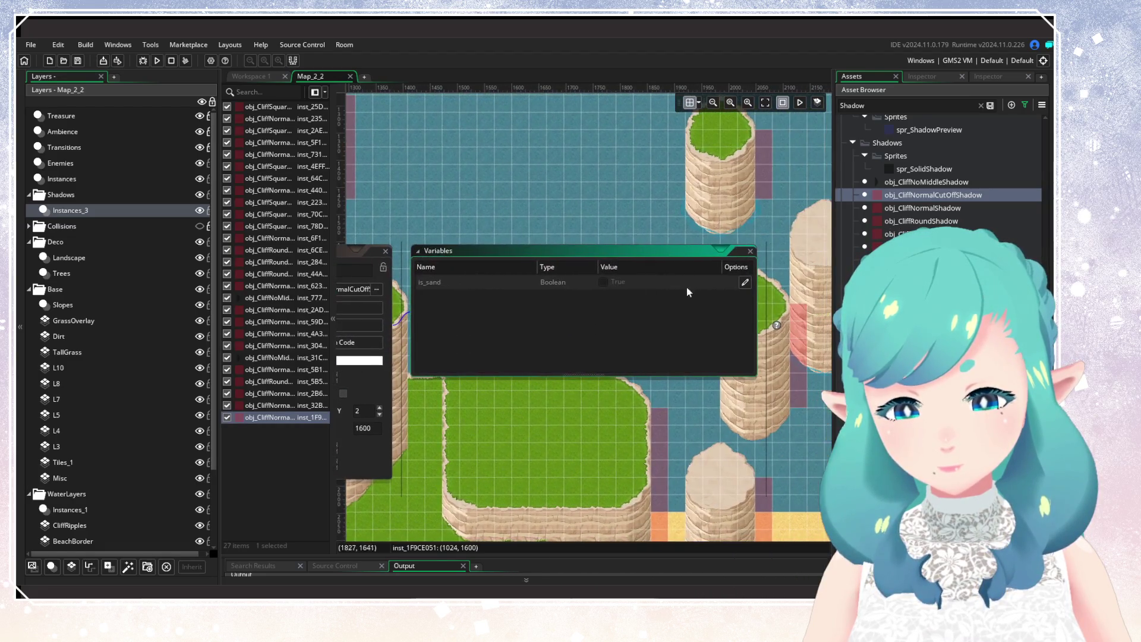
{"action": "left_click", "coordinate": [386, 251]}
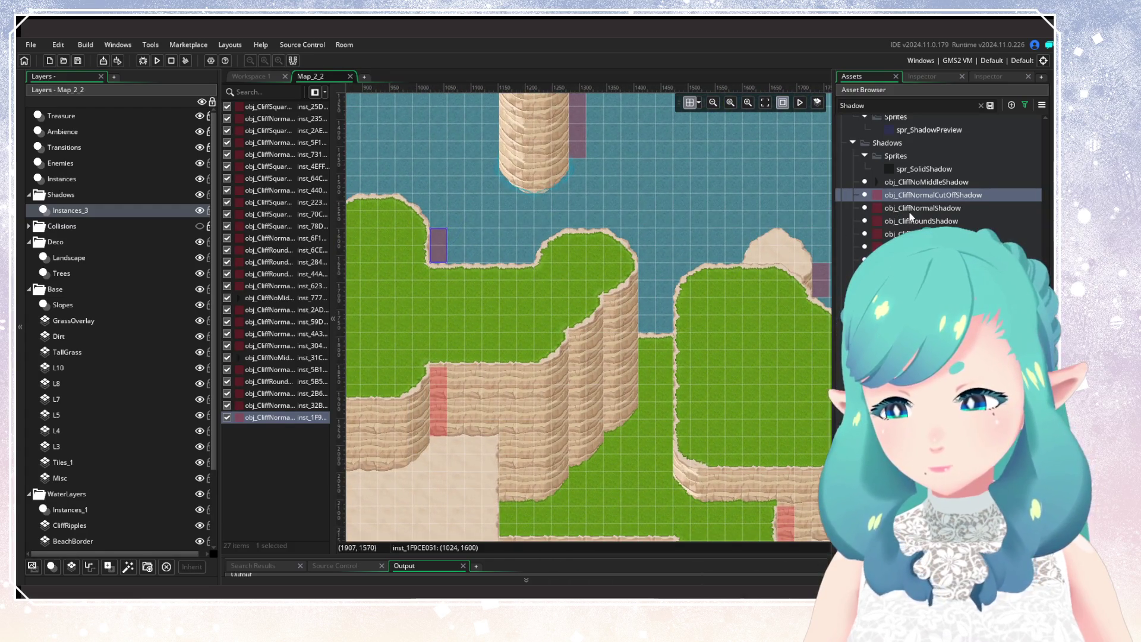
Place an obj_CliffNormalShadow on the cliff and stretch it down the cliff face
{"action": "left_click", "coordinate": [923, 208]}
{"action": "left_click", "coordinate": [644, 273], "text": "alt"}
{"action": "left_click_drag", "start_coordinate": [647, 296], "coordinate": [640, 404]}
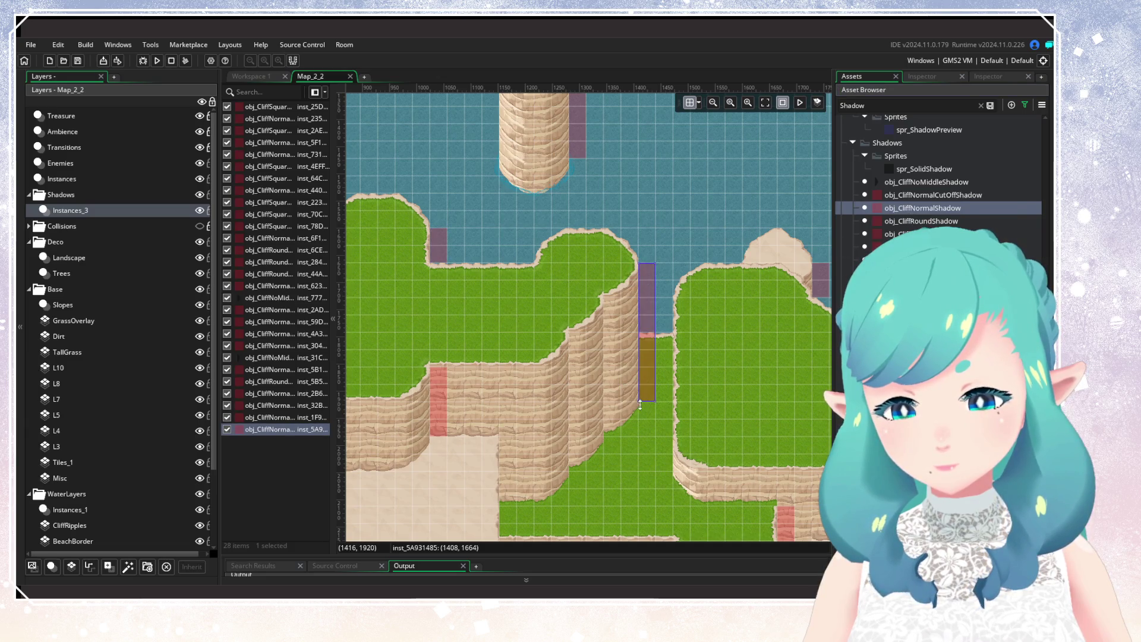
{"action": "left_click", "coordinate": [522, 429]}
Paint square shadow instances down another cliff face
{"action": "scroll", "coordinate": [555, 316], "scroll_direction": "down", "scroll_amount": 3}
{"action": "scroll", "coordinate": [594, 286], "scroll_direction": "right", "scroll_amount": 5}
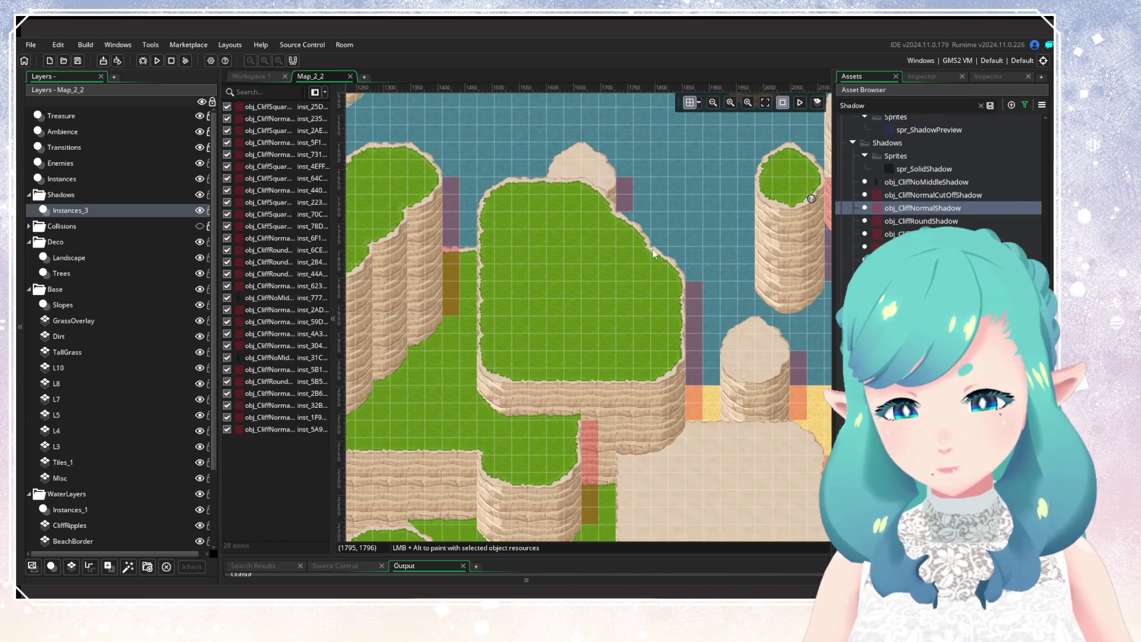
{"action": "scroll", "coordinate": [616, 329], "scroll_direction": "down", "scroll_amount": 3}
{"action": "scroll", "coordinate": [632, 336], "scroll_direction": "left", "scroll_amount": 3}
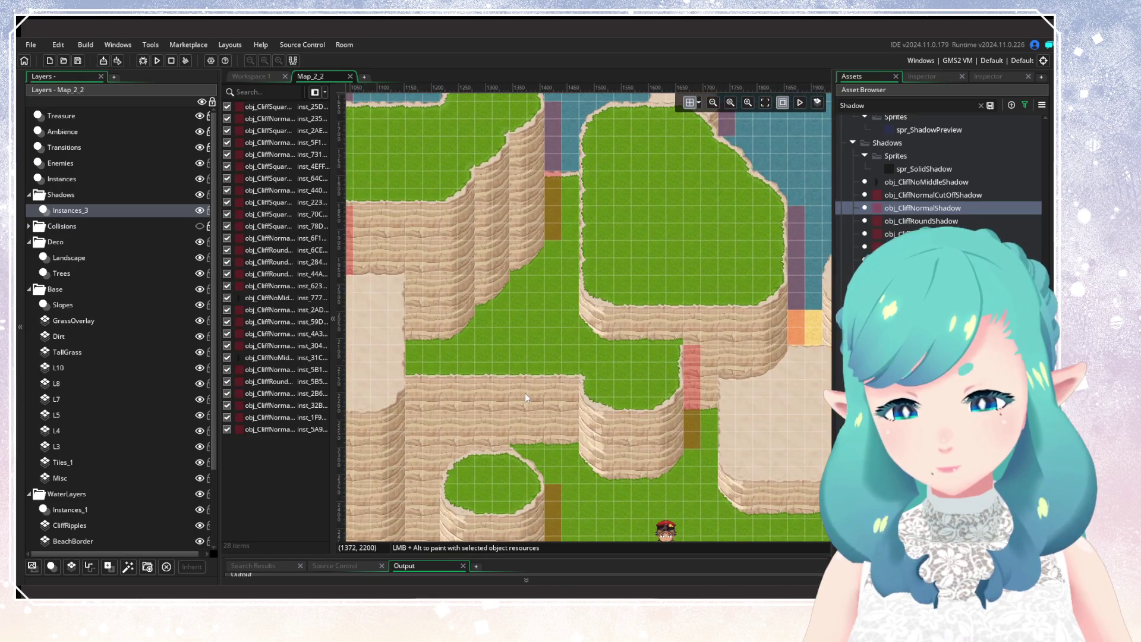
{"action": "scroll", "coordinate": [654, 263], "scroll_direction": "down", "scroll_amount": 3}
{"action": "scroll", "coordinate": [585, 309], "scroll_direction": "down", "scroll_amount": 2}
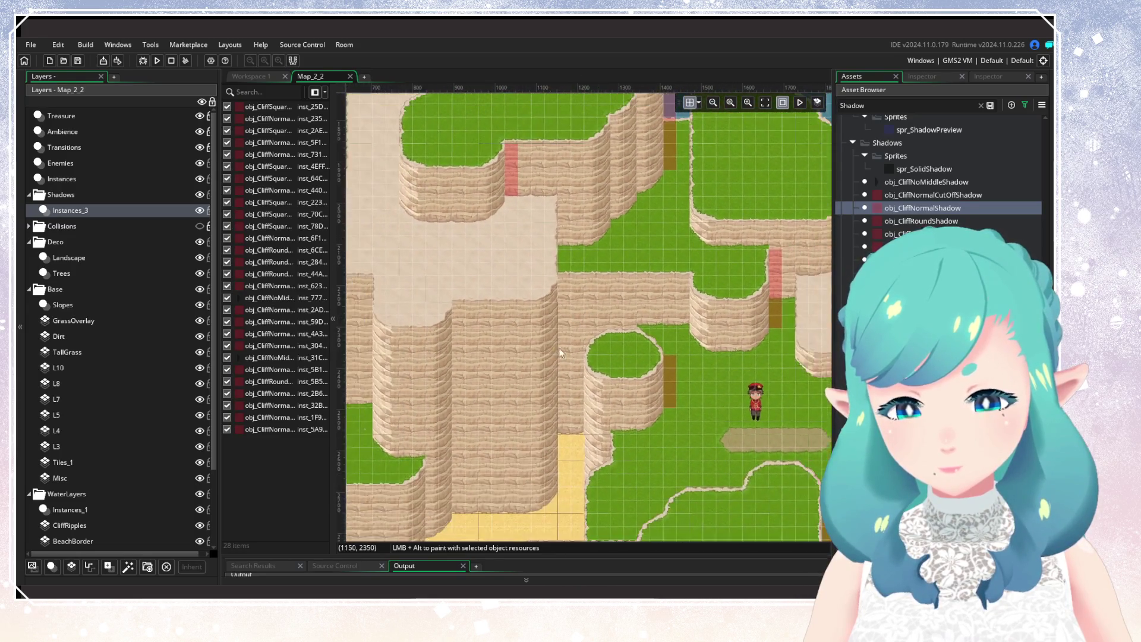
{"action": "scroll", "coordinate": [614, 298], "scroll_direction": "left", "scroll_amount": 2}
{"action": "scroll", "coordinate": [614, 298], "scroll_direction": "up", "scroll_amount": 2}
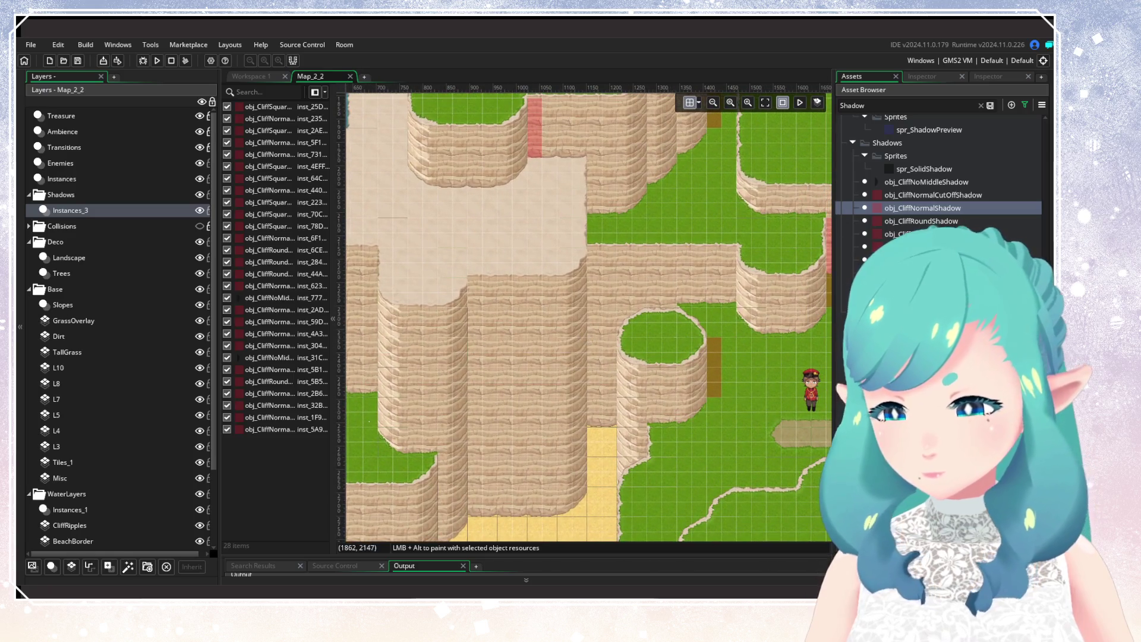
{"action": "mouse_move", "coordinate": [897, 246]}
{"action": "left_mouse_down"}
{"action": "mouse_move", "coordinate": [675, 258]}
{"action": "mouse_move", "coordinate": [597, 173]}
{"action": "mouse_move", "coordinate": [593, 490]}
{"action": "left_mouse_up"}
{"action": "scroll", "coordinate": [604, 323], "scroll_direction": "left", "scroll_amount": 3}
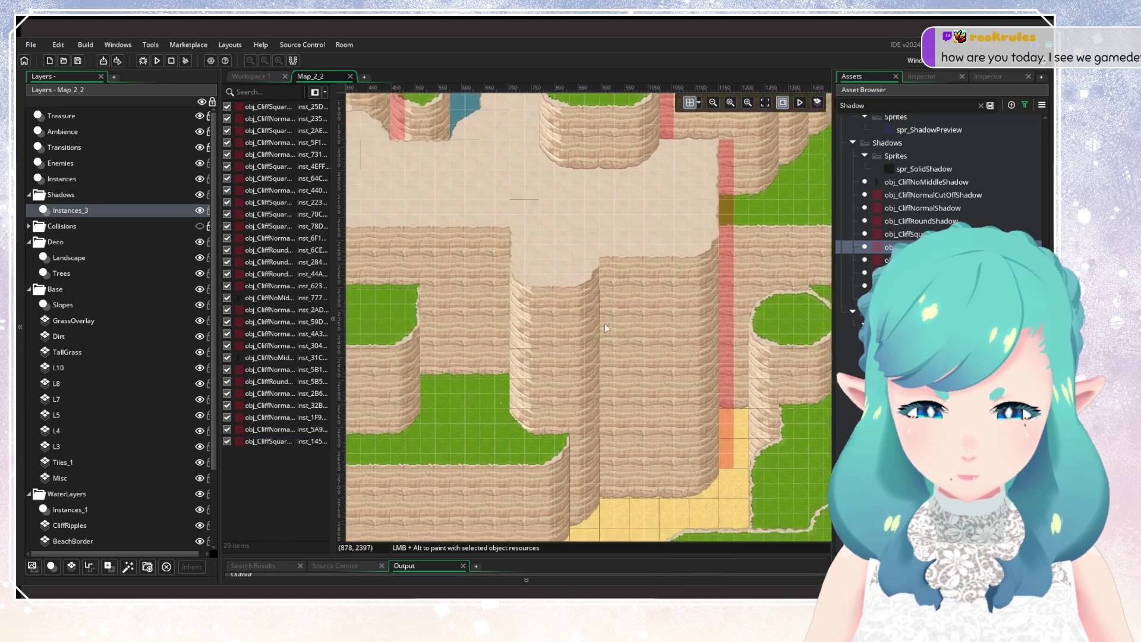
Add three shadows at a cliff corner, beside the cliff and at its top edge, stretching two down
{"action": "scroll", "coordinate": [605, 327], "scroll_direction": "down", "scroll_amount": 1}
{"action": "scroll", "coordinate": [590, 346], "scroll_direction": "left", "scroll_amount": 1}
{"action": "left_click", "coordinate": [630, 248]}
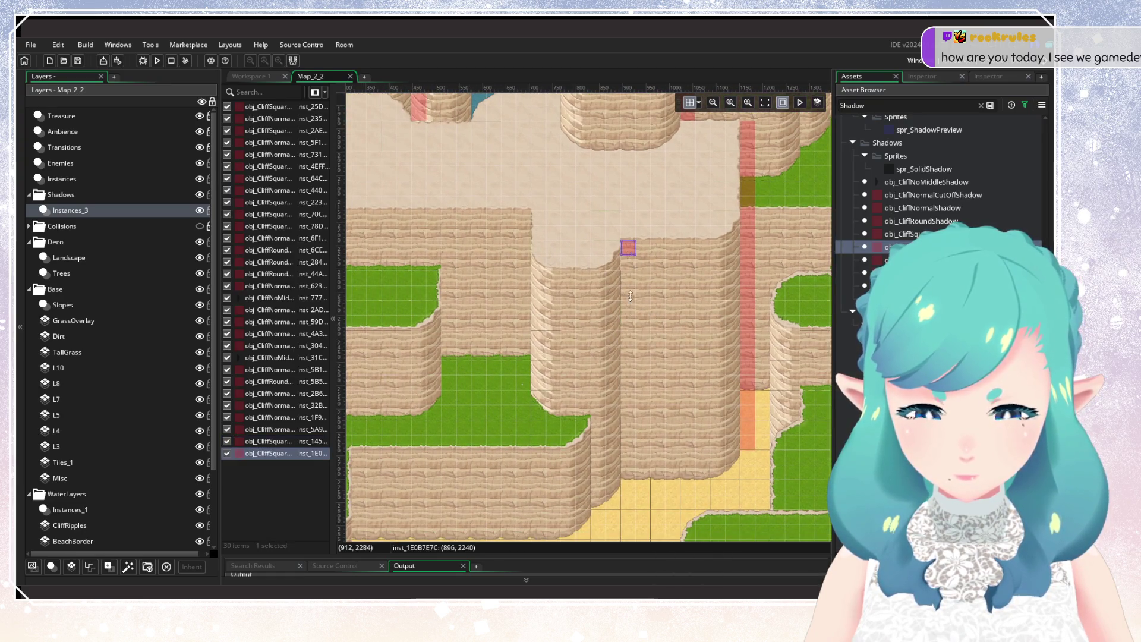
{"action": "left_click_drag", "start_coordinate": [630, 296], "coordinate": [637, 485]}
{"action": "scroll", "coordinate": [612, 465], "scroll_direction": "down", "scroll_amount": 5}
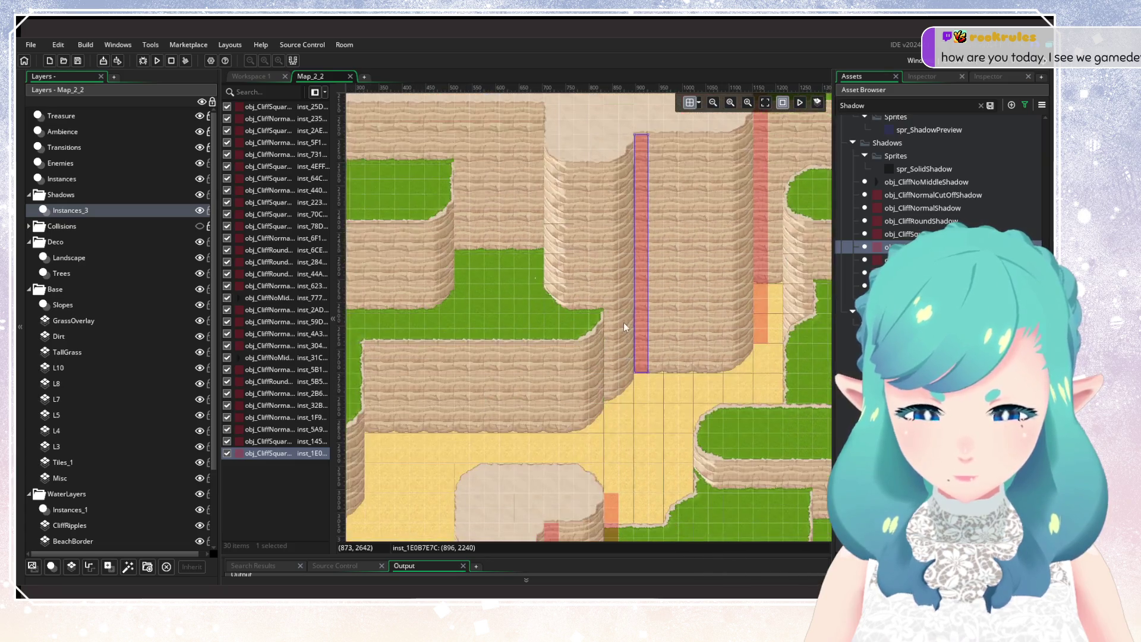
{"action": "left_click", "coordinate": [612, 320]}
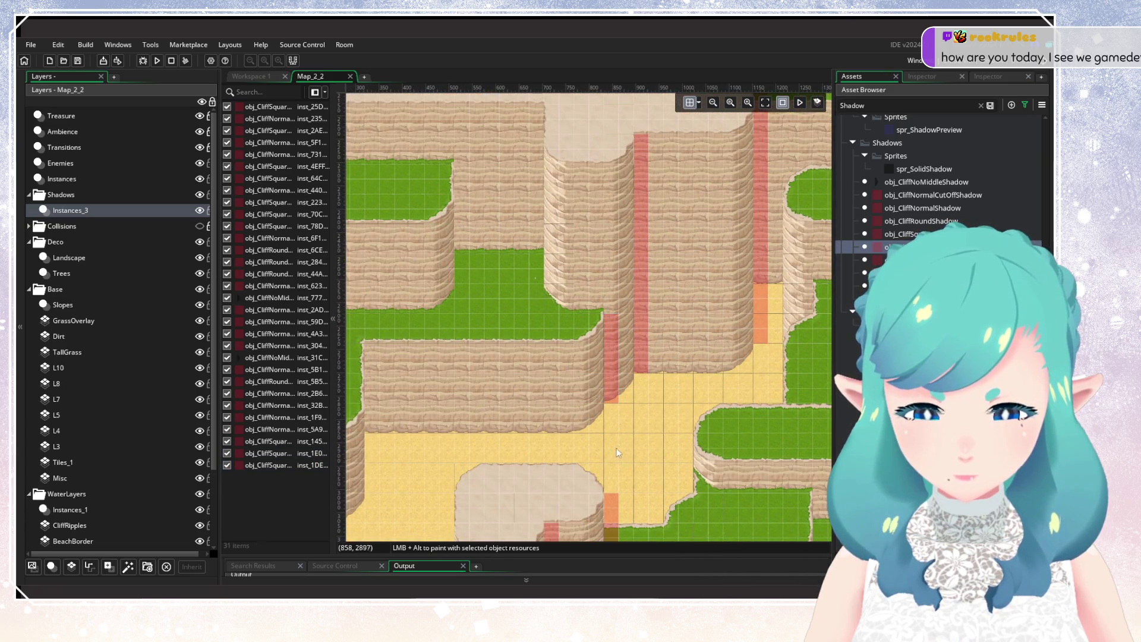
{"action": "scroll", "coordinate": [600, 386], "scroll_direction": "left", "scroll_amount": 5}
{"action": "left_click", "coordinate": [584, 330]}
{"action": "left_click_drag", "start_coordinate": [585, 337], "coordinate": [588, 462]}
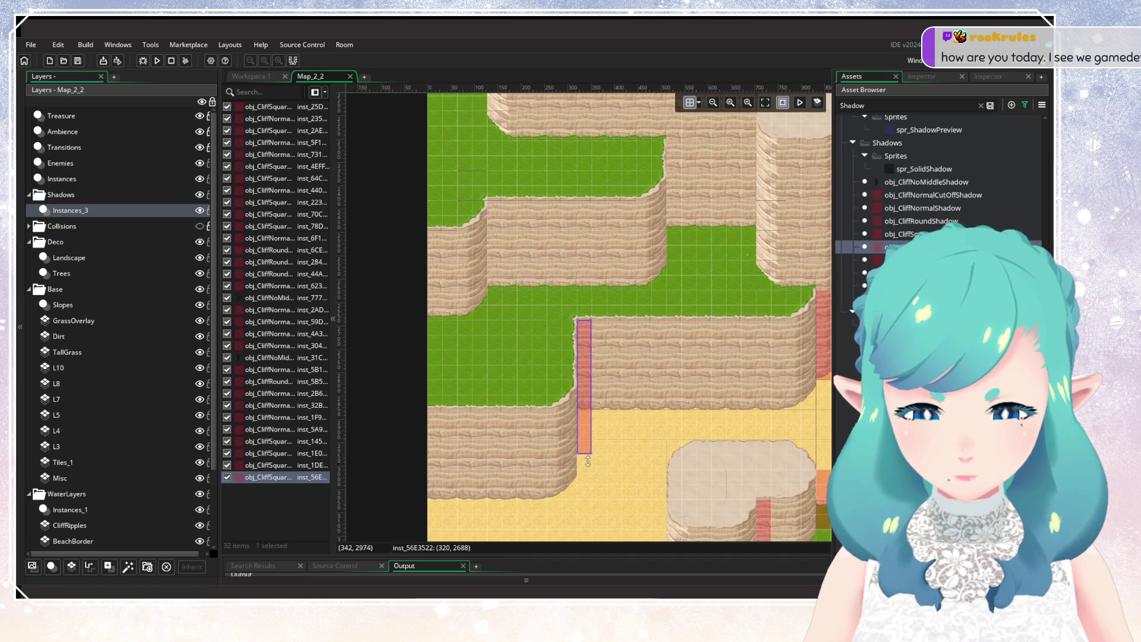
Add a shadow along the ledge corner and another stretched down a cliff face
{"action": "left_click", "coordinate": [495, 215]}
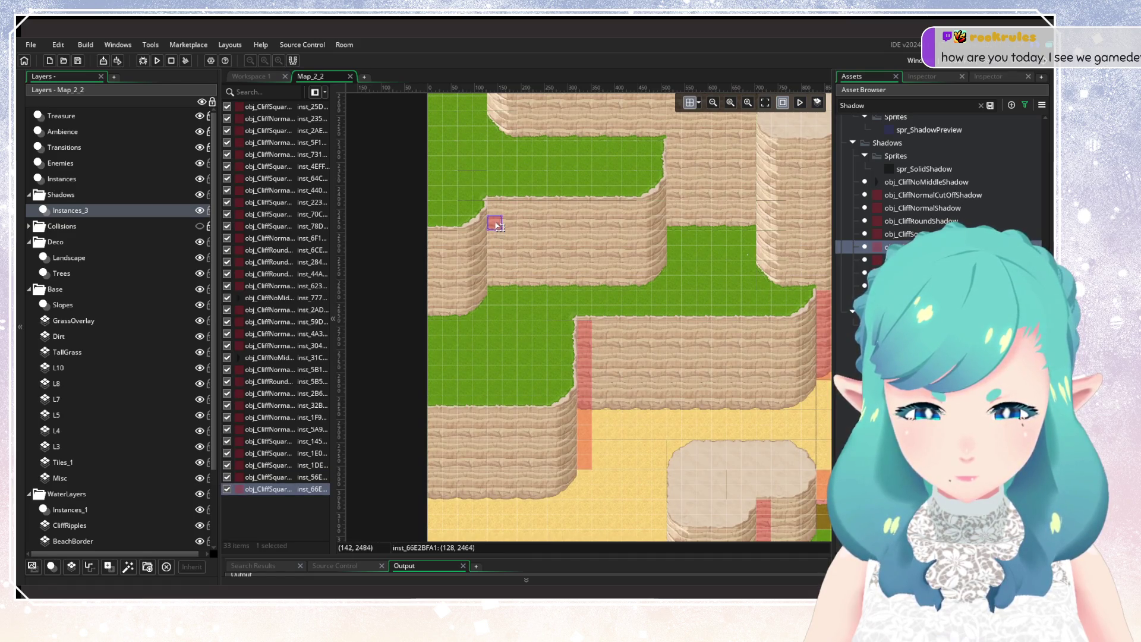
{"action": "left_click_drag", "start_coordinate": [498, 217], "coordinate": [495, 291]}
{"action": "scroll", "coordinate": [608, 359], "scroll_direction": "up", "scroll_amount": 2}
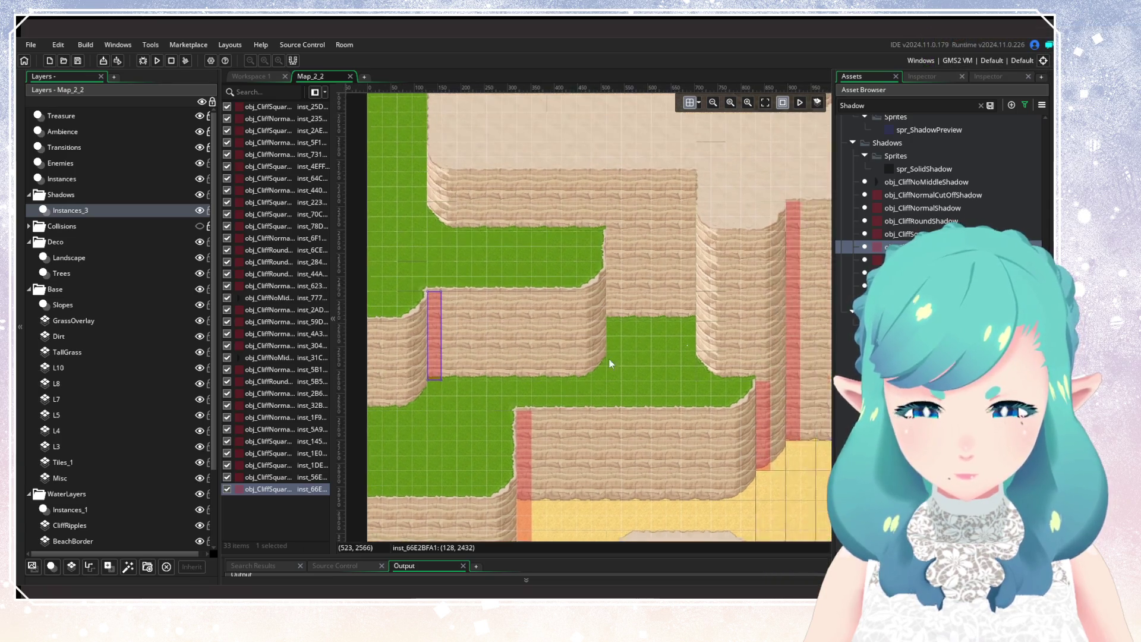
{"action": "left_click", "coordinate": [609, 247]}
{"action": "left_click_drag", "start_coordinate": [609, 252], "coordinate": [610, 359]}
{"action": "left_click", "coordinate": [615, 376]}
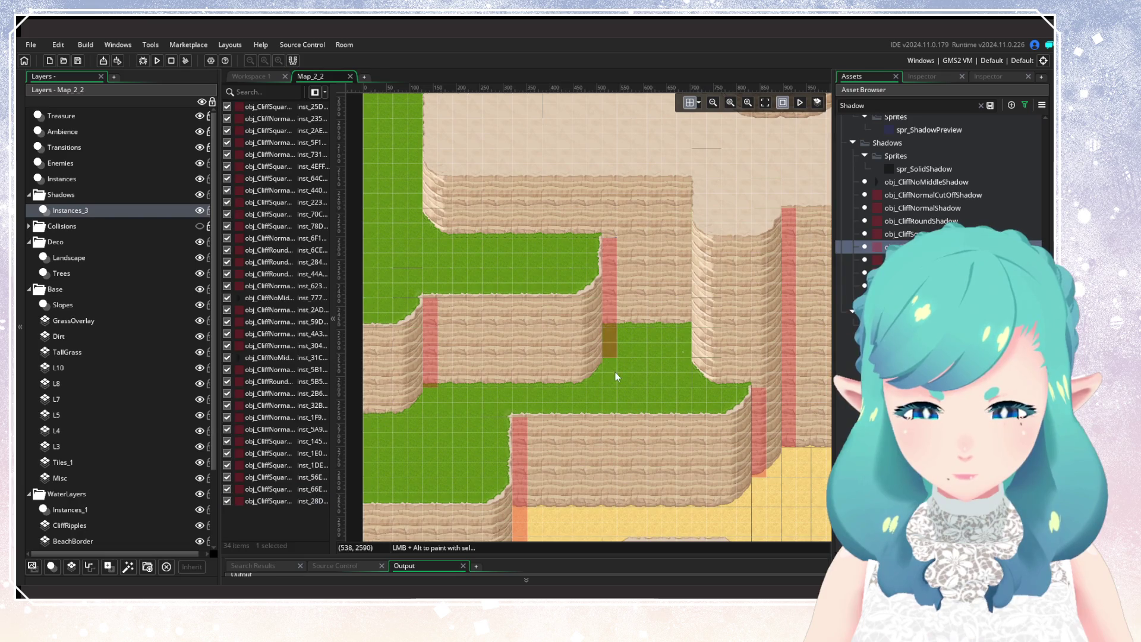
{"action": "scroll", "coordinate": [595, 267], "scroll_direction": "up", "scroll_amount": 3}
Place two square cliff shadows further down the map, each stretched down the cliff face
{"action": "left_click_drag", "start_coordinate": [706, 300], "coordinate": [573, 314]}
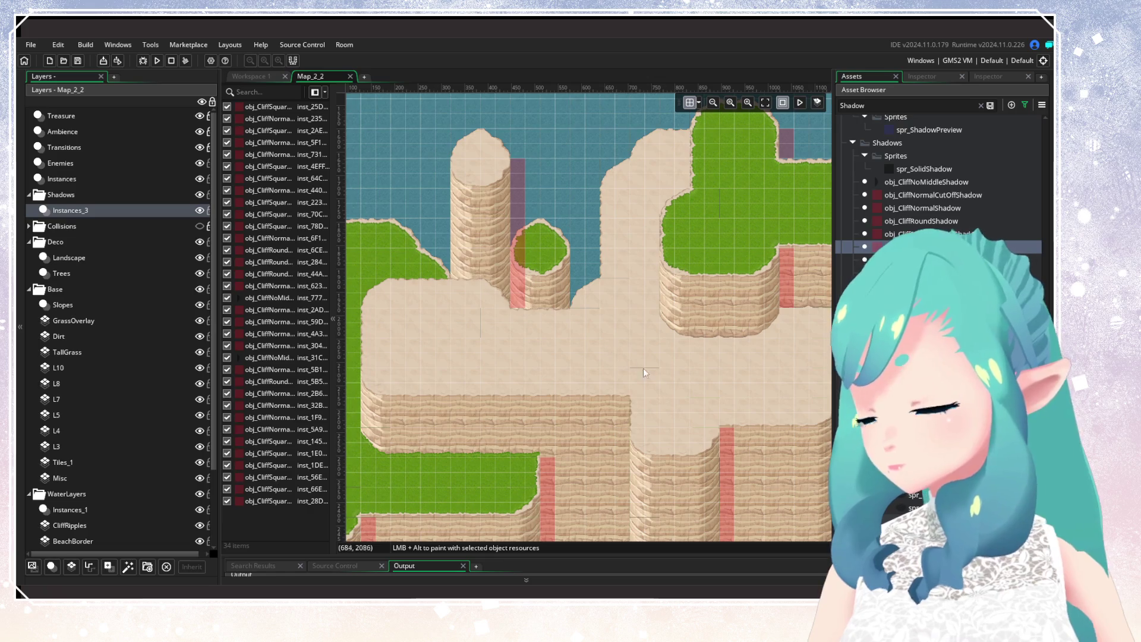
{"action": "mouse_move", "coordinate": [594, 415]}
{"action": "left_mouse_down"}
{"action": "mouse_move", "coordinate": [540, 207]}
{"action": "mouse_move", "coordinate": [583, 302]}
{"action": "mouse_move", "coordinate": [605, 248]}
{"action": "mouse_move", "coordinate": [648, 379]}
{"action": "mouse_move", "coordinate": [595, 266]}
{"action": "mouse_move", "coordinate": [593, 308]}
{"action": "left_mouse_up"}
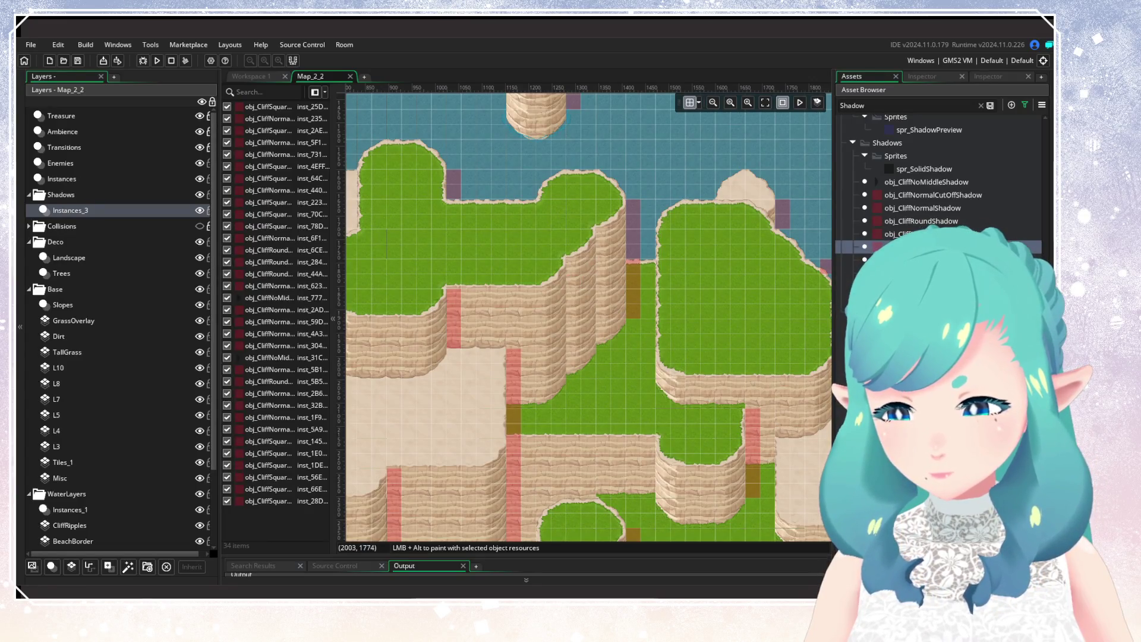
{"action": "left_click", "coordinate": [569, 265], "text": "alt"}
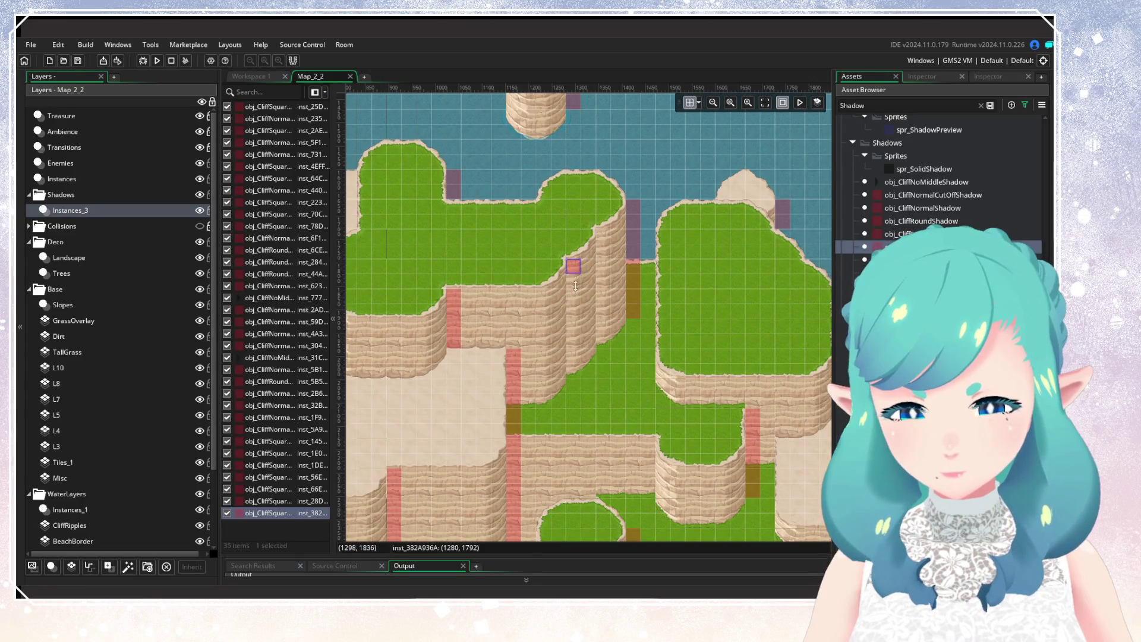
{"action": "left_click_drag", "start_coordinate": [572, 283], "coordinate": [574, 383]}
{"action": "left_click", "coordinate": [602, 235], "text": "alt"}
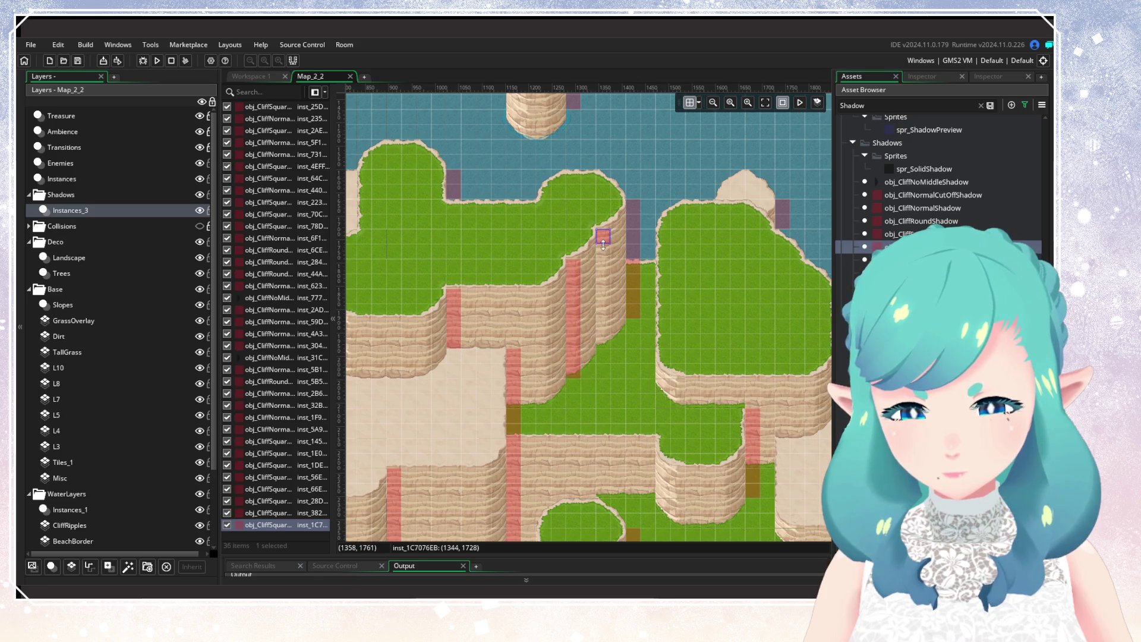
{"action": "left_click_drag", "start_coordinate": [603, 243], "coordinate": [598, 359]}
{"action": "left_click", "coordinate": [676, 415]}
Move to the sandy beach area and select obj_CliffNormalCutOffShadow
{"action": "left_click_drag", "start_coordinate": [675, 415], "coordinate": [547, 273]}
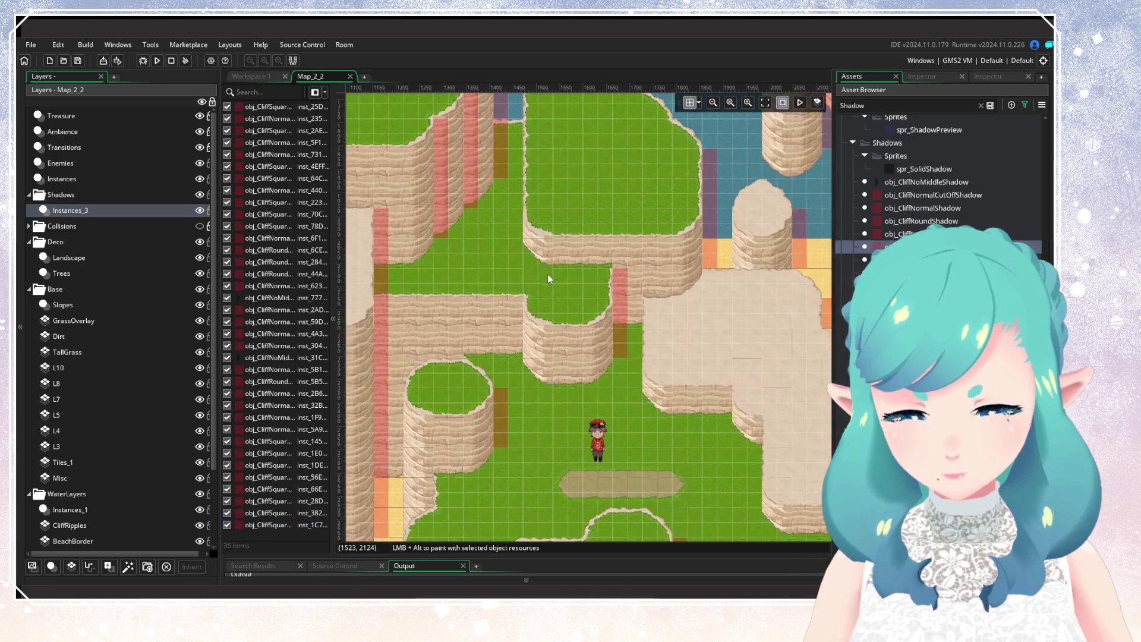
{"action": "left_click_drag", "start_coordinate": [655, 364], "coordinate": [345, 232]}
{"action": "scroll", "coordinate": [481, 267], "scroll_direction": "up", "scroll_amount": 2}
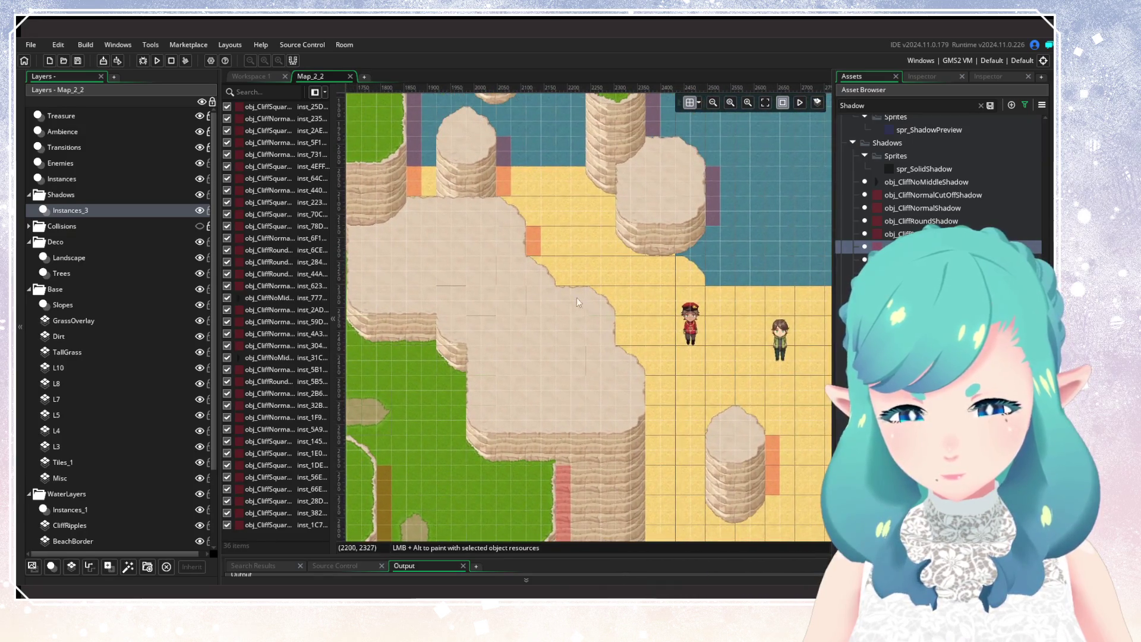
{"action": "left_click", "coordinate": [908, 197]}
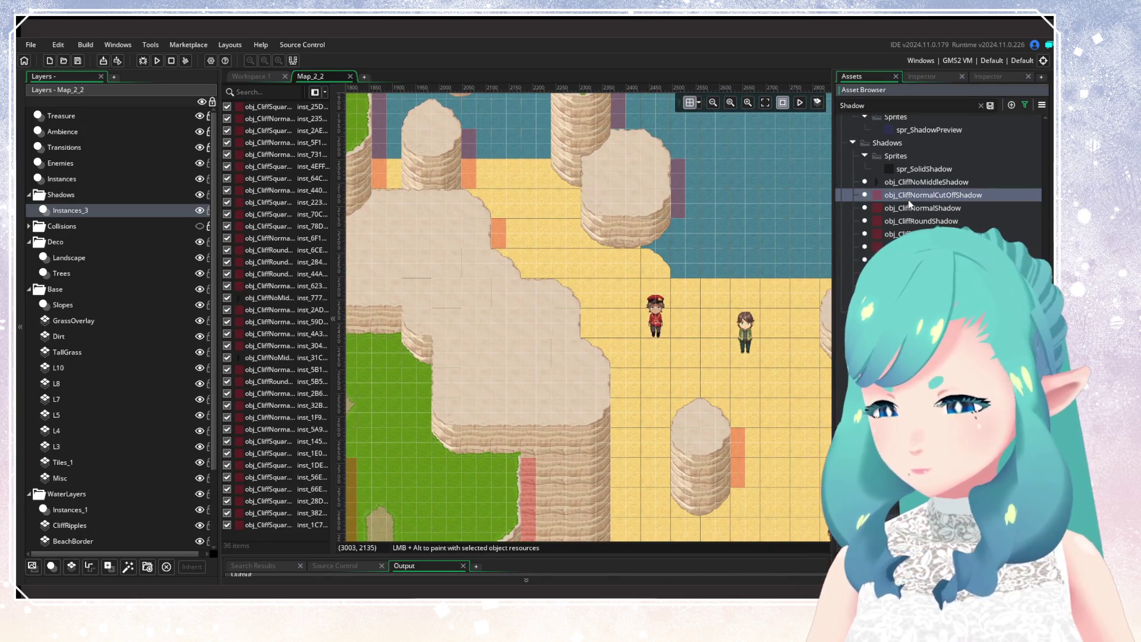
Place a round cliff shadow beside the sand cliff and check its is_sand variable
{"action": "mouse_move", "coordinate": [912, 222]}
{"action": "left_mouse_down"}
{"action": "mouse_move", "coordinate": [671, 319]}
{"action": "mouse_move", "coordinate": [579, 314]}
{"action": "mouse_move", "coordinate": [594, 321]}
{"action": "left_mouse_up"}
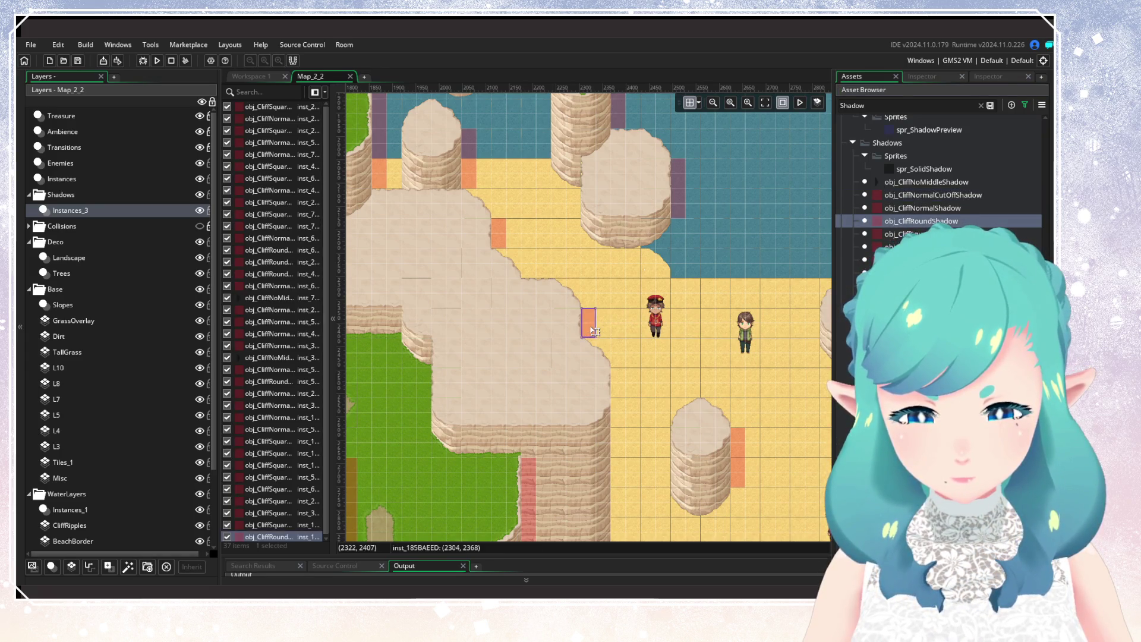
{"action": "double_click", "coordinate": [594, 331]}
{"action": "left_click", "coordinate": [666, 345]}
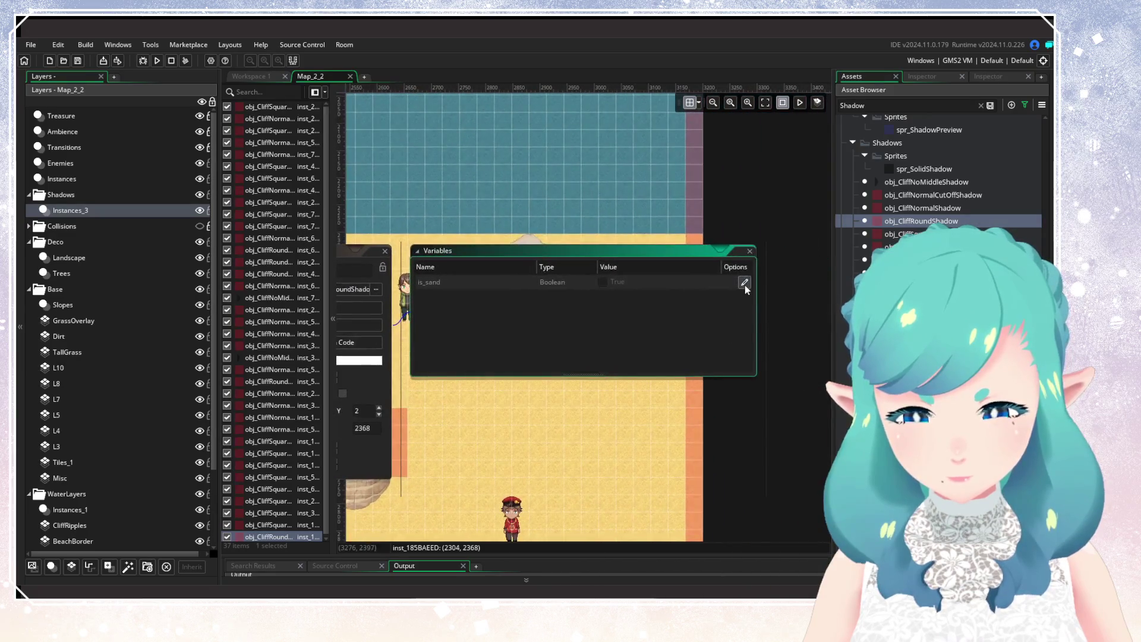
{"action": "left_click", "coordinate": [704, 323]}
Add a shadow strip stretched down a cliff face and review its variables
{"action": "scroll", "coordinate": [704, 323], "scroll_direction": "down", "scroll_amount": 3}
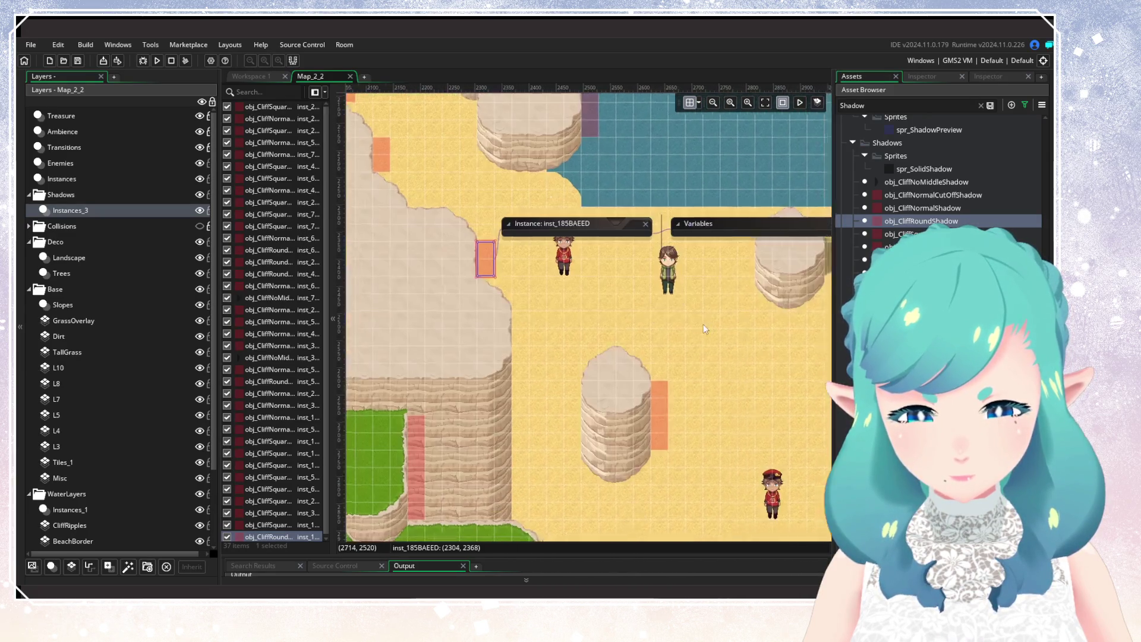
{"action": "scroll", "coordinate": [553, 341], "scroll_direction": "left", "scroll_amount": 5}
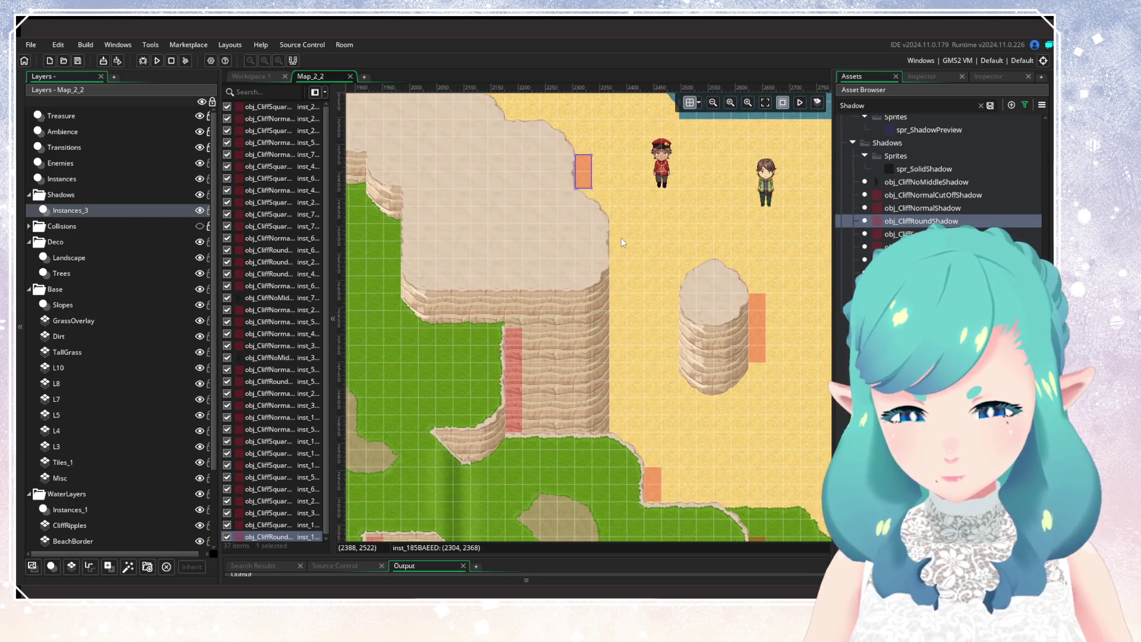
{"action": "left_click", "coordinate": [621, 237], "text": "alt"}
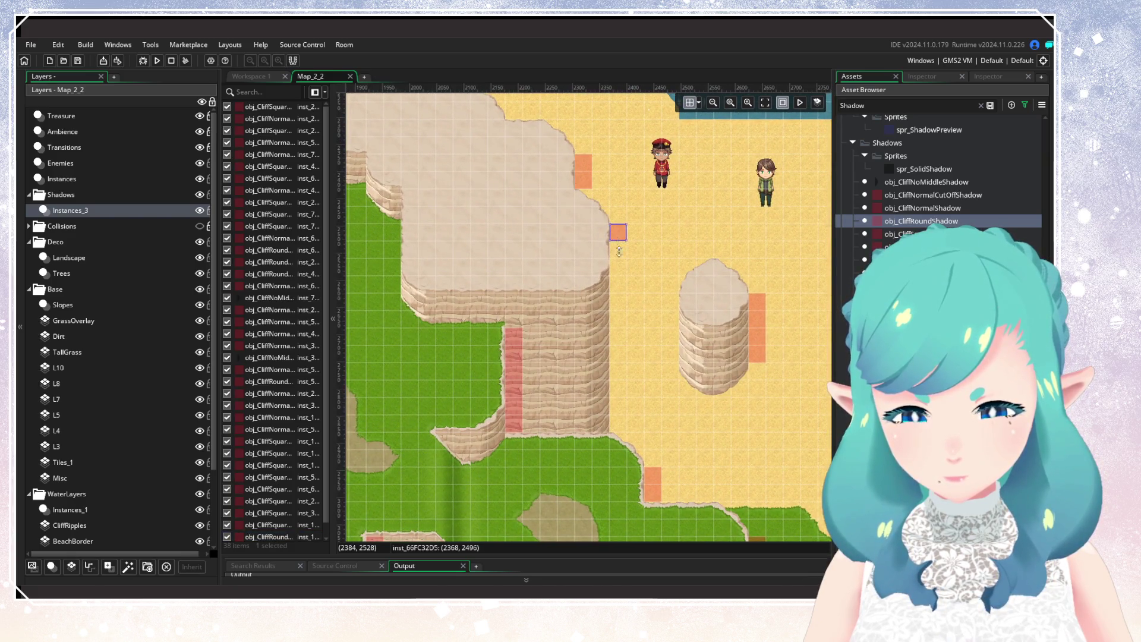
{"action": "left_click_drag", "start_coordinate": [618, 251], "coordinate": [627, 425]}
{"action": "double_click", "coordinate": [621, 414]}
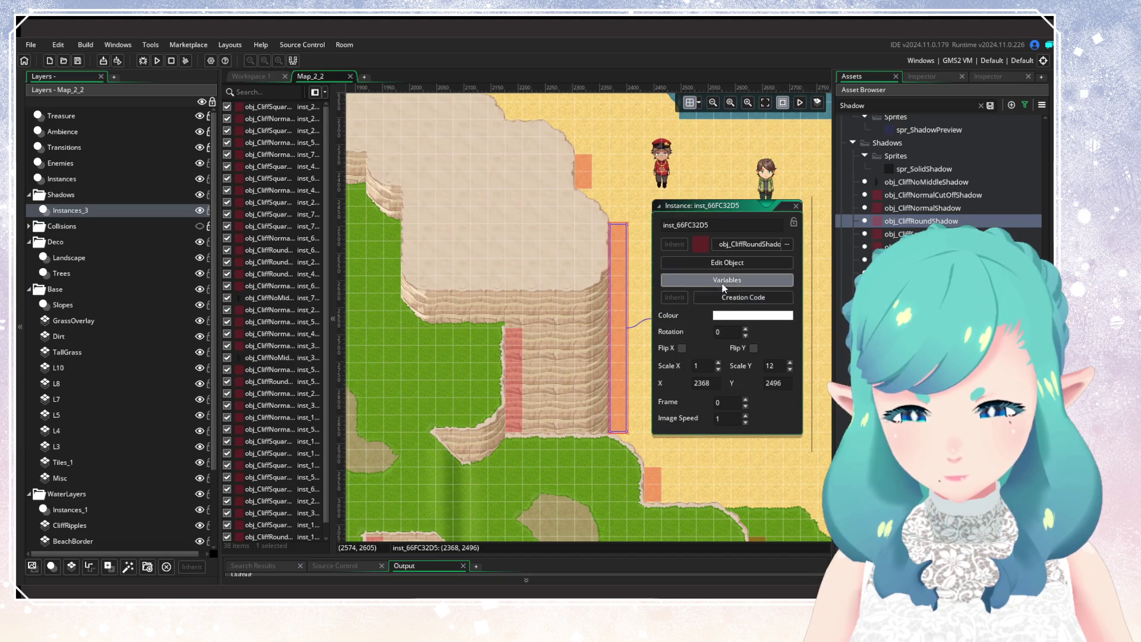
{"action": "left_click", "coordinate": [775, 280]}
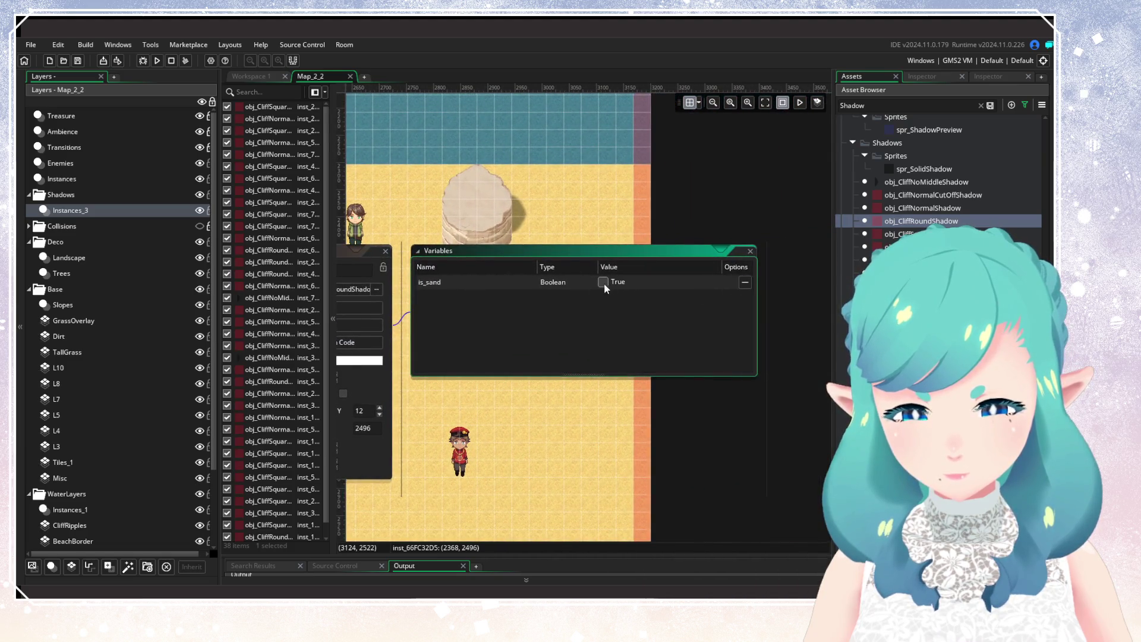
{"action": "left_click", "coordinate": [385, 251]}
Check the variables of two more cliff shadow instances in the grass and cliff areas
{"action": "mouse_move", "coordinate": [433, 389]}
{"action": "left_mouse_down"}
{"action": "mouse_move", "coordinate": [534, 333]}
{"action": "mouse_move", "coordinate": [622, 358]}
{"action": "mouse_move", "coordinate": [652, 300]}
{"action": "mouse_move", "coordinate": [682, 315]}
{"action": "left_mouse_up"}
{"action": "double_click", "coordinate": [563, 348]}
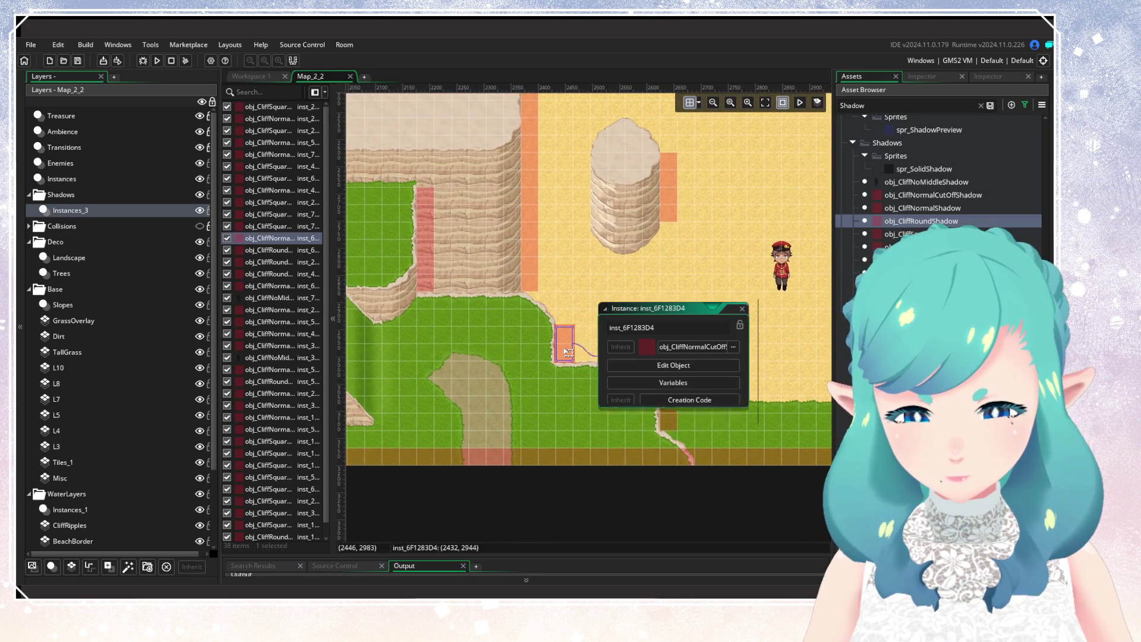
{"action": "left_click", "coordinate": [675, 382]}
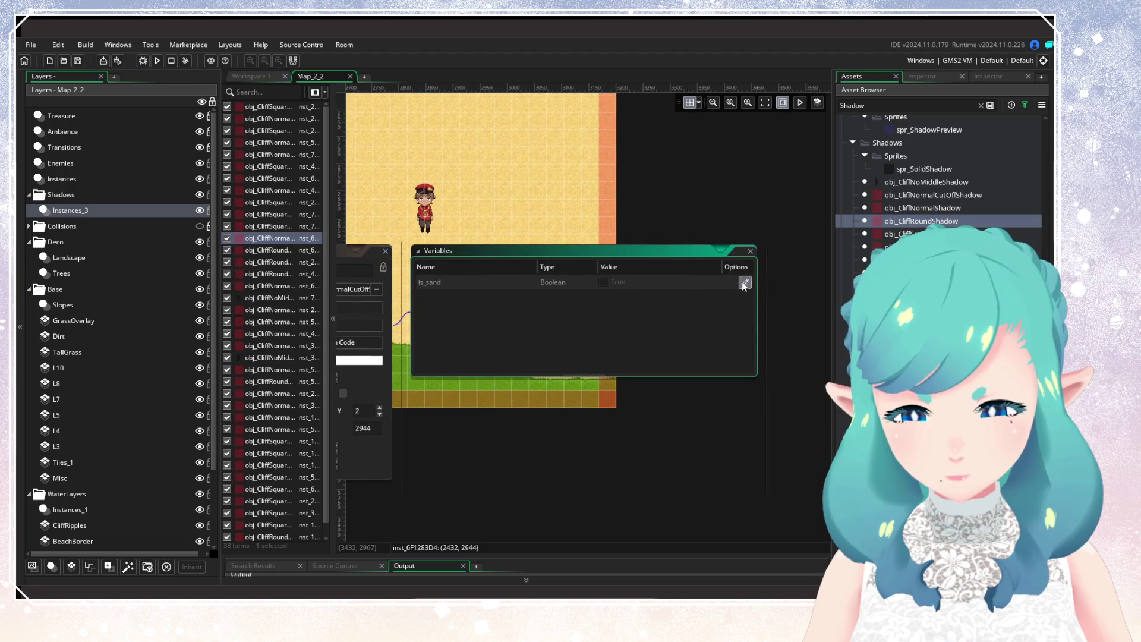
{"action": "left_click", "coordinate": [385, 251]}
{"action": "left_click_drag", "start_coordinate": [381, 332], "coordinate": [758, 374]}
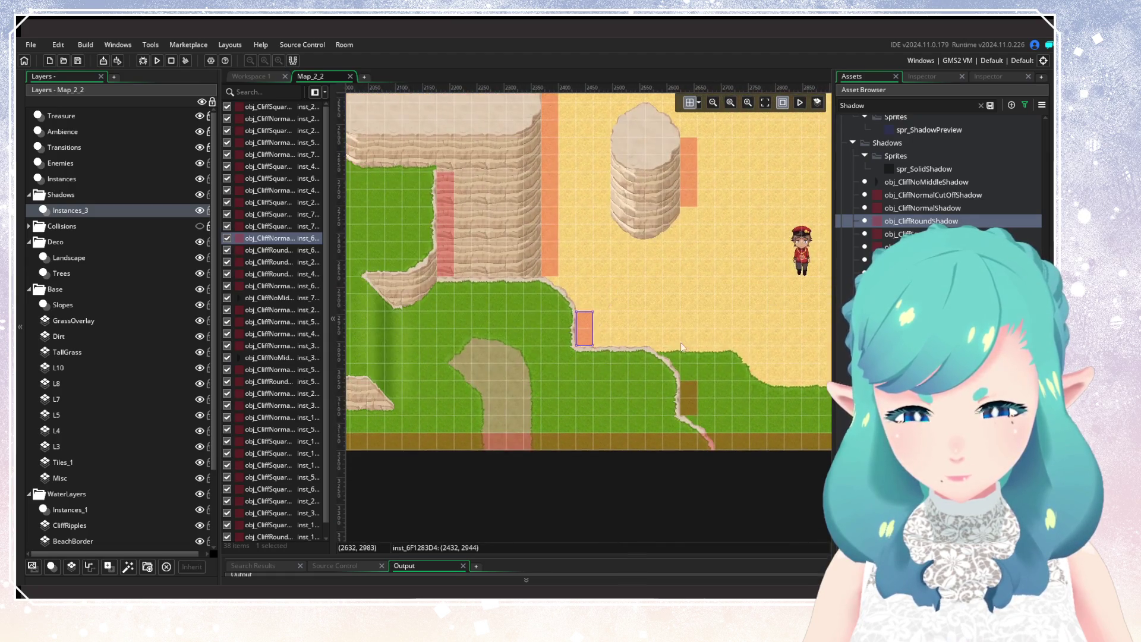
{"action": "double_click", "coordinate": [688, 397]}
{"action": "left_click", "coordinate": [776, 435]}
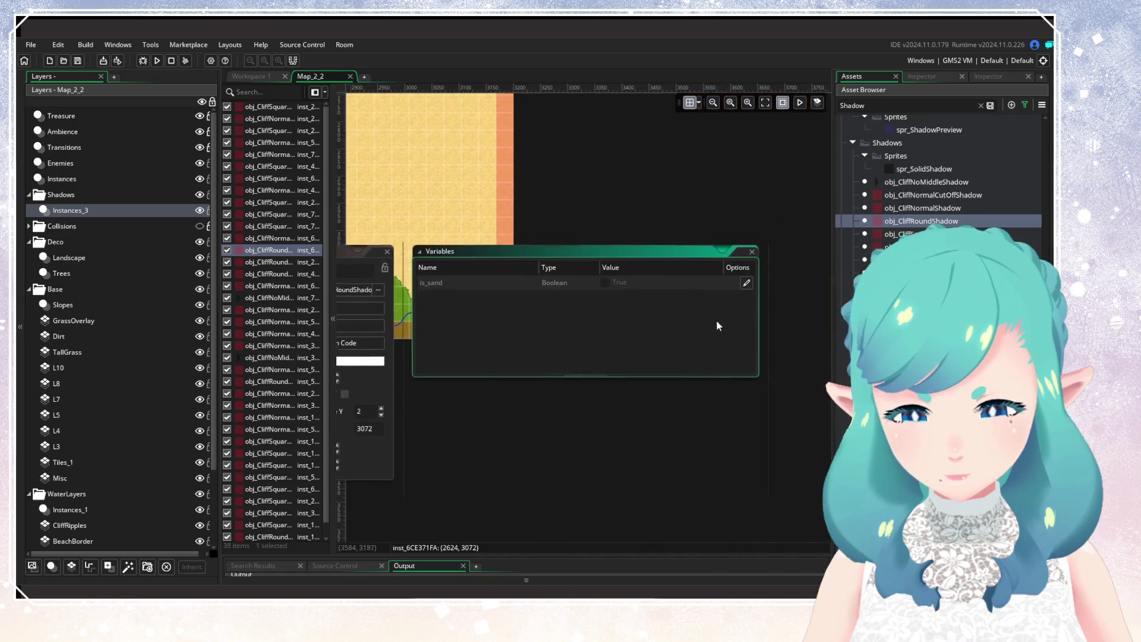
{"action": "left_click", "coordinate": [385, 251]}
Inspect a southern cliff shadow's variables and select the brown cliff-shadow column
{"action": "scroll", "coordinate": [475, 353], "scroll_direction": "left", "scroll_amount": 10}
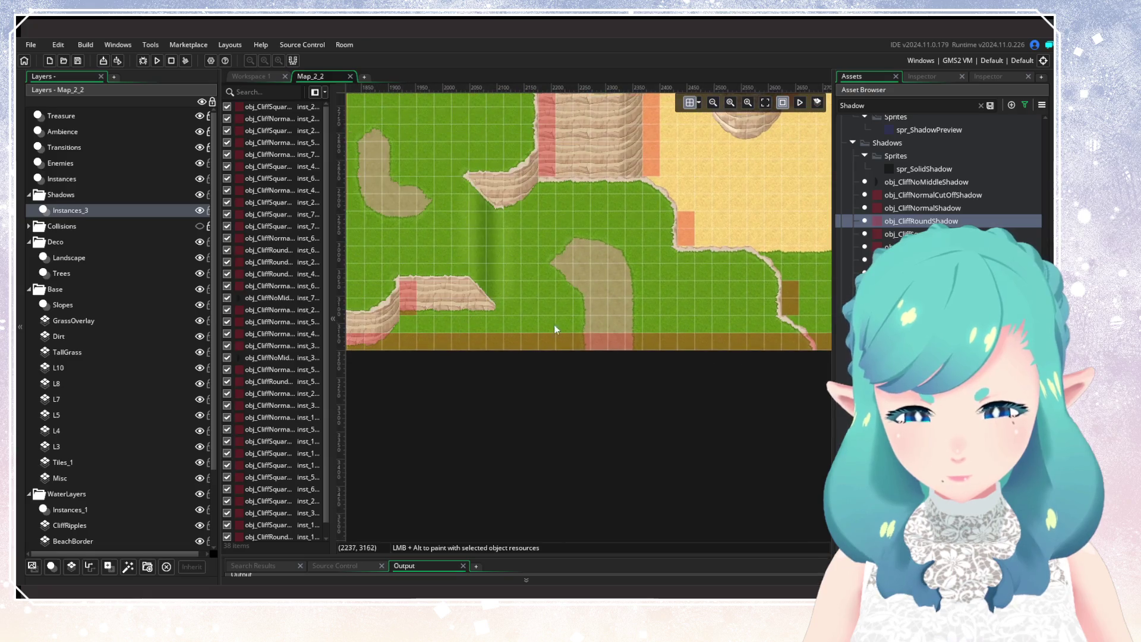
{"action": "left_click_drag", "start_coordinate": [554, 328], "coordinate": [709, 354]}
{"action": "scroll", "coordinate": [673, 299], "scroll_direction": "up", "scroll_amount": 3}
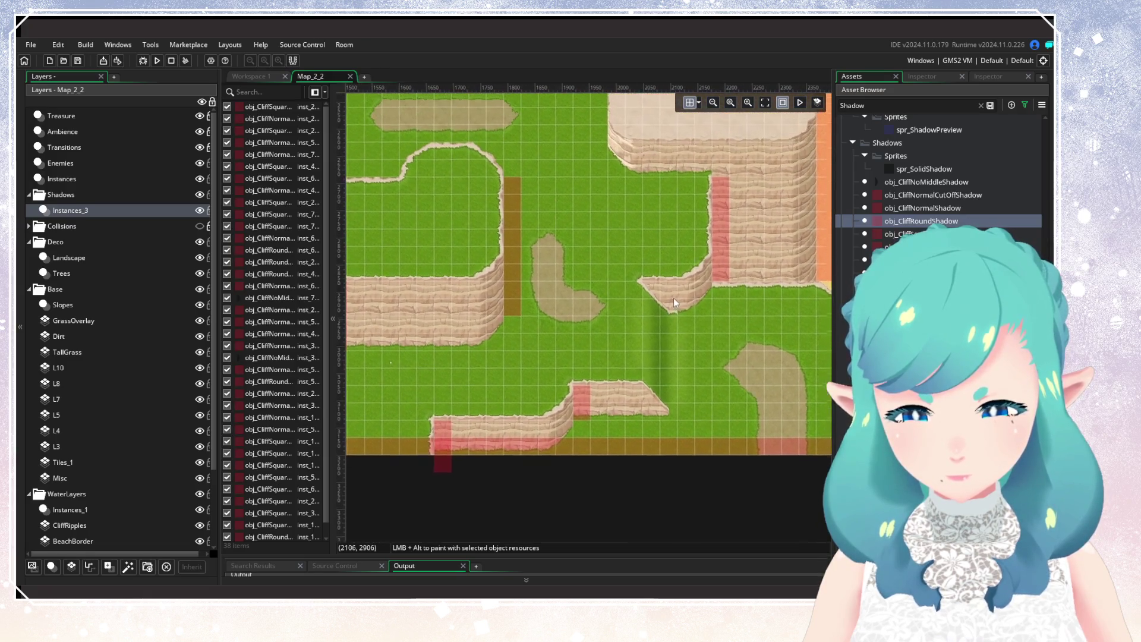
{"action": "double_click", "coordinate": [722, 233]}
{"action": "left_click_drag", "start_coordinate": [781, 258], "coordinate": [526, 282]}
{"action": "left_click", "coordinate": [549, 266]}
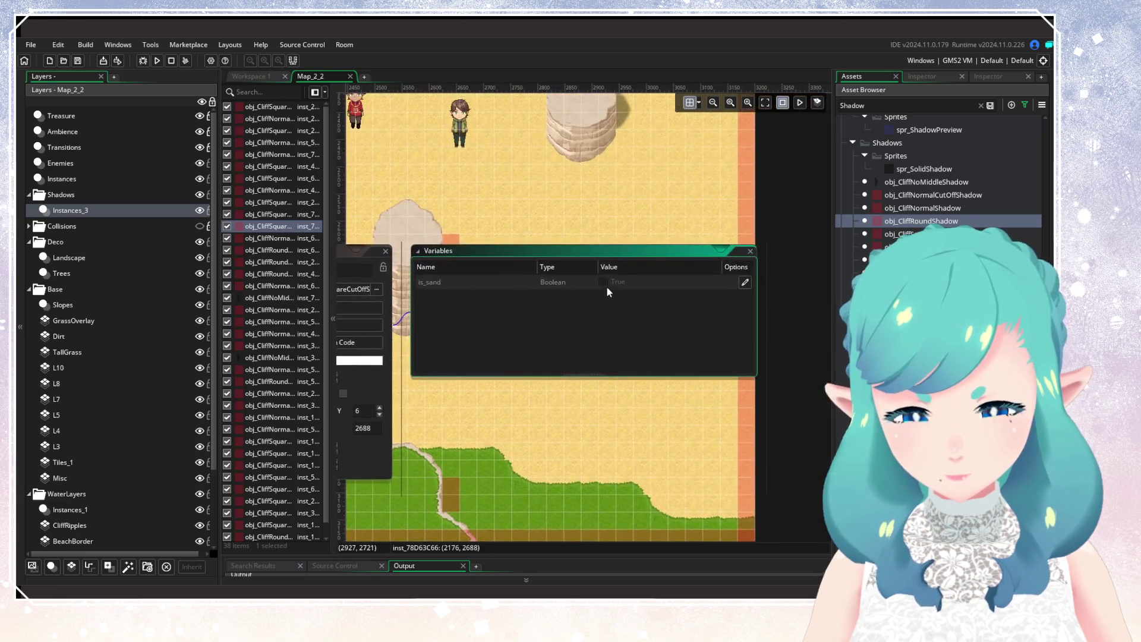
{"action": "left_click", "coordinate": [387, 257]}
{"action": "left_click_drag", "start_coordinate": [418, 386], "coordinate": [888, 347]}
{"action": "left_click_drag", "start_coordinate": [543, 375], "coordinate": [717, 360]}
{"action": "left_click", "coordinate": [653, 318]}
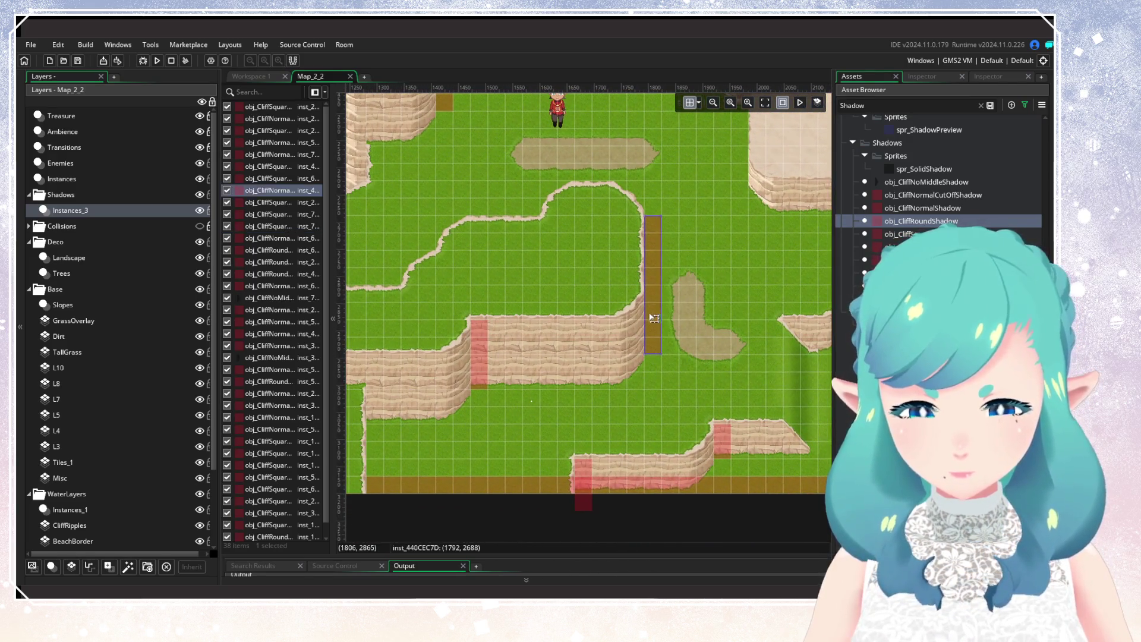
Place an instance of the next shadow object against the left-hand cliff
{"action": "left_click_drag", "start_coordinate": [523, 394], "coordinate": [672, 353]}
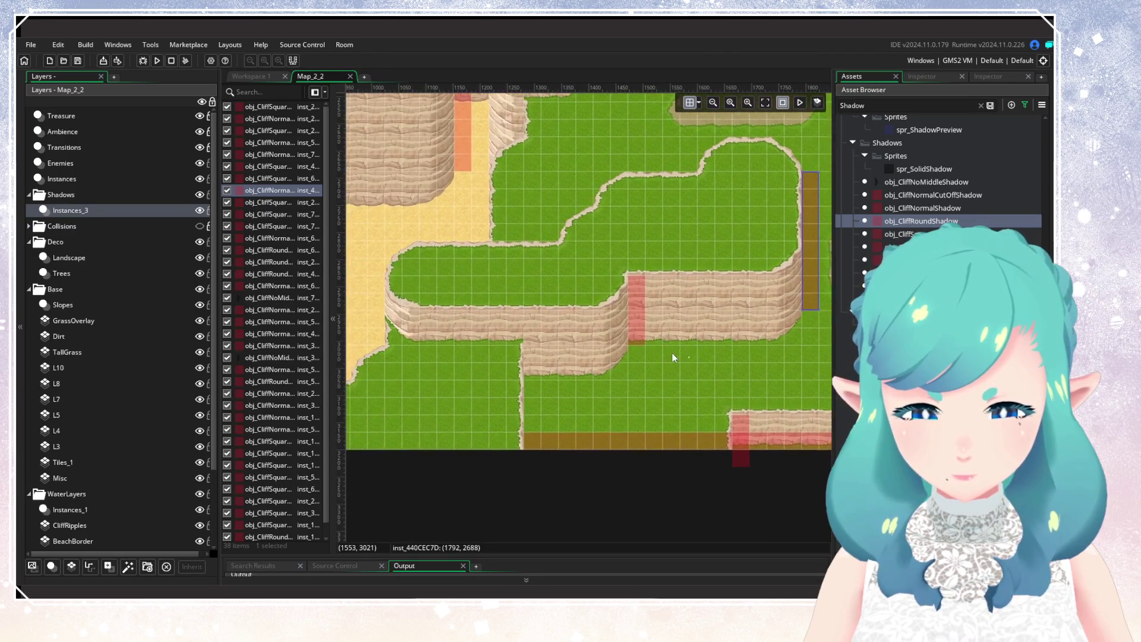
{"action": "left_click_drag", "start_coordinate": [548, 359], "coordinate": [617, 346]}
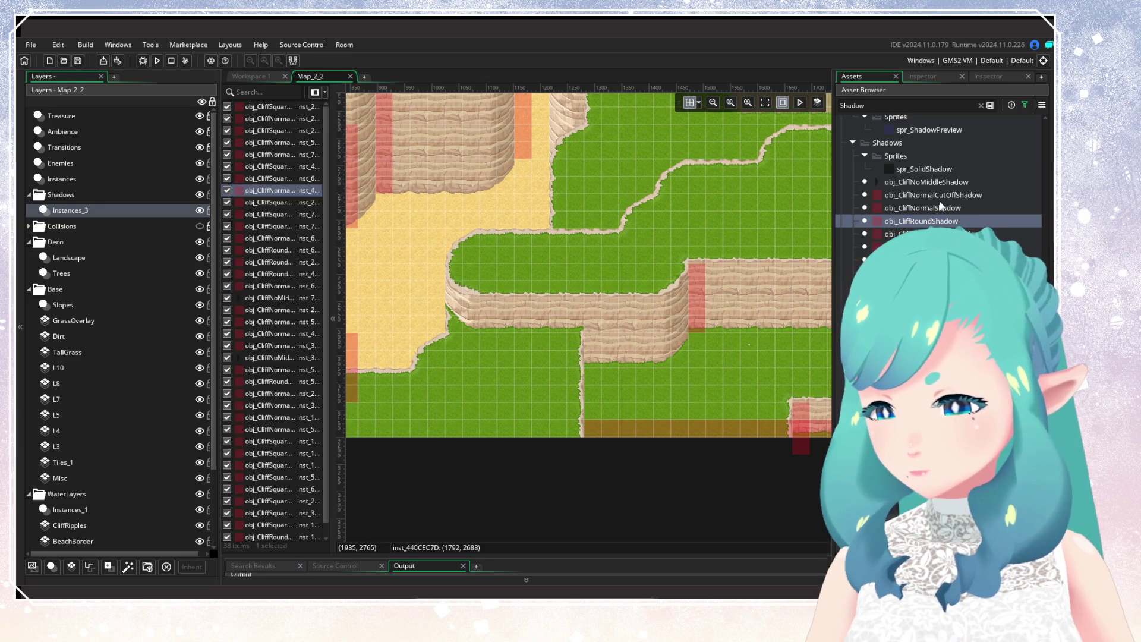
{"action": "left_click", "coordinate": [939, 233]}
{"action": "mouse_move", "coordinate": [938, 246]}
{"action": "left_mouse_down"}
{"action": "mouse_move", "coordinate": [844, 285]}
{"action": "mouse_move", "coordinate": [598, 340]}
{"action": "mouse_move", "coordinate": [597, 483]}
{"action": "left_mouse_up"}
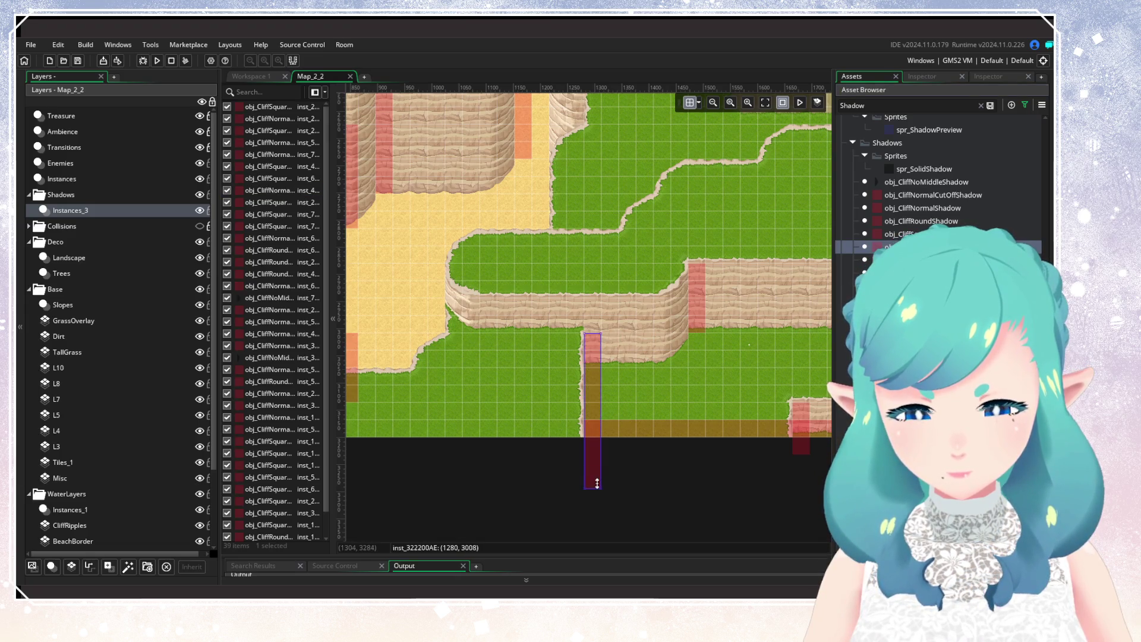
{"action": "left_click", "coordinate": [627, 455]}
Review the cliff shadows across Map_2_2 and the beach, then build and run the game
{"action": "scroll", "coordinate": [632, 391], "scroll_direction": "up", "scroll_amount": 2}
{"action": "scroll", "coordinate": [628, 365], "scroll_direction": "right", "scroll_amount": 5}
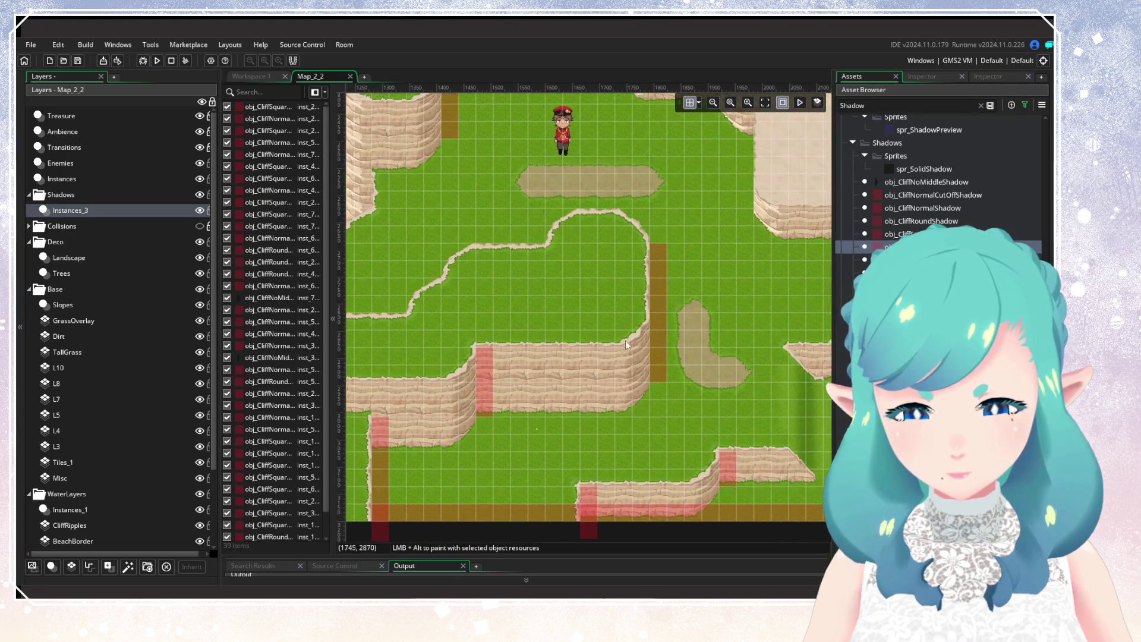
{"action": "scroll", "coordinate": [719, 334], "scroll_direction": "down", "scroll_amount": 5}
{"action": "scroll", "coordinate": [693, 377], "scroll_direction": "left", "scroll_amount": 5}
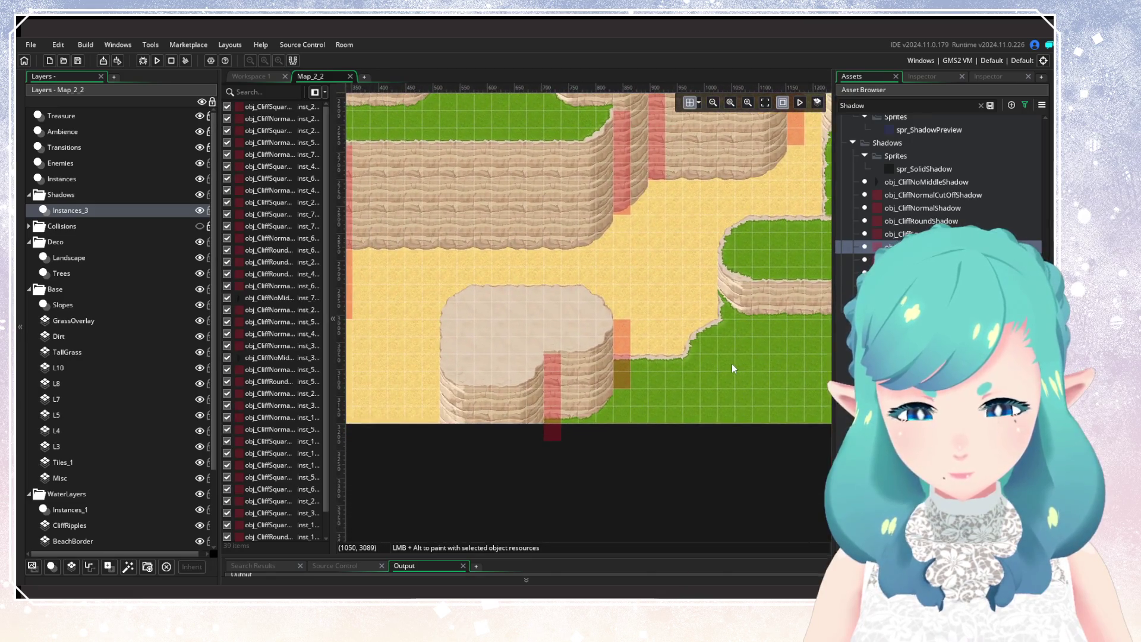
{"action": "scroll", "coordinate": [732, 364], "scroll_direction": "up", "scroll_amount": 6}
{"action": "scroll", "coordinate": [469, 505], "scroll_direction": "up", "scroll_amount": 5}
{"action": "scroll", "coordinate": [511, 517], "scroll_direction": "right", "scroll_amount": 2}
{"action": "scroll", "coordinate": [534, 451], "scroll_direction": "right", "scroll_amount": 4}
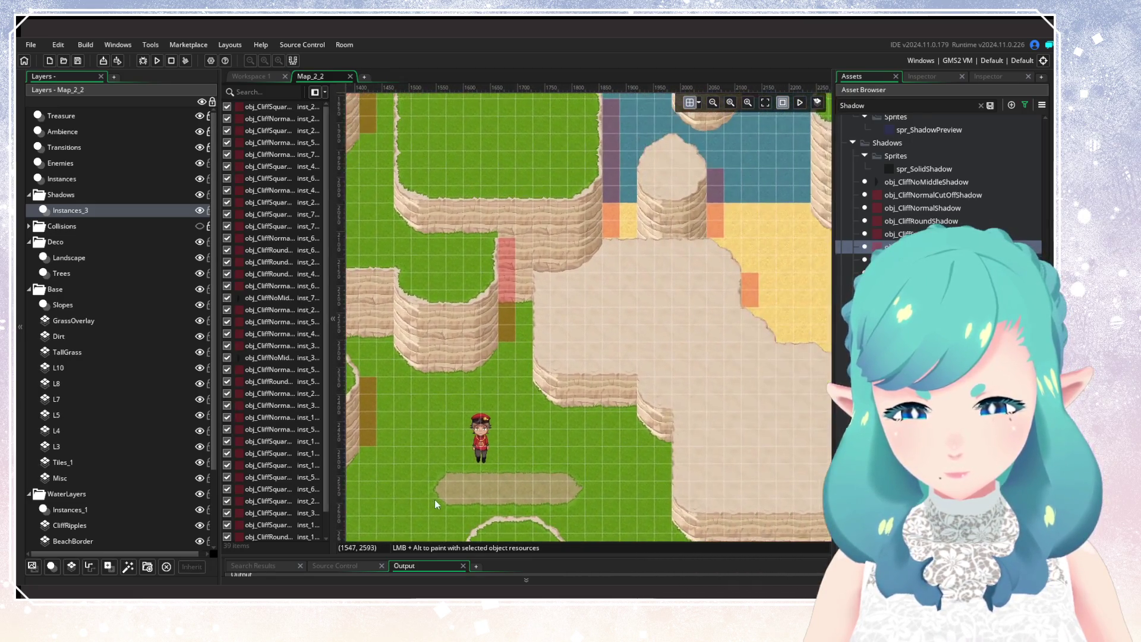
{"action": "scroll", "coordinate": [464, 458], "scroll_direction": "down", "scroll_amount": 3}
{"action": "scroll", "coordinate": [534, 458], "scroll_direction": "left", "scroll_amount": 6}
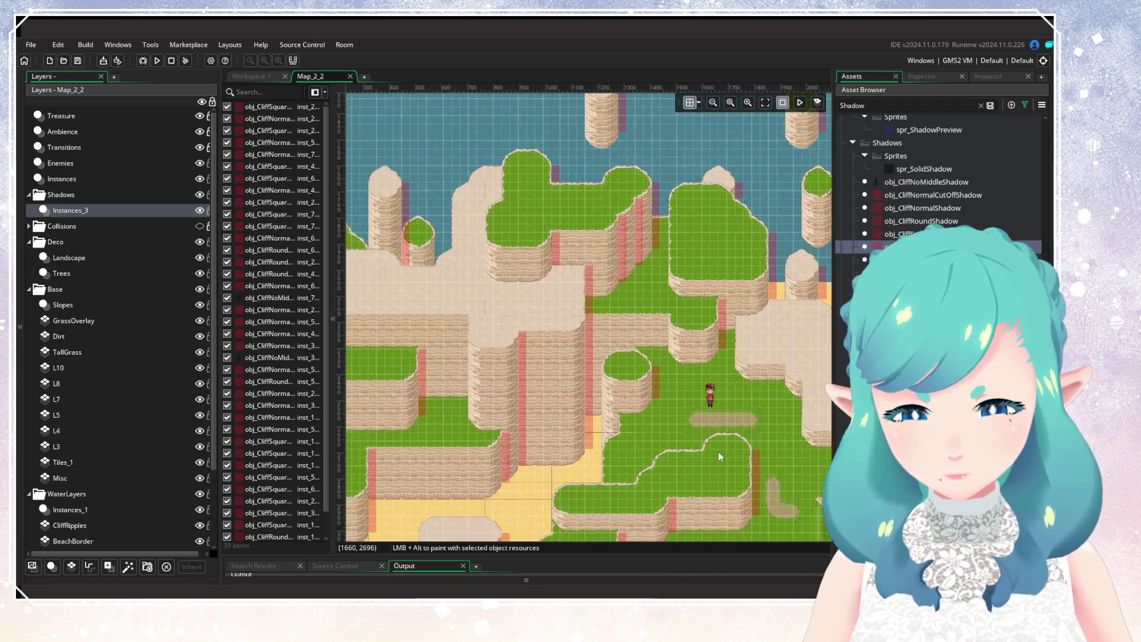
{"action": "left_click_drag", "start_coordinate": [560, 444], "coordinate": [681, 406]}
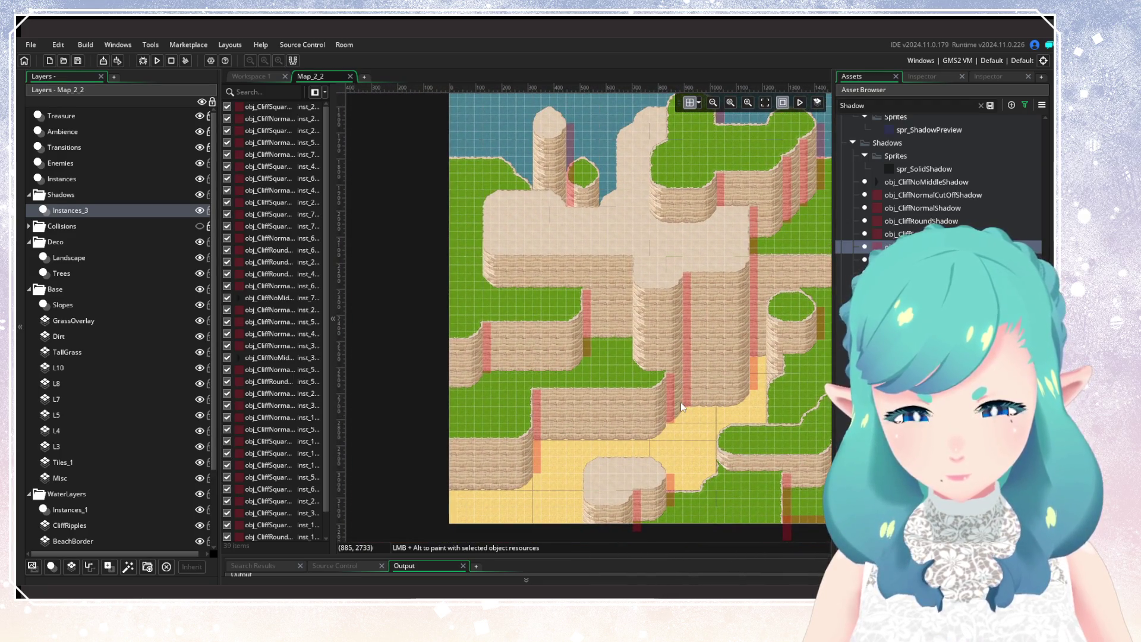
{"action": "scroll", "coordinate": [597, 234], "scroll_direction": "up", "scroll_amount": 3}
{"action": "scroll", "coordinate": [593, 247], "scroll_direction": "down", "scroll_amount": 5}
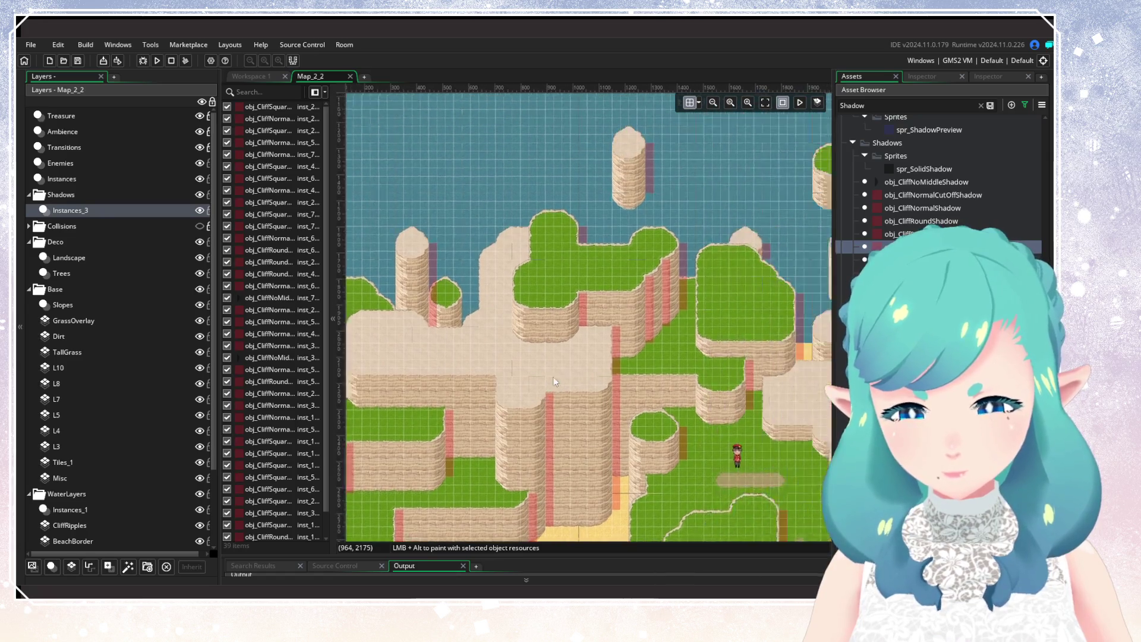
{"action": "left_click_drag", "start_coordinate": [633, 322], "coordinate": [467, 367]}
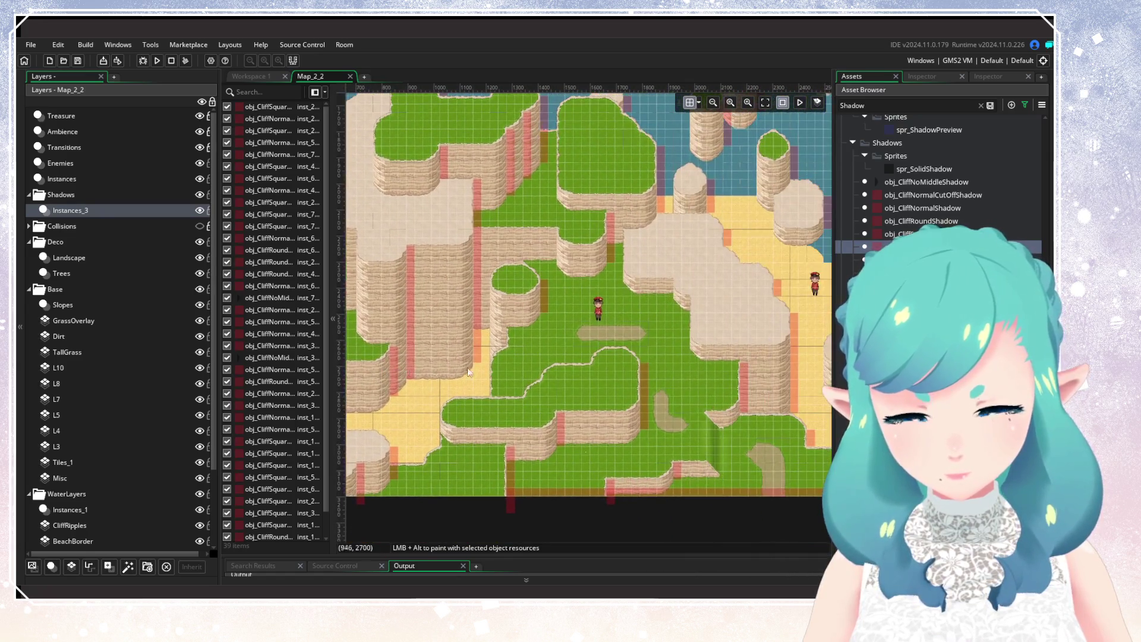
{"action": "left_click_drag", "start_coordinate": [594, 369], "coordinate": [409, 343]}
{"action": "mouse_move", "coordinate": [675, 350]}
{"action": "left_mouse_down"}
{"action": "mouse_move", "coordinate": [668, 446]}
{"action": "mouse_move", "coordinate": [765, 484]}
{"action": "mouse_move", "coordinate": [636, 373]}
{"action": "mouse_move", "coordinate": [660, 317]}
{"action": "mouse_move", "coordinate": [568, 344]}
{"action": "left_mouse_up"}
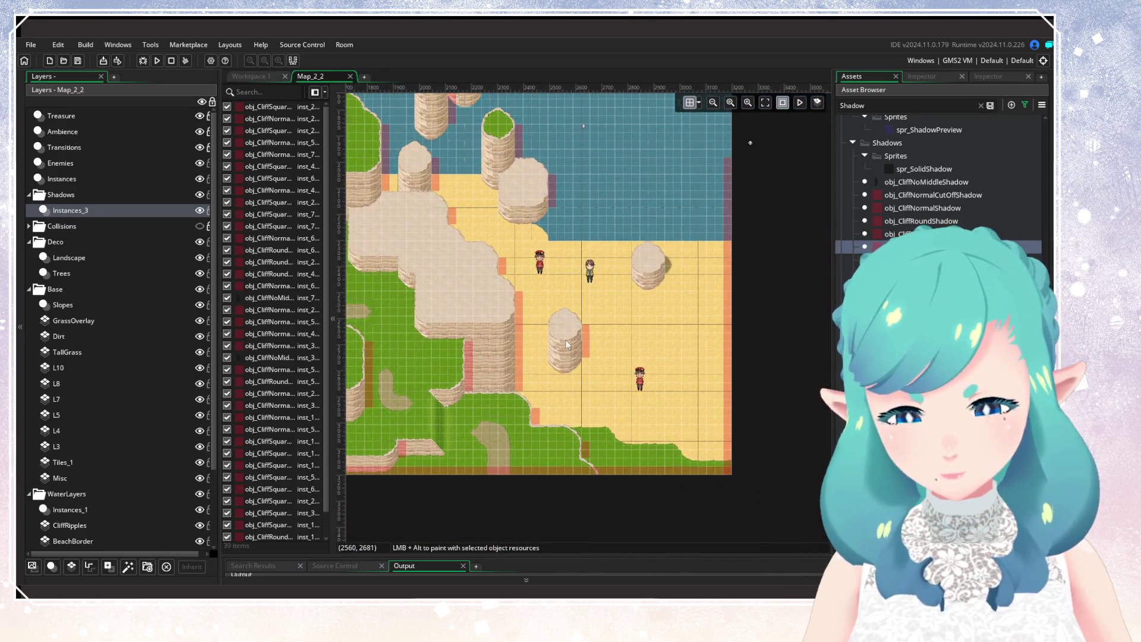
{"action": "left_click", "coordinate": [158, 61]}
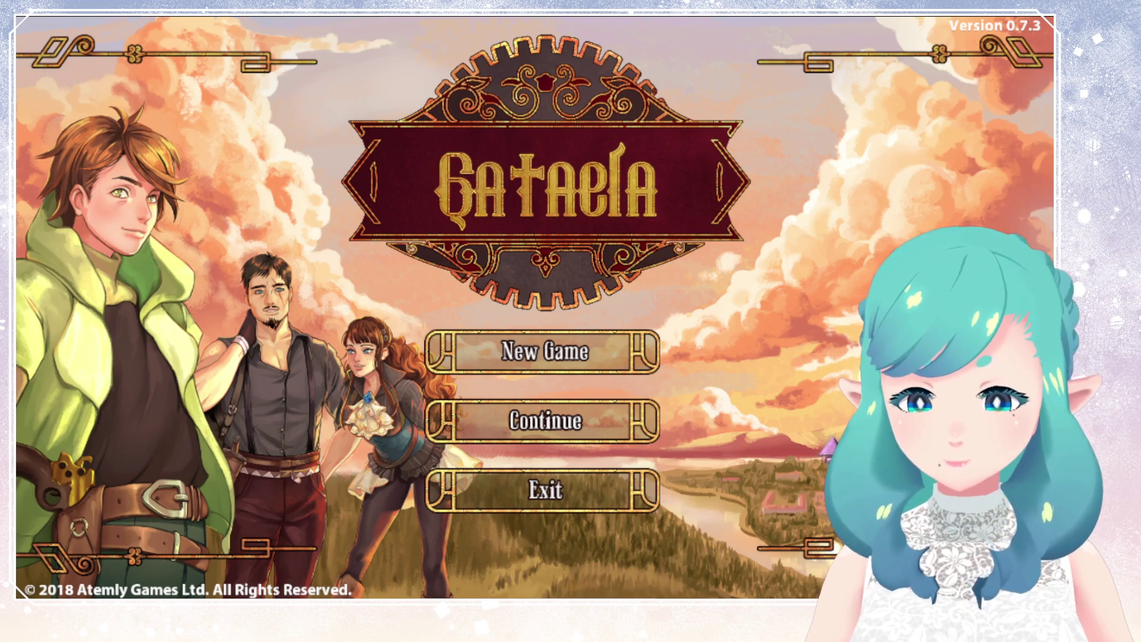
Continue from save slot 1 and run the character up the stairs and dirt path to the exit
{"action": "key", "text": "Down"}
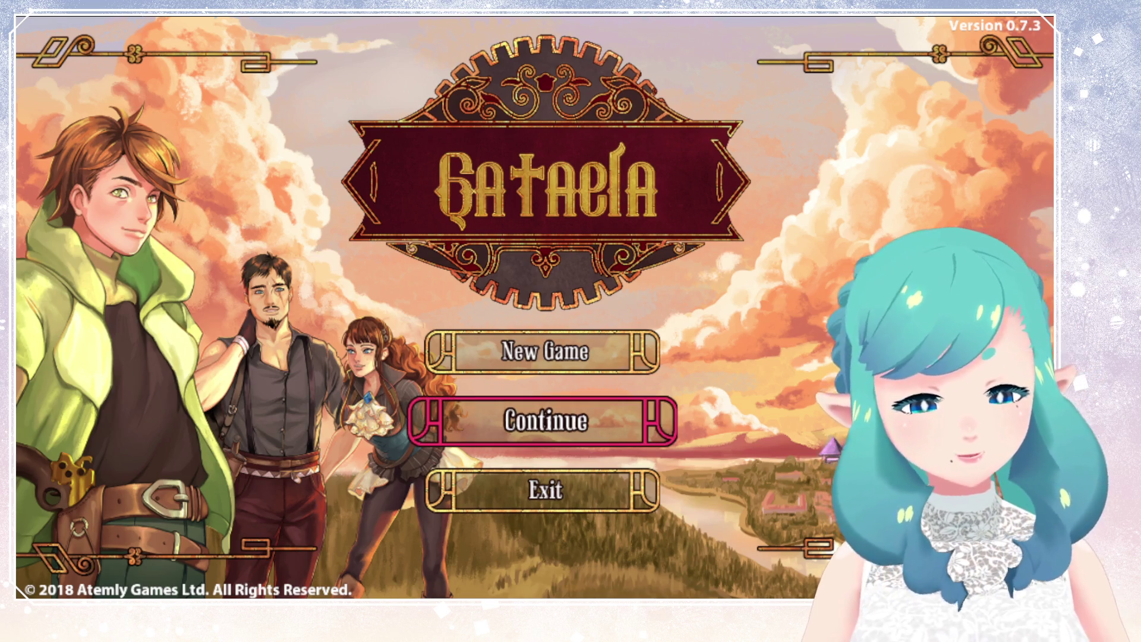
{"action": "key", "text": "Return"}
{"action": "key", "text": "Return"}
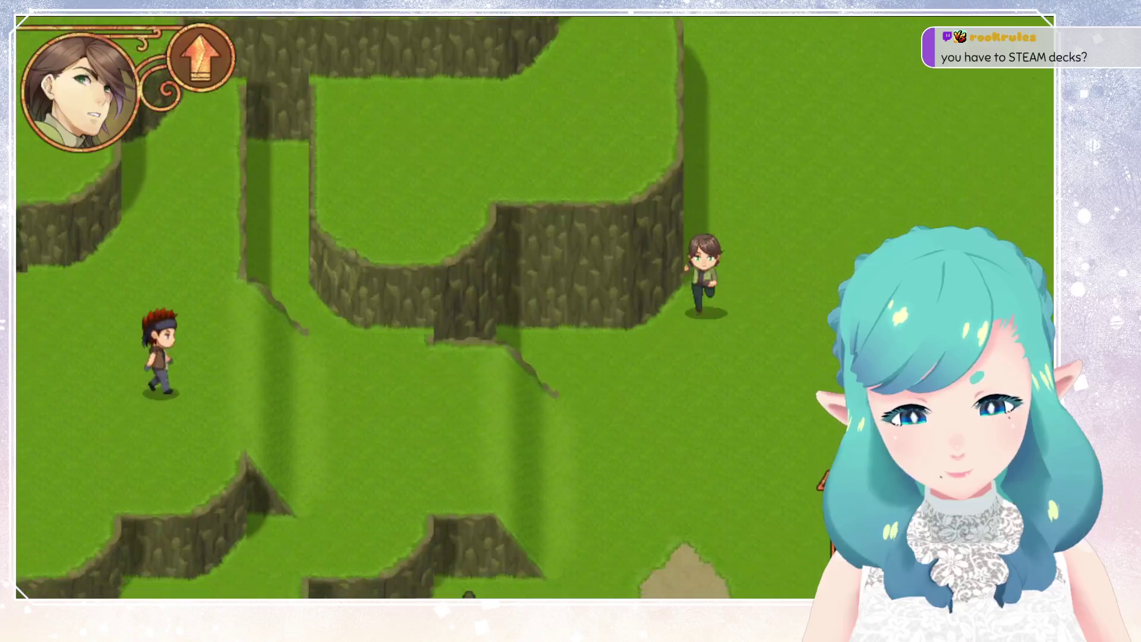
{"action": "key", "text": "Left"}
{"action": "key", "text": "Left"}
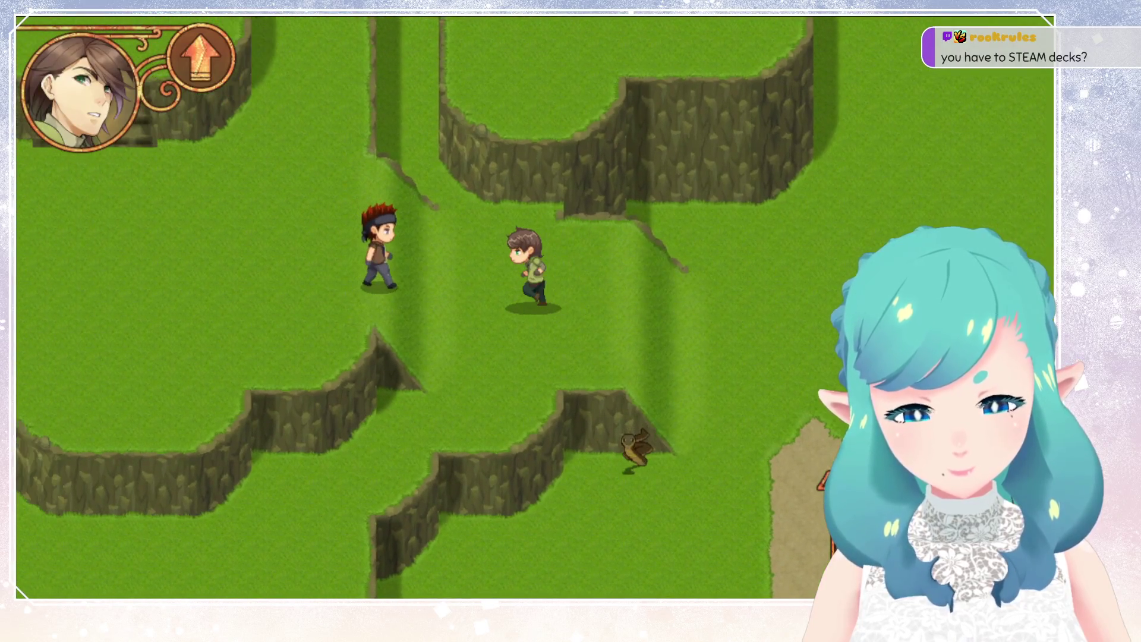
{"action": "key", "text": "Up"}
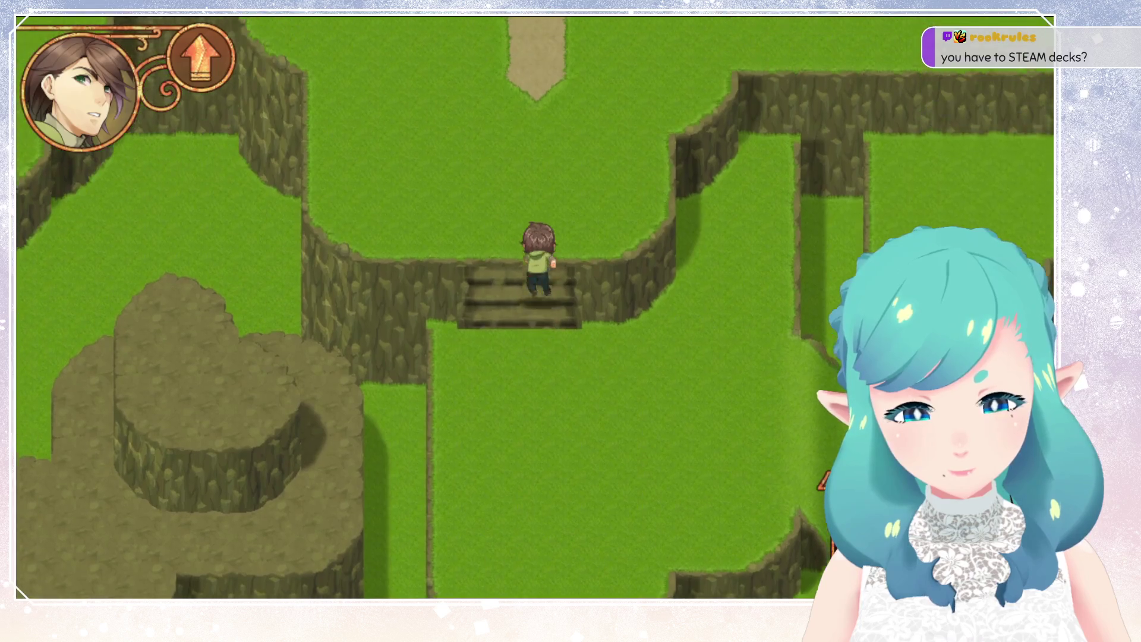
{"action": "key", "text": "Right"}
{"action": "key", "text": "Up"}
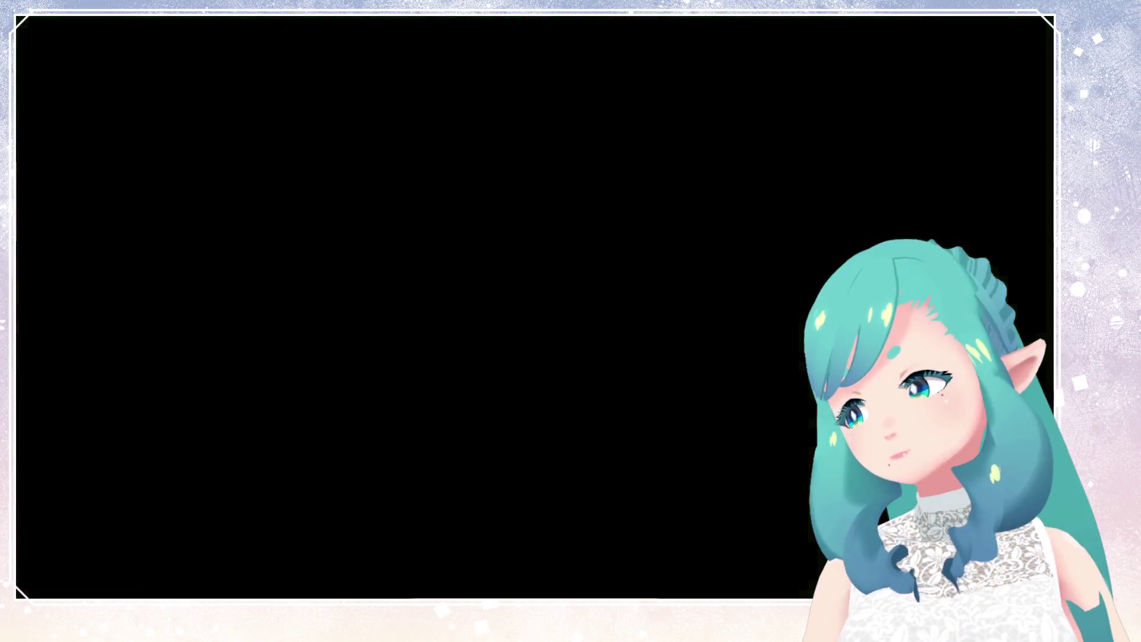
Walk the player across the sand to the cliff corner and along the cliff base
{"action": "key", "text": "Right"}
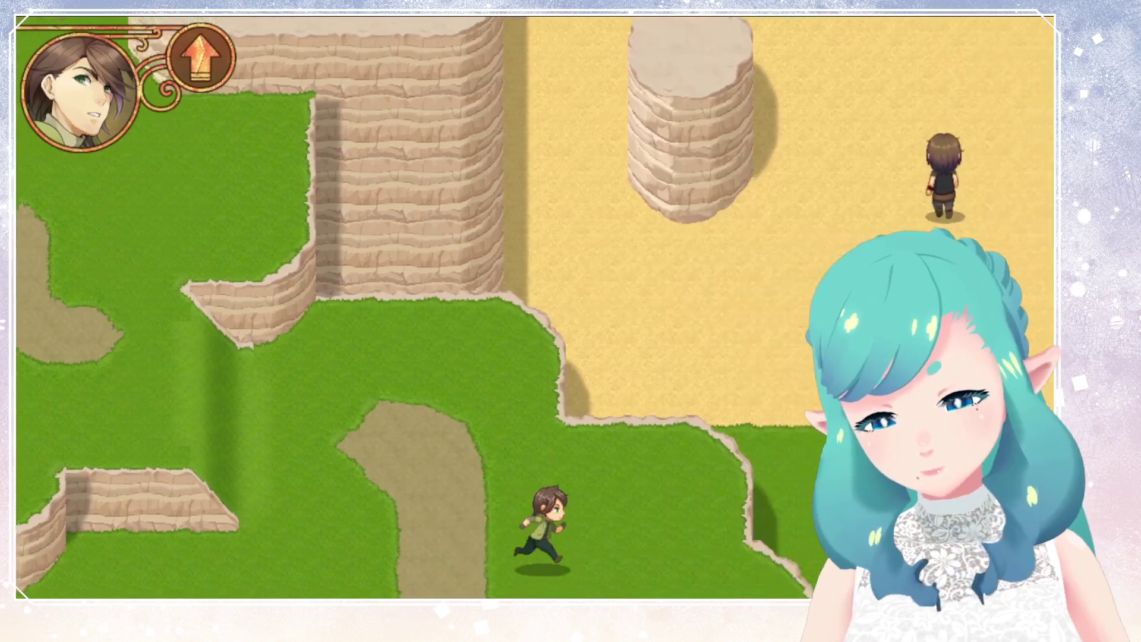
{"action": "key", "text": "Left"}
{"action": "key", "text": "Left"}
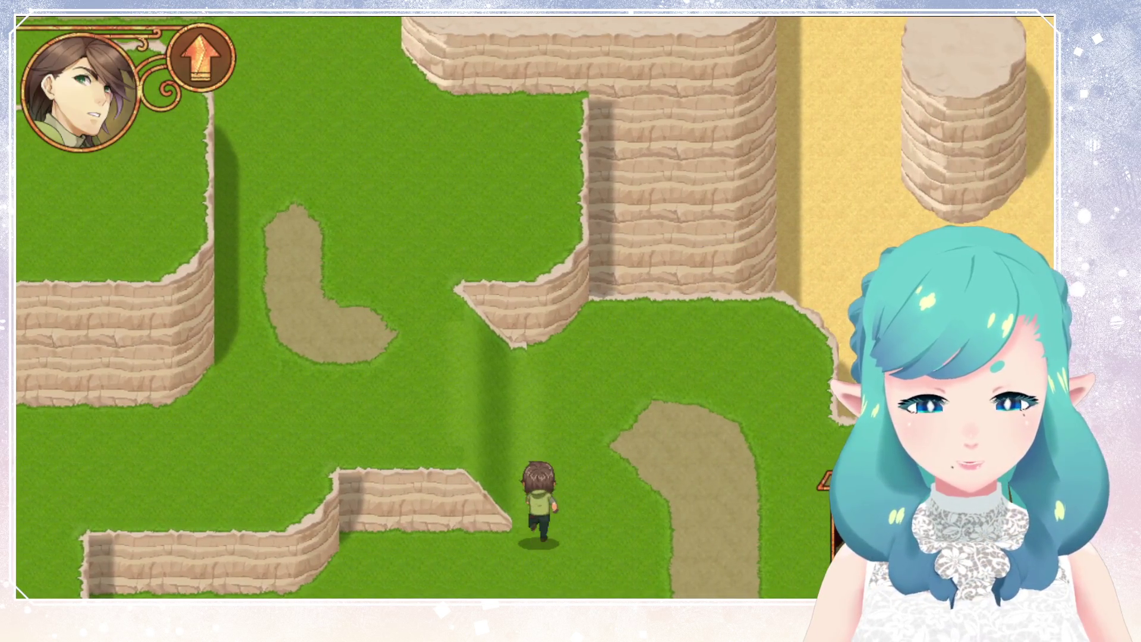
{"action": "key", "text": "Up"}
{"action": "key", "text": "Right"}
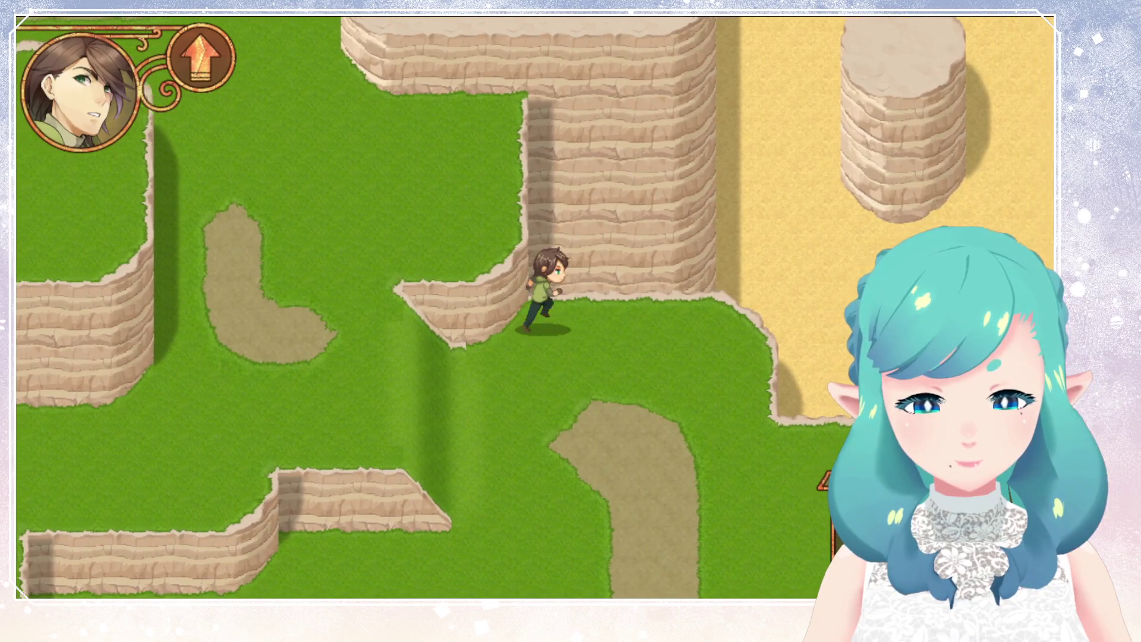
{"action": "key", "text": "Up"}
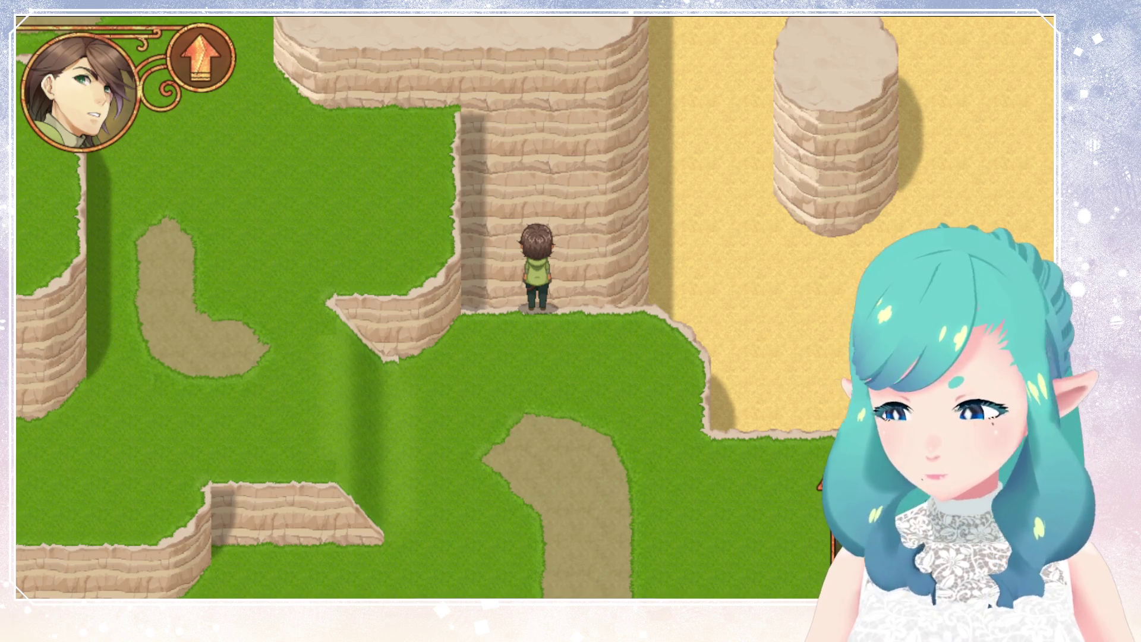
Run the player back to the cliff wall, across the grass, and up between the cliffs
{"action": "key", "text": "Down"}
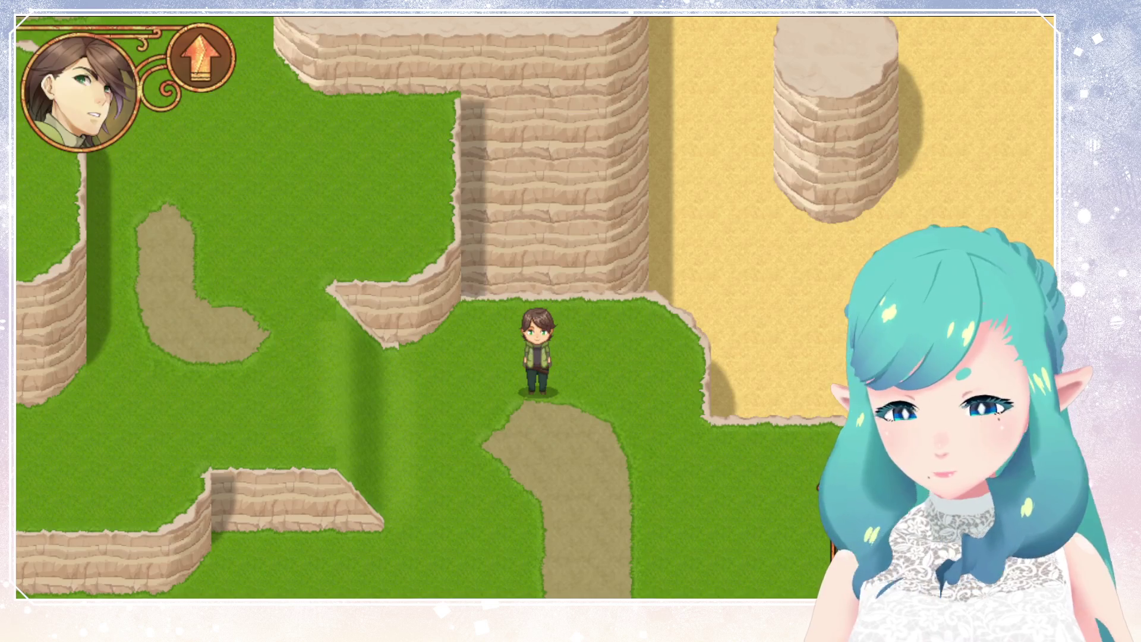
{"action": "key", "text": "Up"}
{"action": "key", "text": "Down"}
{"action": "key", "text": "Left"}
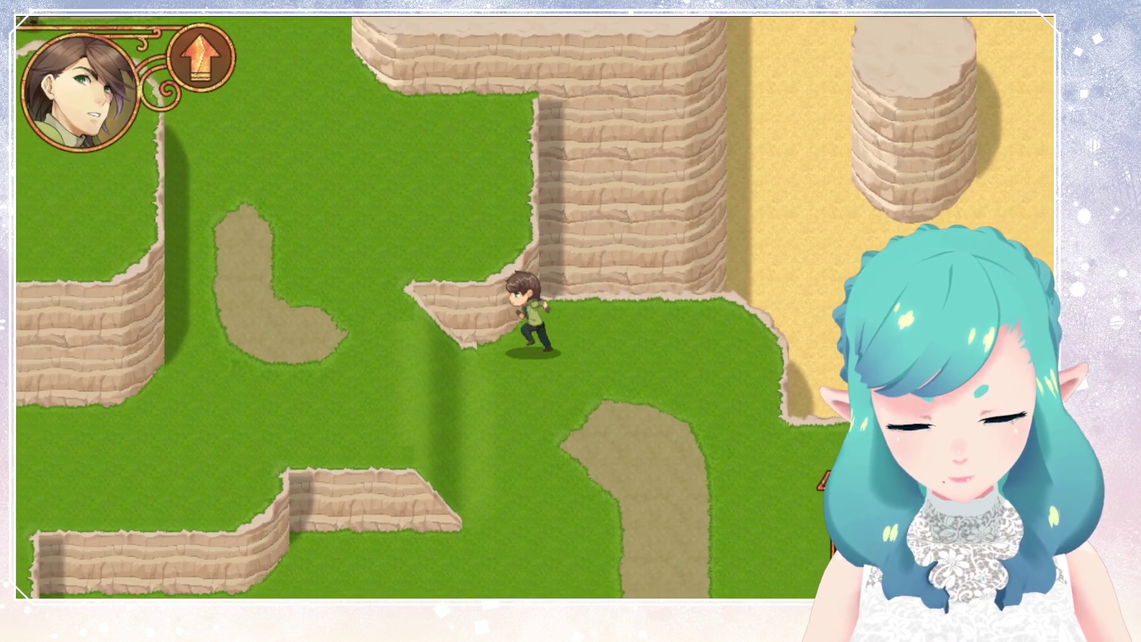
{"action": "key", "text": "Left"}
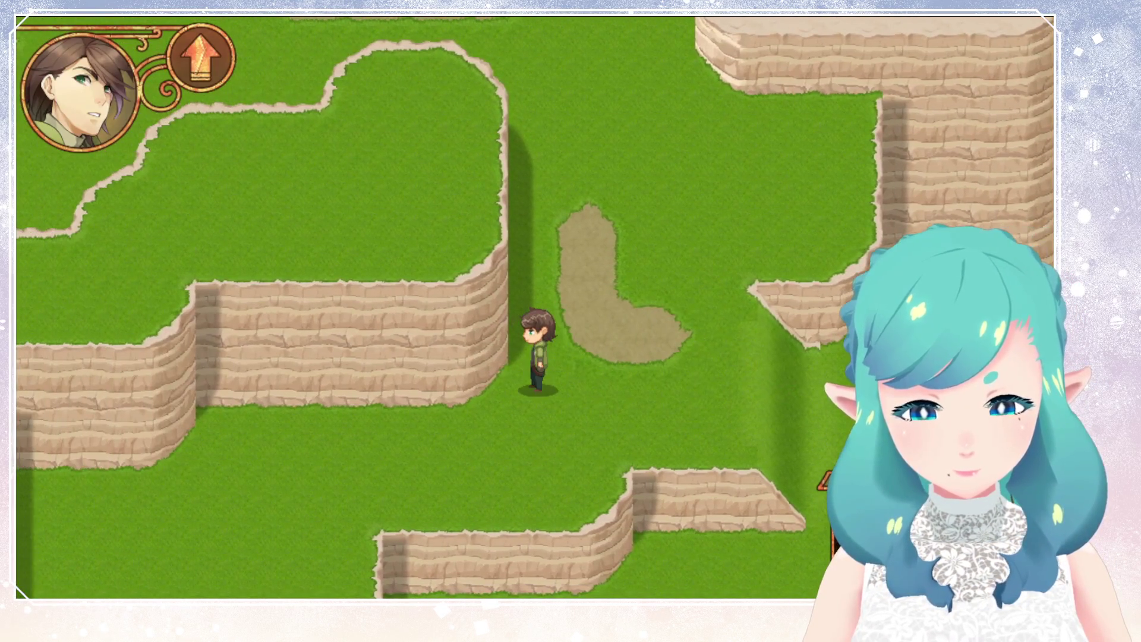
{"action": "key", "text": "Down"}
{"action": "key", "text": "Left"}
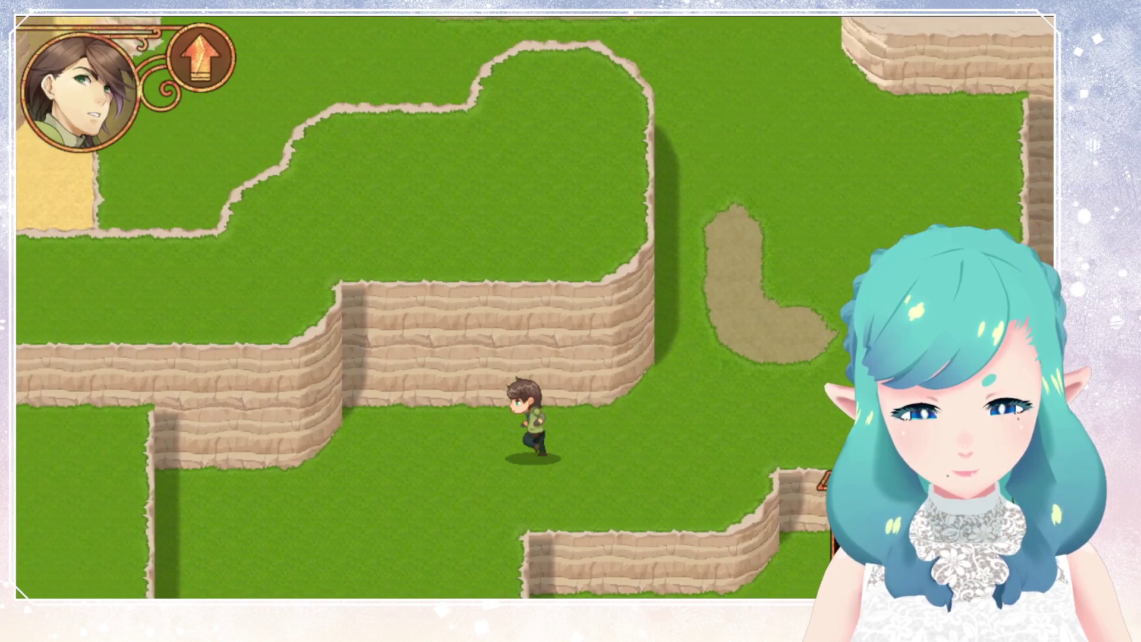
{"action": "key", "text": "Right"}
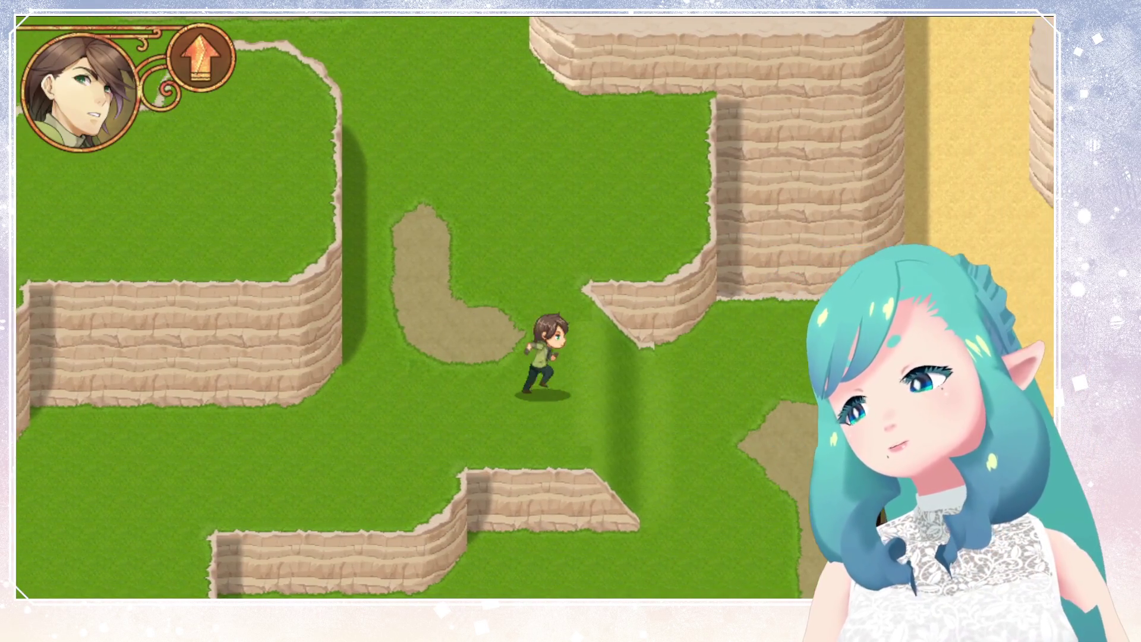
{"action": "key", "text": "Up"}
{"action": "key", "text": "Left"}
{"action": "key", "text": "Up"}
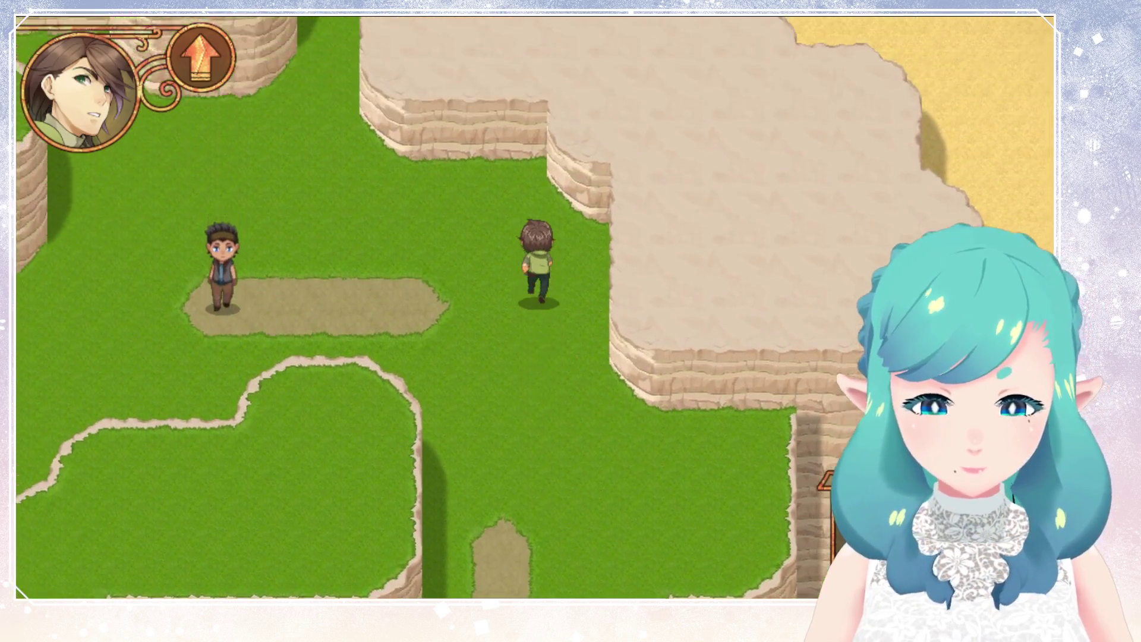
{"action": "key", "text": "Right"}
Run around the cliffs up to the cliff wall to check it, then back toward the sand
{"action": "key", "text": "Left"}
{"action": "key", "text": "Up"}
{"action": "key", "text": "Down"}
{"action": "key", "text": "Left"}
{"action": "key", "text": "Up"}
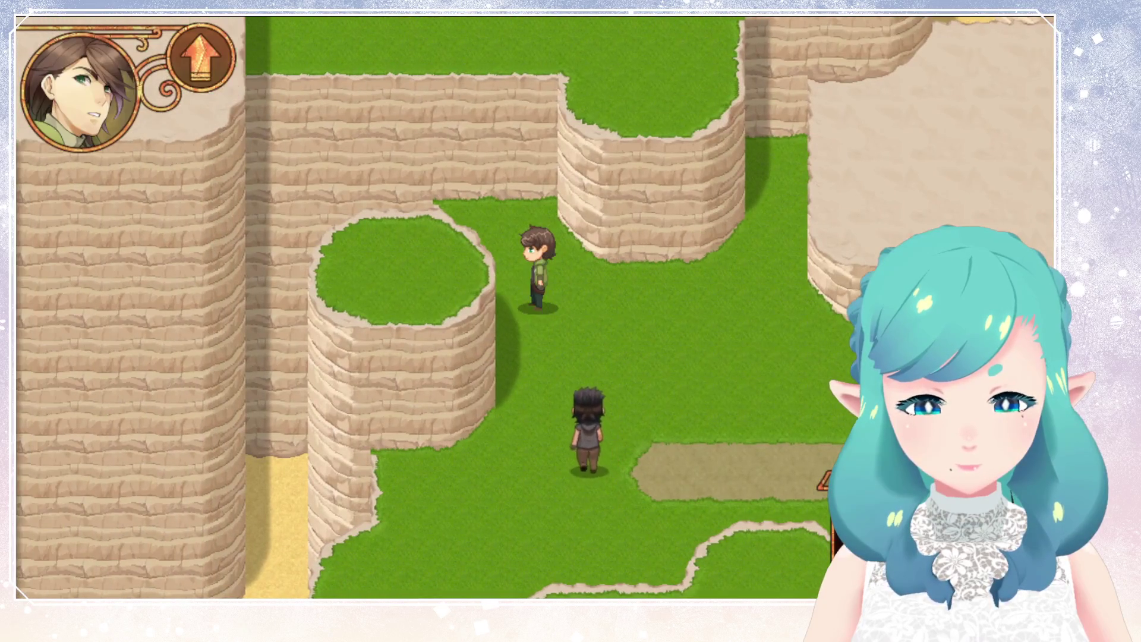
{"action": "key", "text": "Up"}
{"action": "key", "text": "Down"}
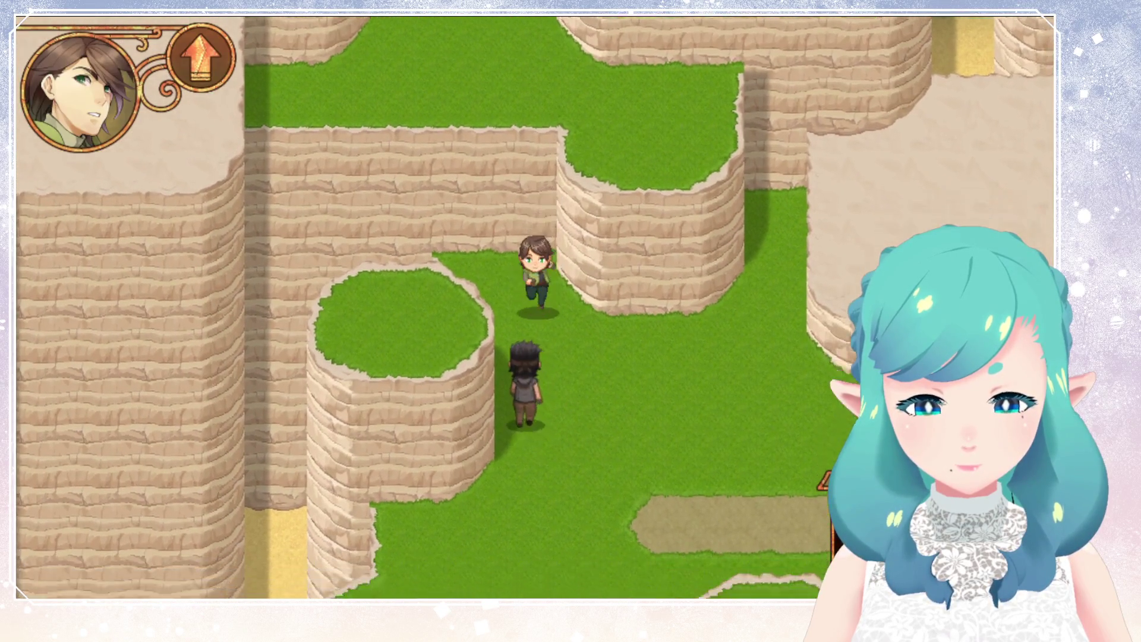
{"action": "key", "text": "Right"}
{"action": "key", "text": "Left"}
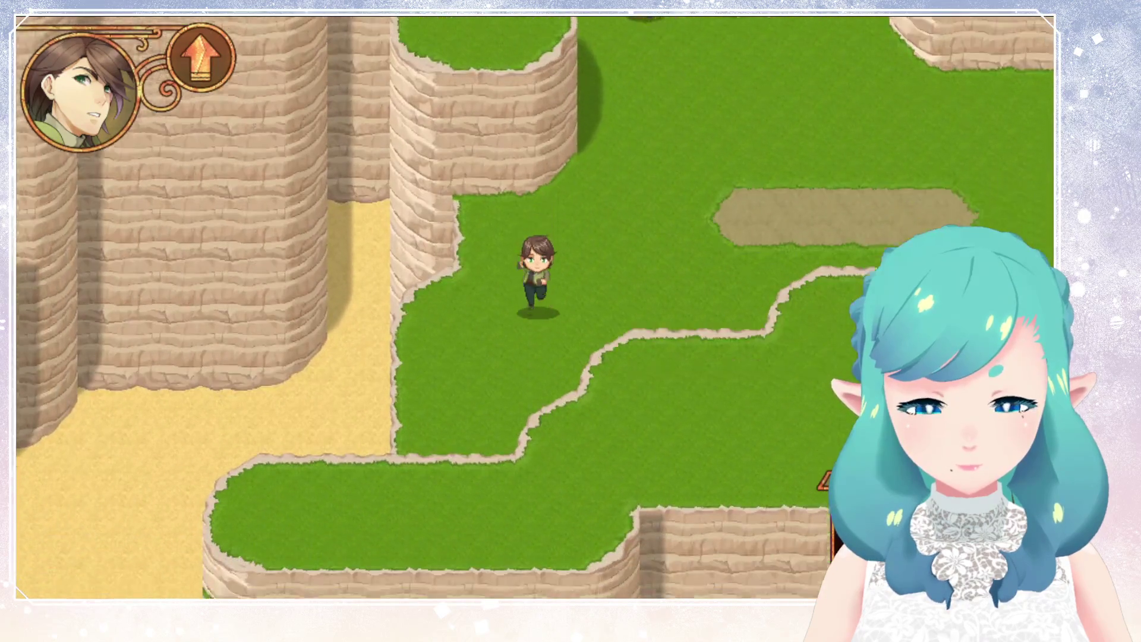
Run up past the rock pillar and back across the grass, then close the game window
{"action": "key", "text": "Up"}
{"action": "key", "text": "Right"}
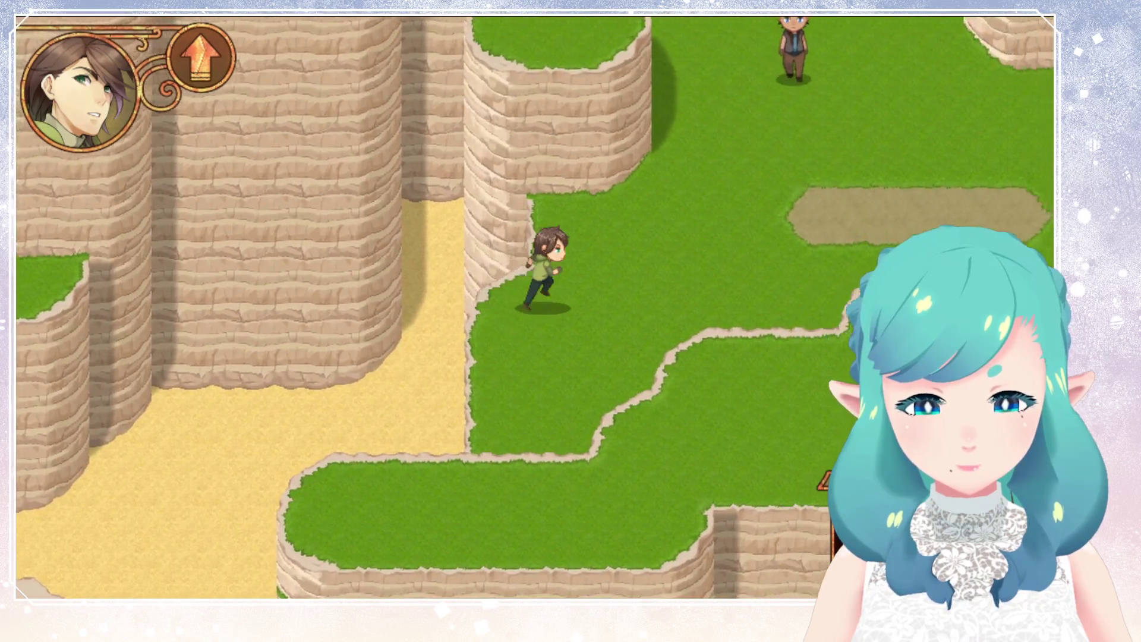
{"action": "key", "text": "Up"}
{"action": "key", "text": "Right"}
{"action": "key", "text": "Up"}
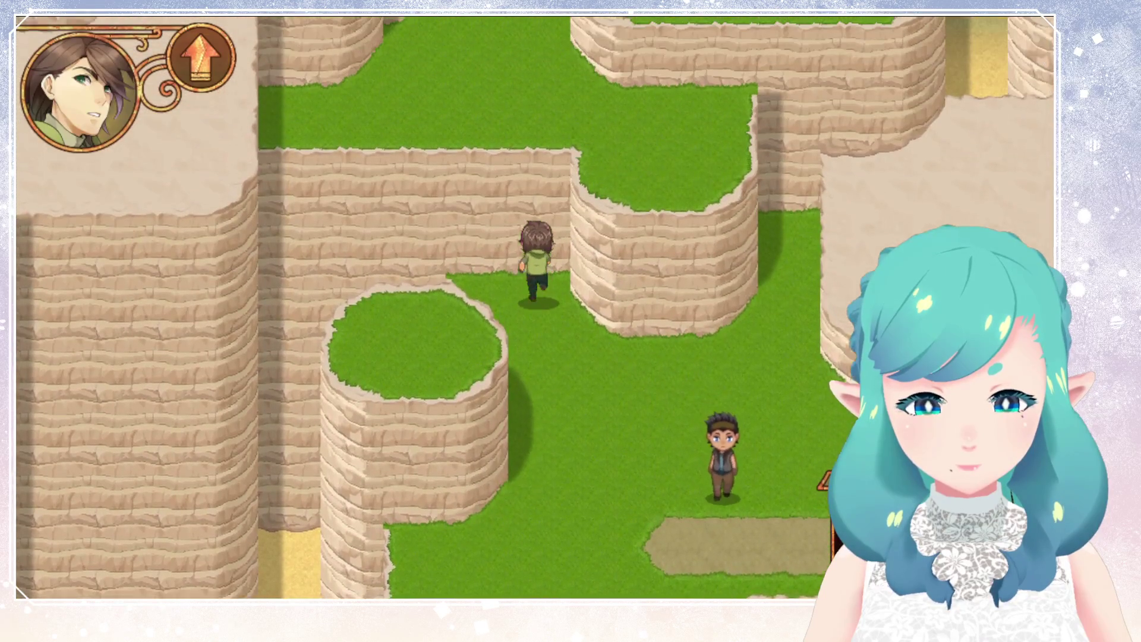
{"action": "key", "text": "Down"}
{"action": "key", "text": "Right"}
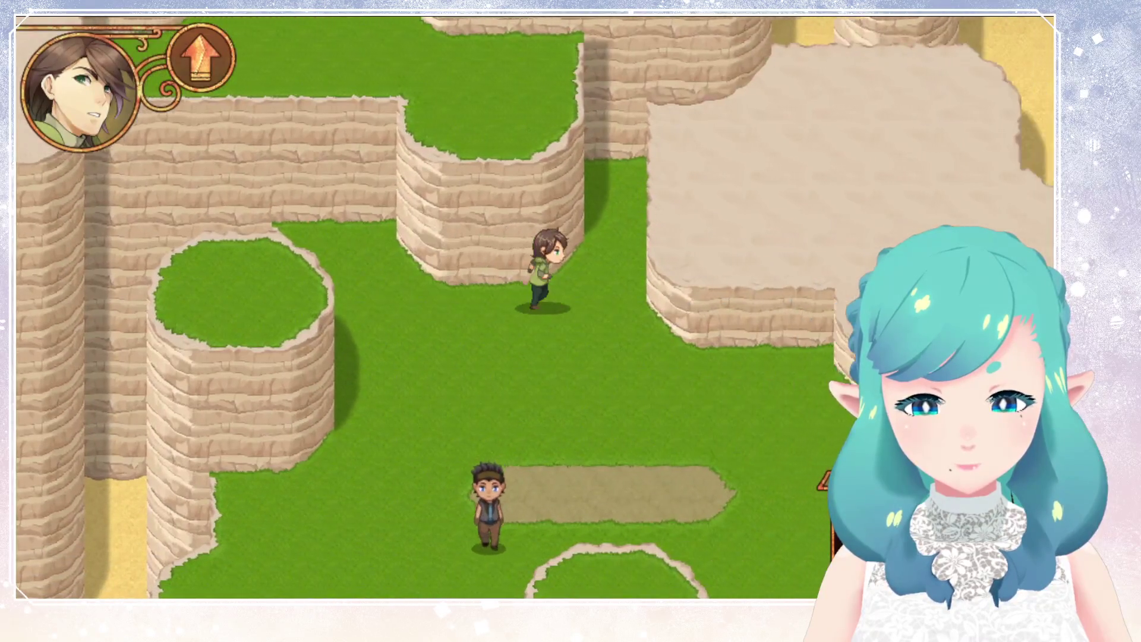
{"action": "key", "text": "Down"}
{"action": "key", "text": "alt+F4"}
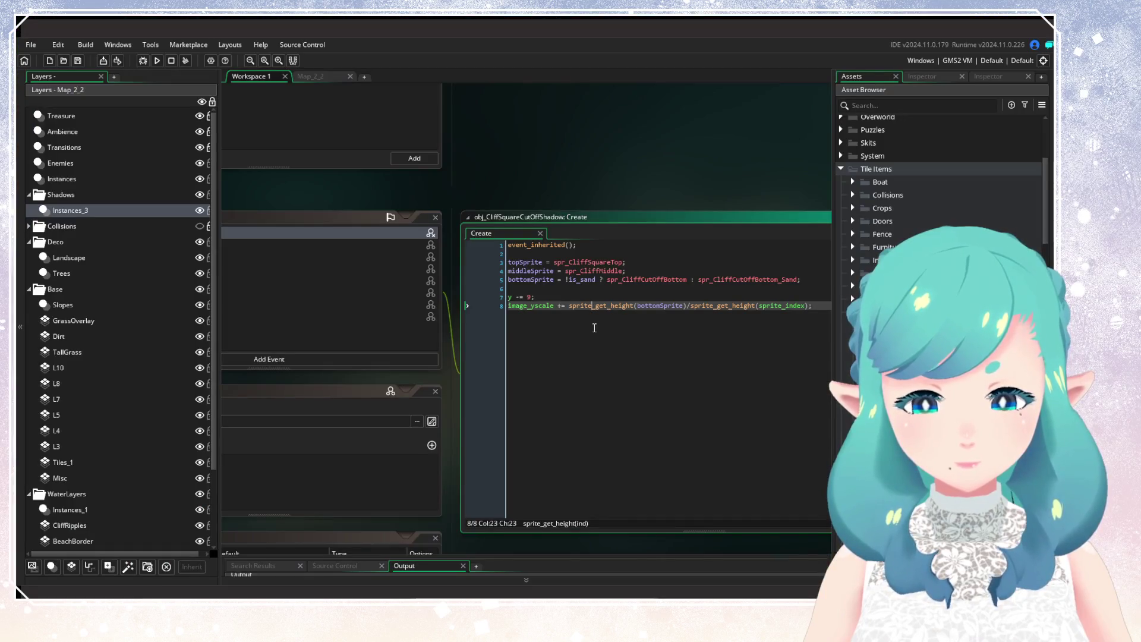
Rebuild and run Gataela from the toolbar Run button
{"action": "left_click", "coordinate": [158, 60]}
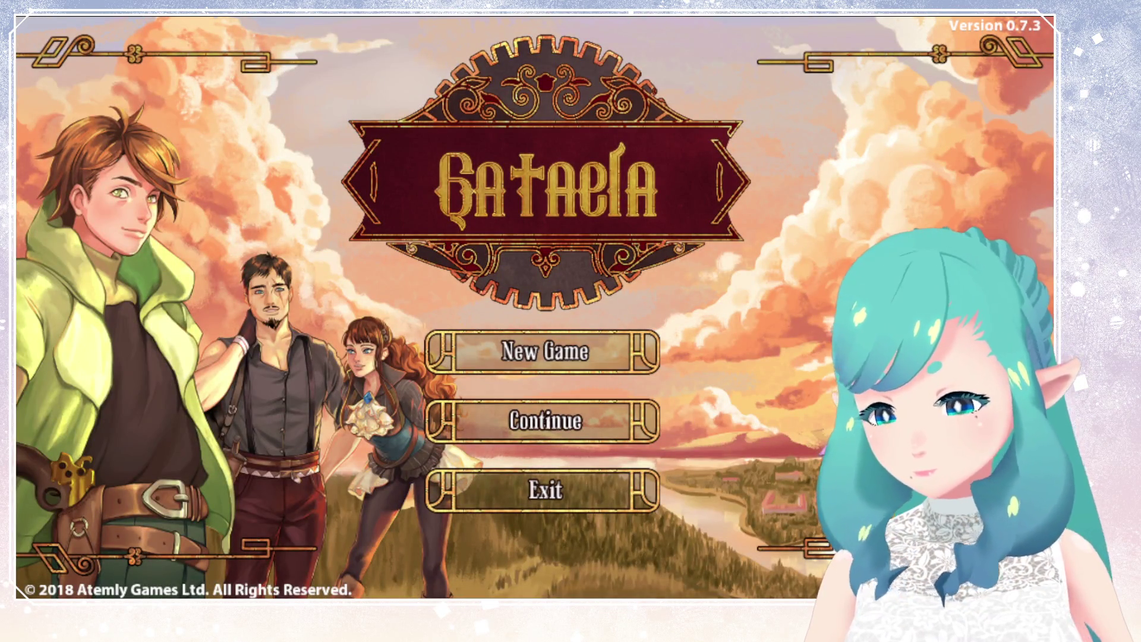
Continue from the title screen, load the save file, and walk left along the sandy cliff
{"action": "key", "text": "Down"}
{"action": "key", "text": "Return"}
{"action": "key", "text": "Return"}
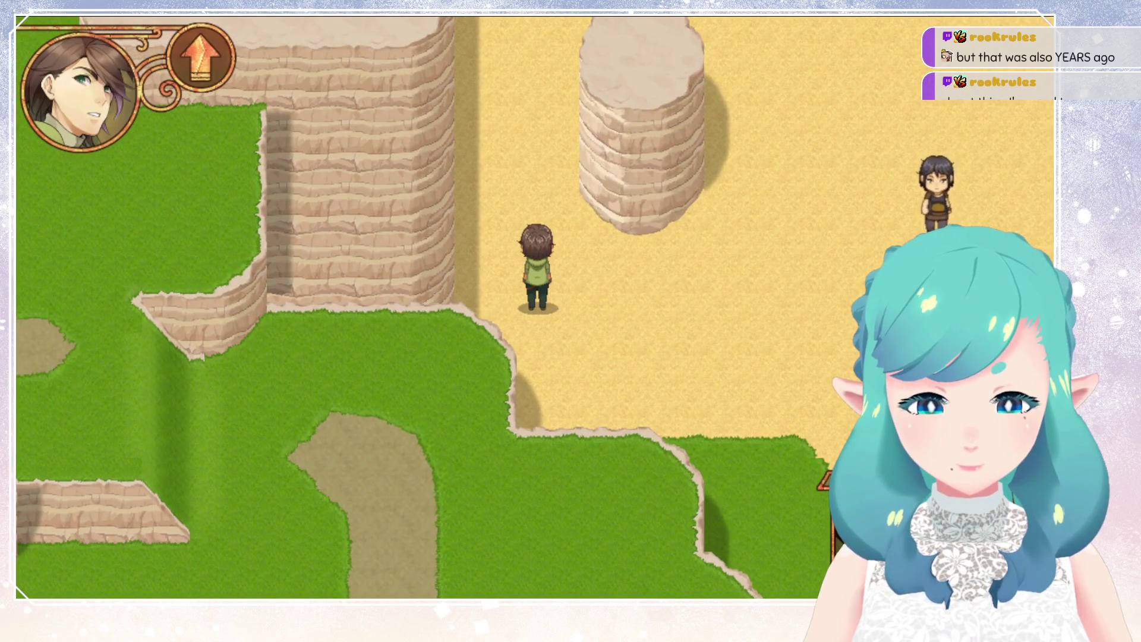
{"action": "key", "text": "Left"}
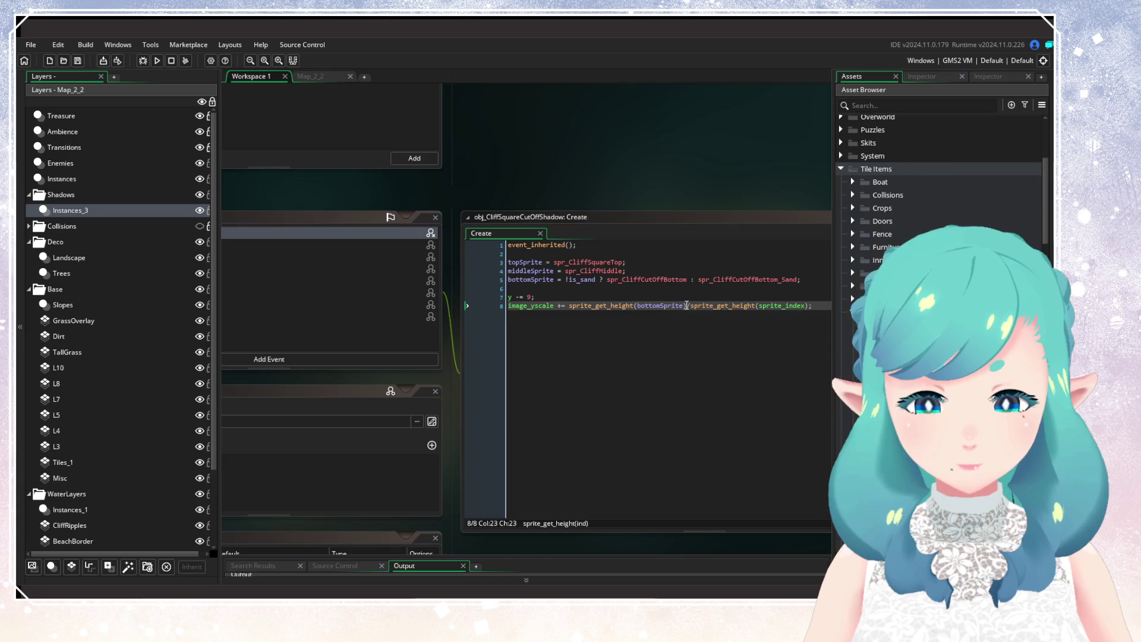
Replace the 9 offset on line 7 with sprite_get_height(bottomSprite) and save
{"action": "left_click_drag", "start_coordinate": [687, 305], "coordinate": [600, 312]}
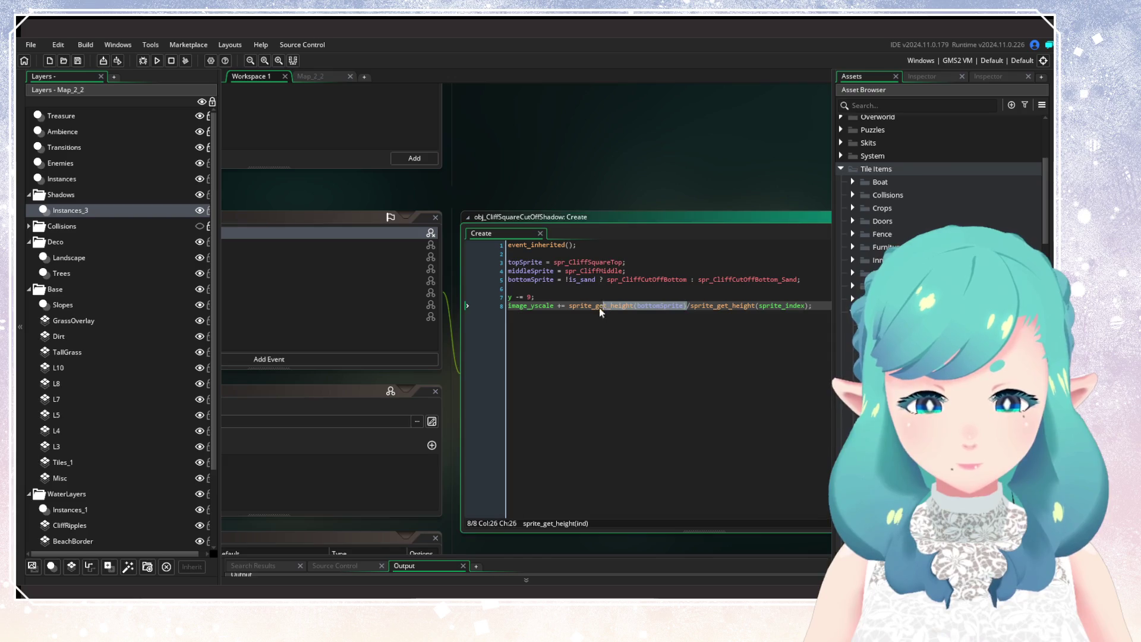
{"action": "double_click", "coordinate": [528, 298]}
{"action": "type", "text": "sprite_get_height(bottomSprite)"}
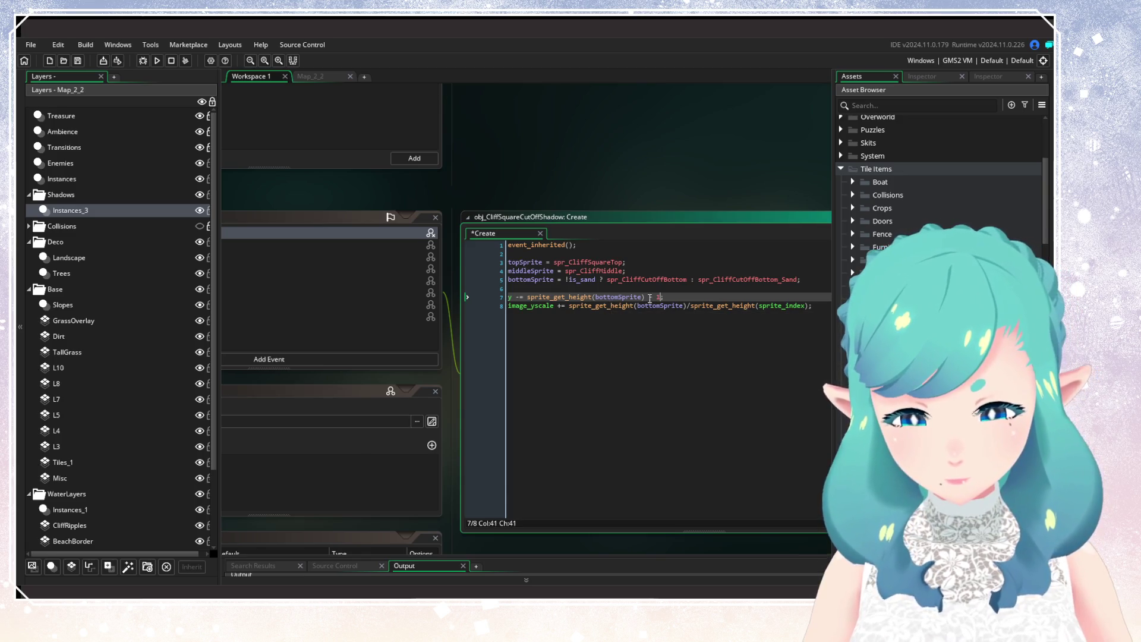
{"action": "key", "text": "ctrl+s"}
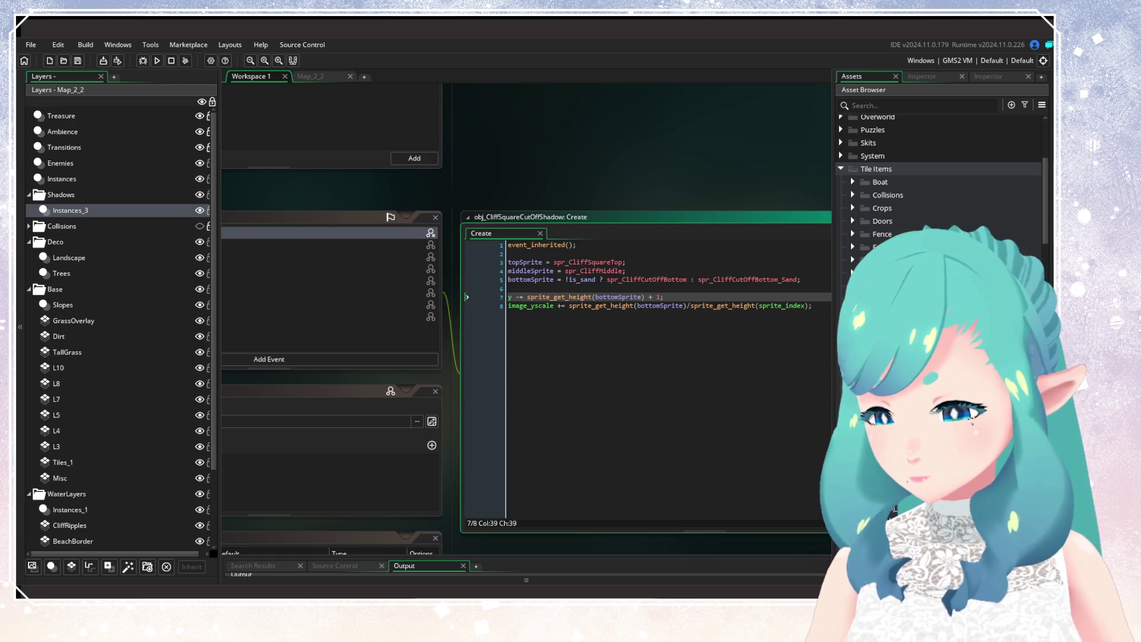
Close the spr_CliffCutOffBottom_Sand and spr_CliffCutOffBottom editors, rebuild, and load the saved game
{"action": "left_click", "coordinate": [863, 90]}
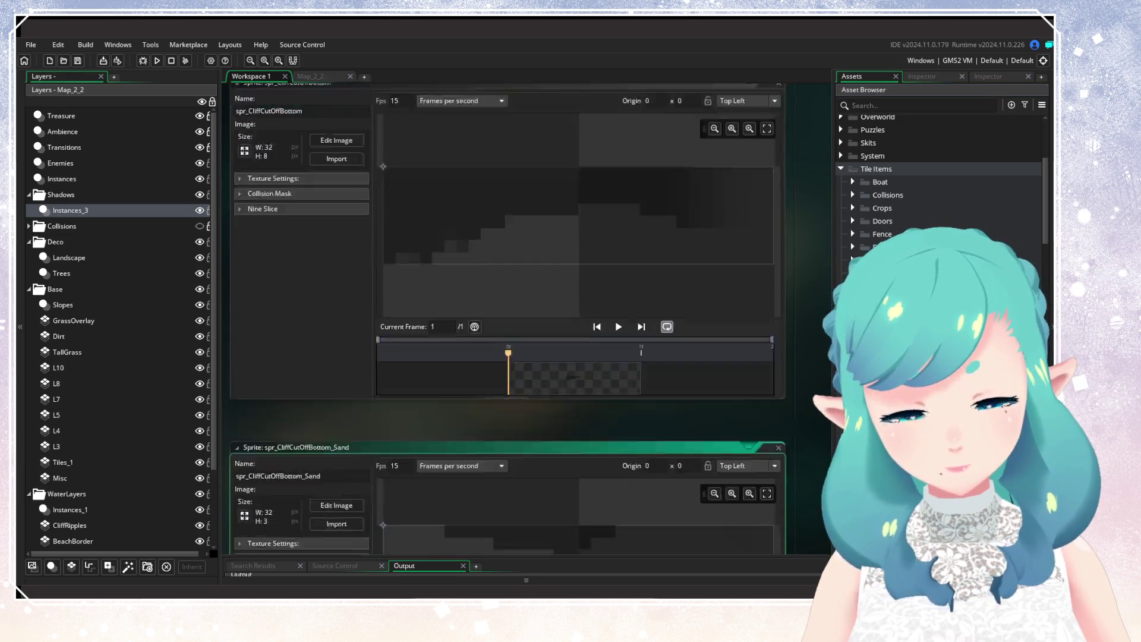
{"action": "left_click", "coordinate": [778, 157]}
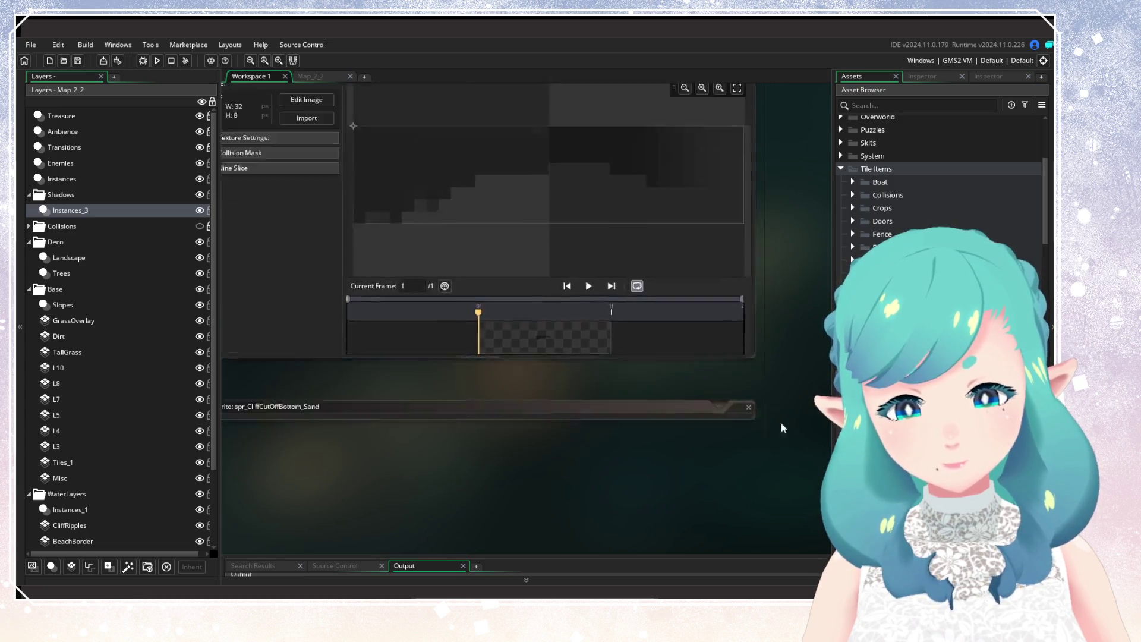
{"action": "left_click", "coordinate": [734, 169]}
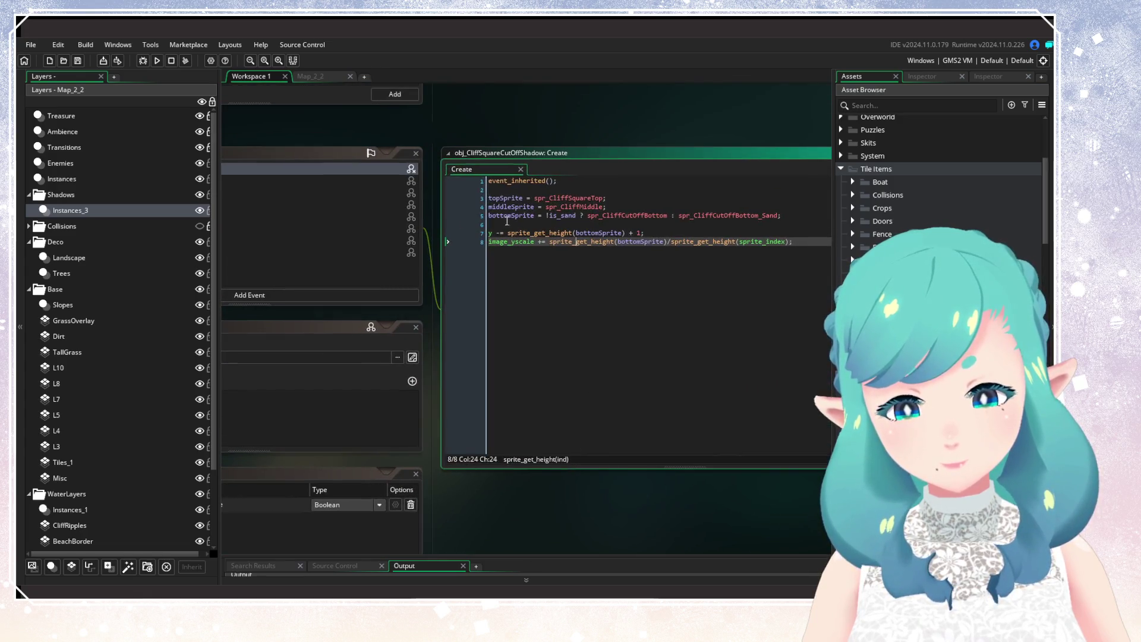
{"action": "left_click", "coordinate": [158, 60]}
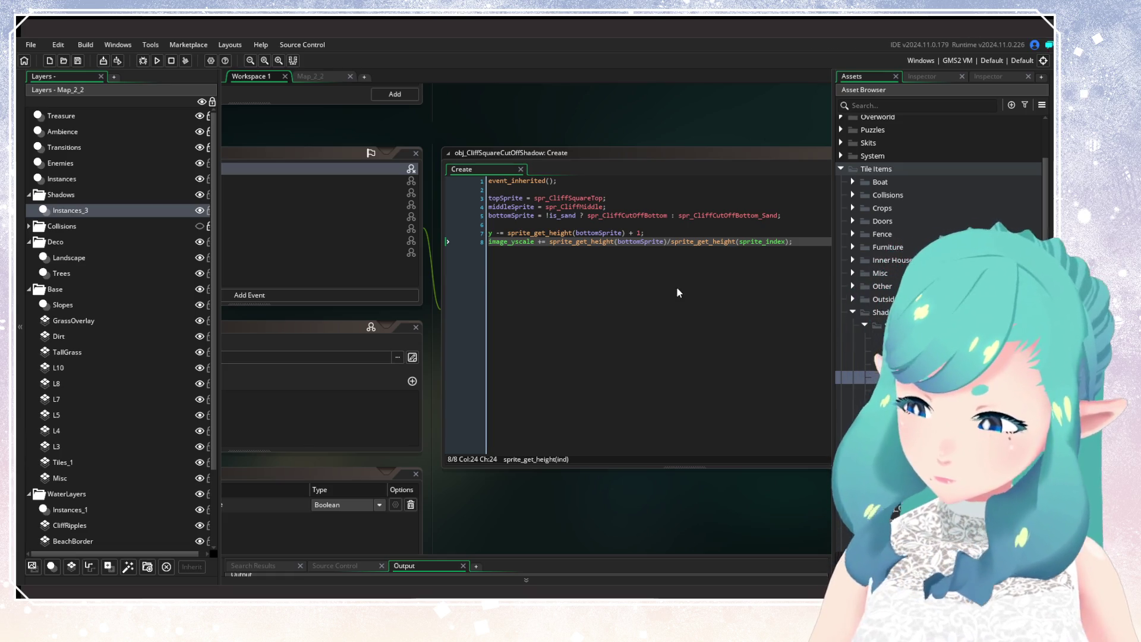
{"action": "key", "text": "Down"}
{"action": "key", "text": "Return"}
{"action": "key", "text": "Return"}
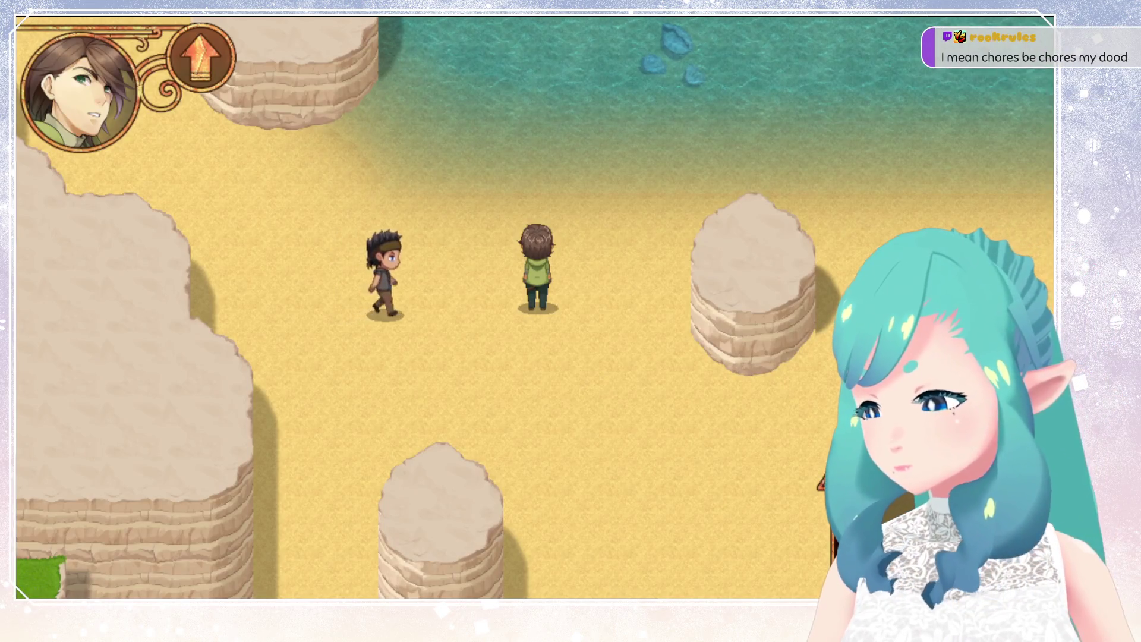
Walk the player south across the beach and then west toward the cliff
{"action": "key", "text": "Down"}
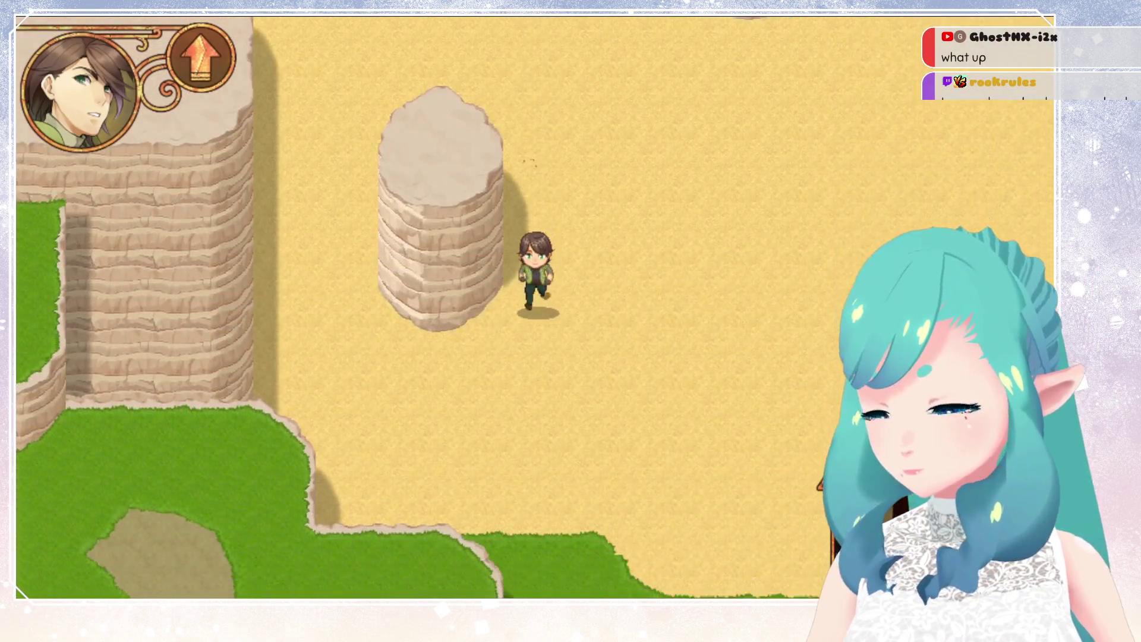
{"action": "key", "text": "Left"}
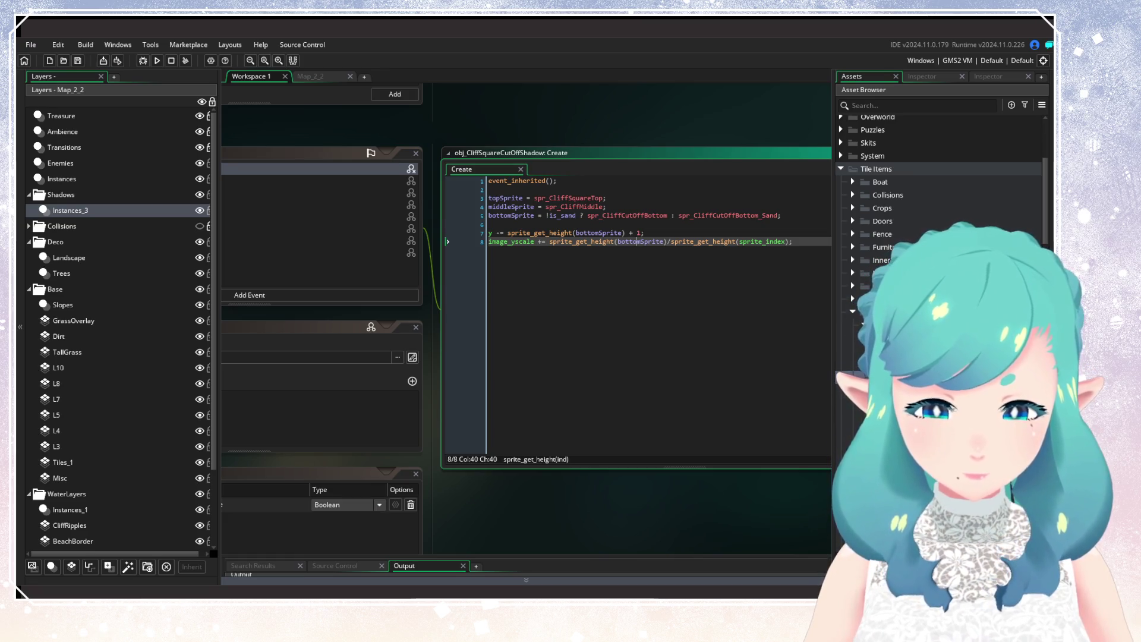
Inspect the spr_CliffCutOffBottom sprite, then close its editor
{"action": "left_click", "coordinate": [658, 250]}
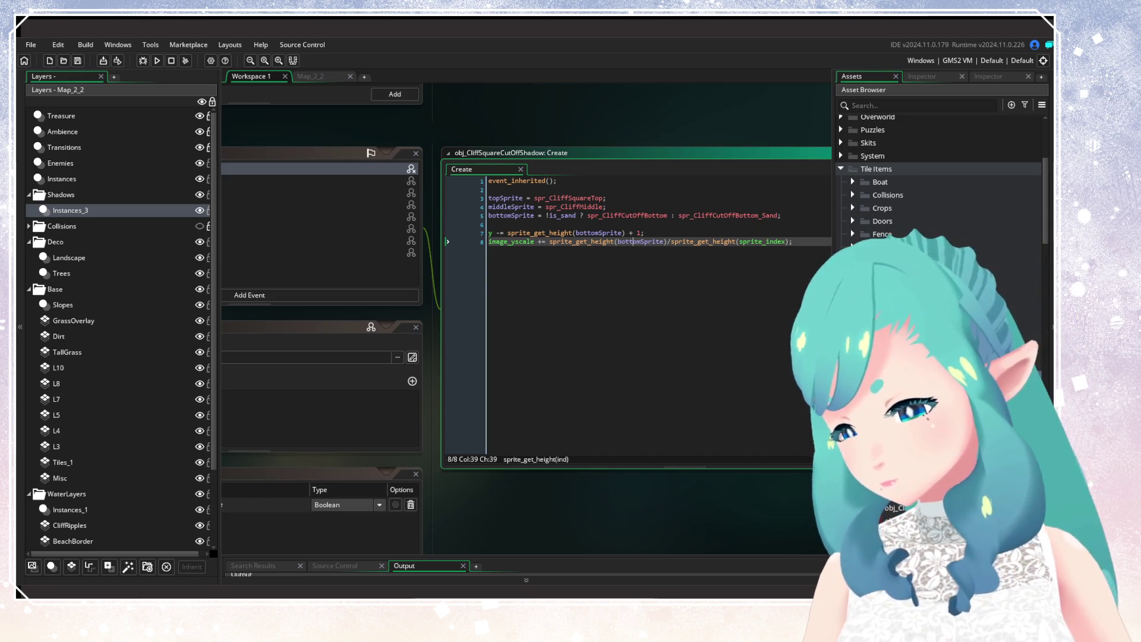
{"action": "left_click", "coordinate": [897, 508]}
{"action": "middle_click", "coordinate": [583, 208]}
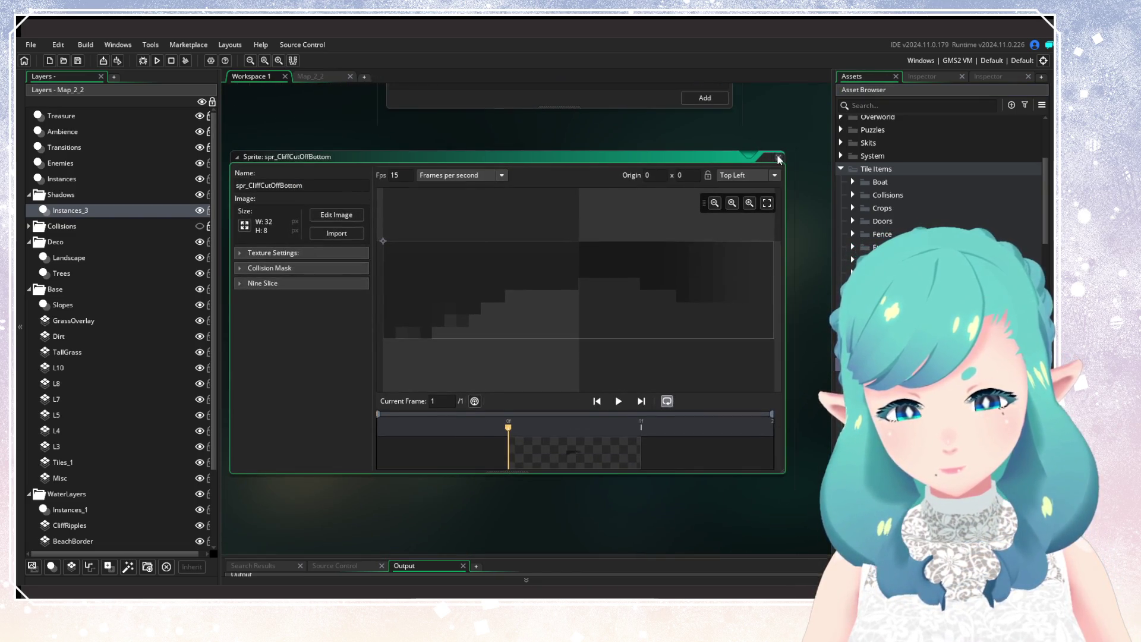
{"action": "left_click", "coordinate": [779, 157]}
Replace sprite_get_height(bottomSprite) on line 8 with 18, then save and build with F5
{"action": "left_click_drag", "start_coordinate": [485, 287], "coordinate": [604, 288]}
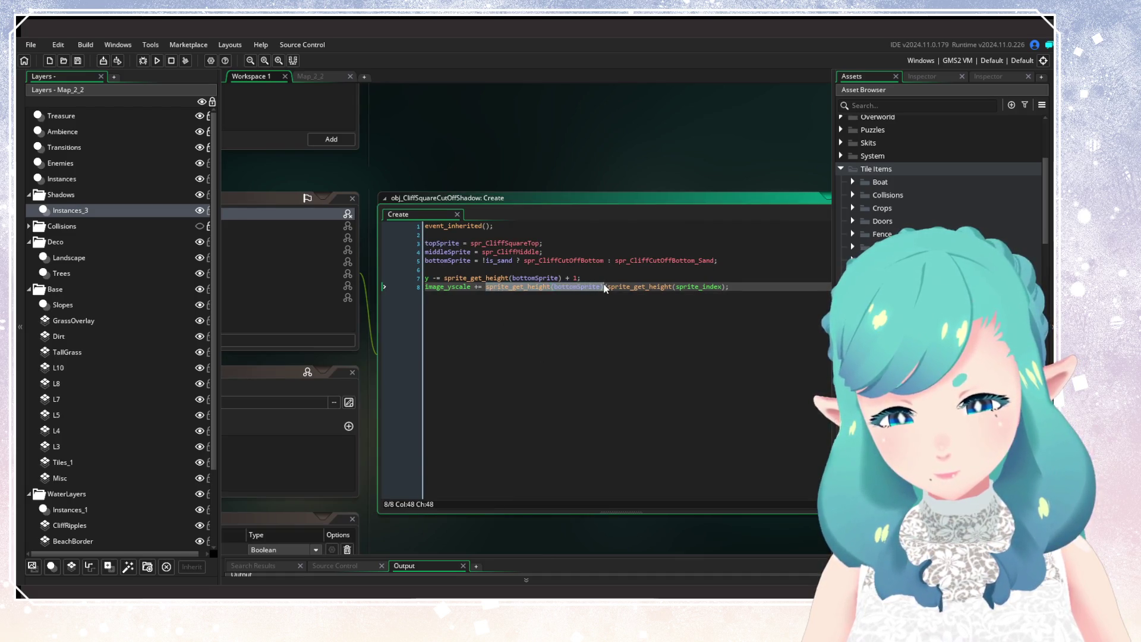
{"action": "type", "text": "18"}
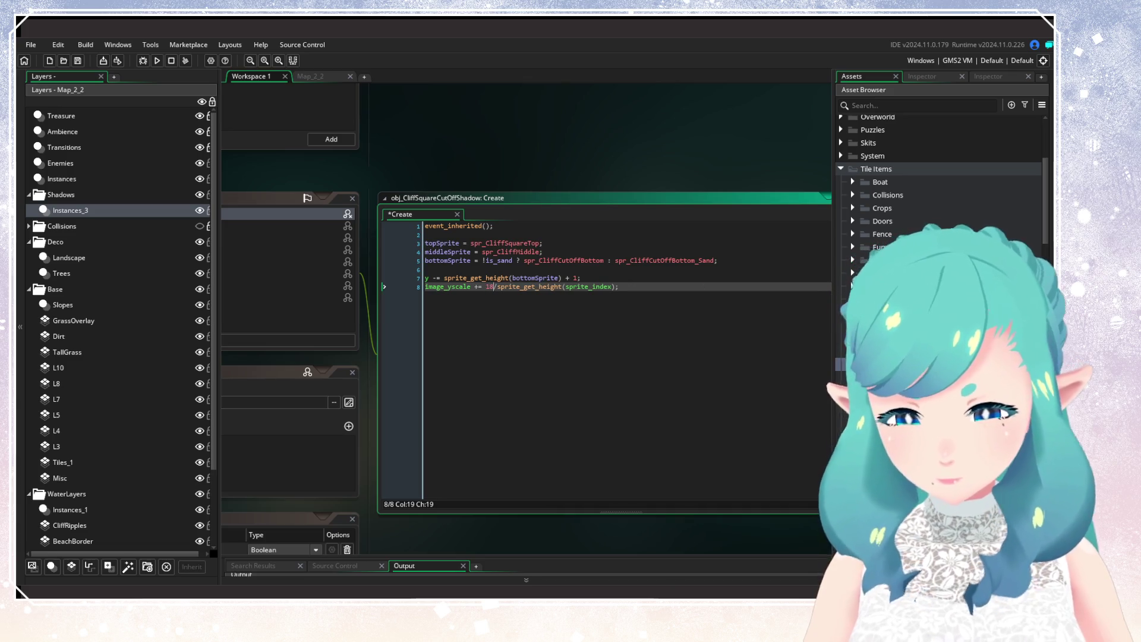
{"action": "key", "text": "End"}
{"action": "key", "text": "F5"}
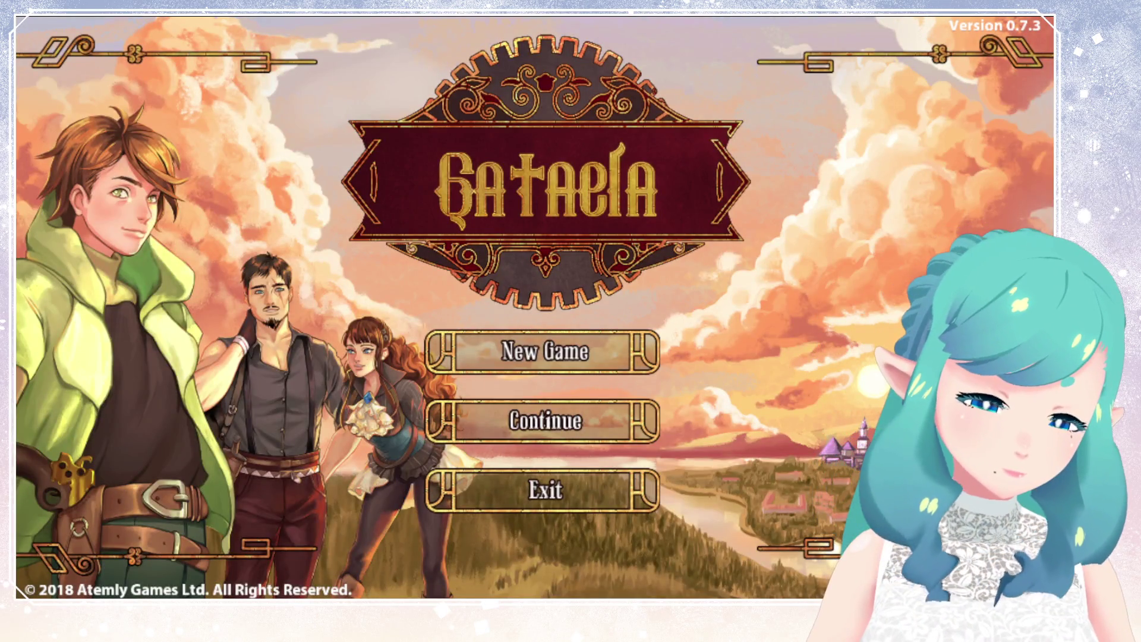
Continue from the title screen, load save slot 1, and walk the hero around the beach
{"action": "key", "text": "Return"}
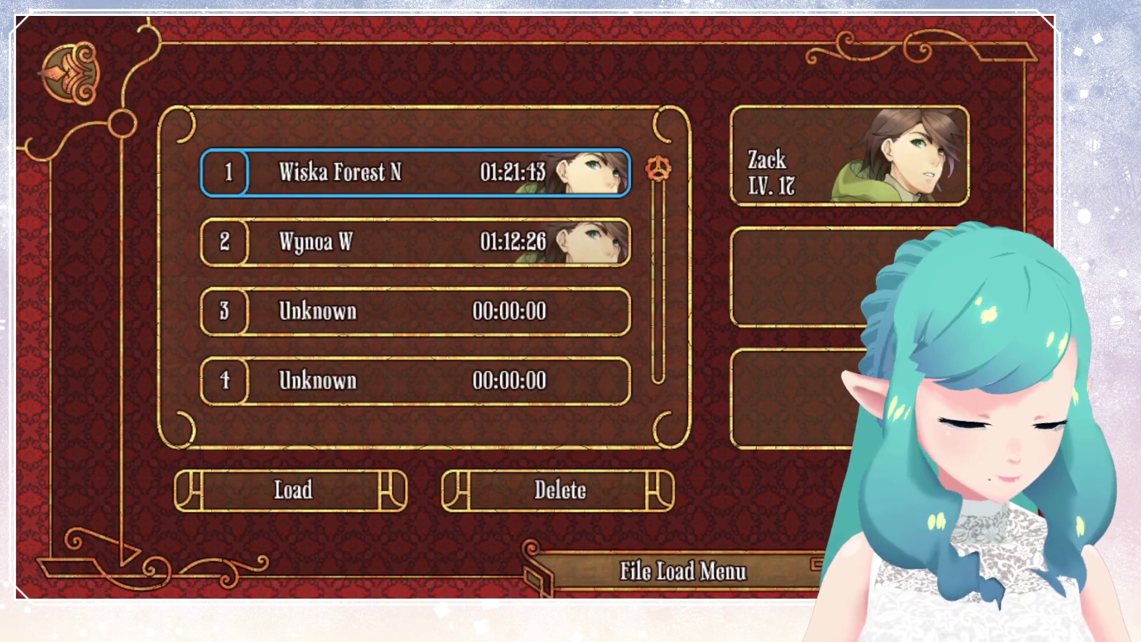
{"action": "key", "text": "Return"}
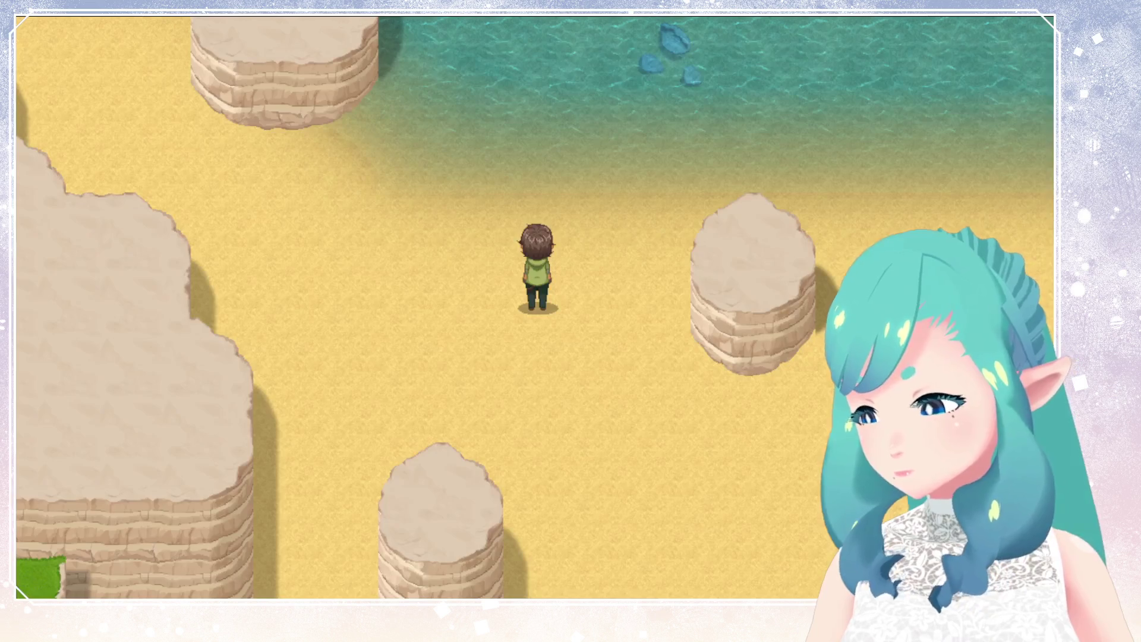
{"action": "key", "text": "Up"}
{"action": "key", "text": "Left"}
{"action": "key", "text": "Right"}
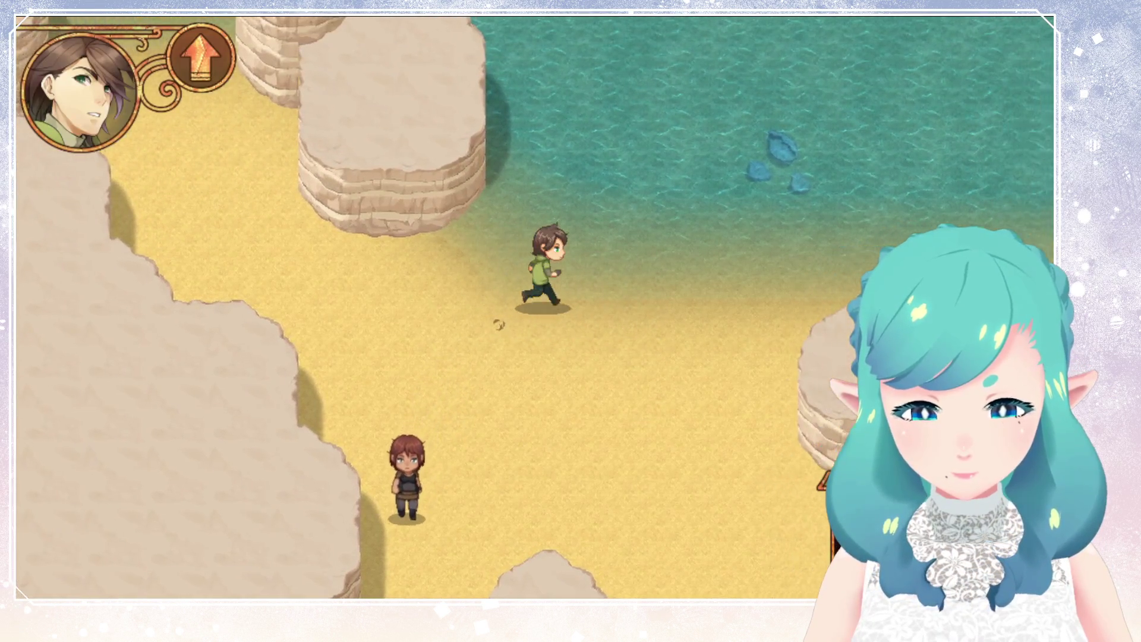
{"action": "key", "text": "Down"}
Run the hero left to the tall cliff and down beside its shadow
{"action": "key", "text": "Right"}
{"action": "key", "text": "Down"}
{"action": "key", "text": "Left"}
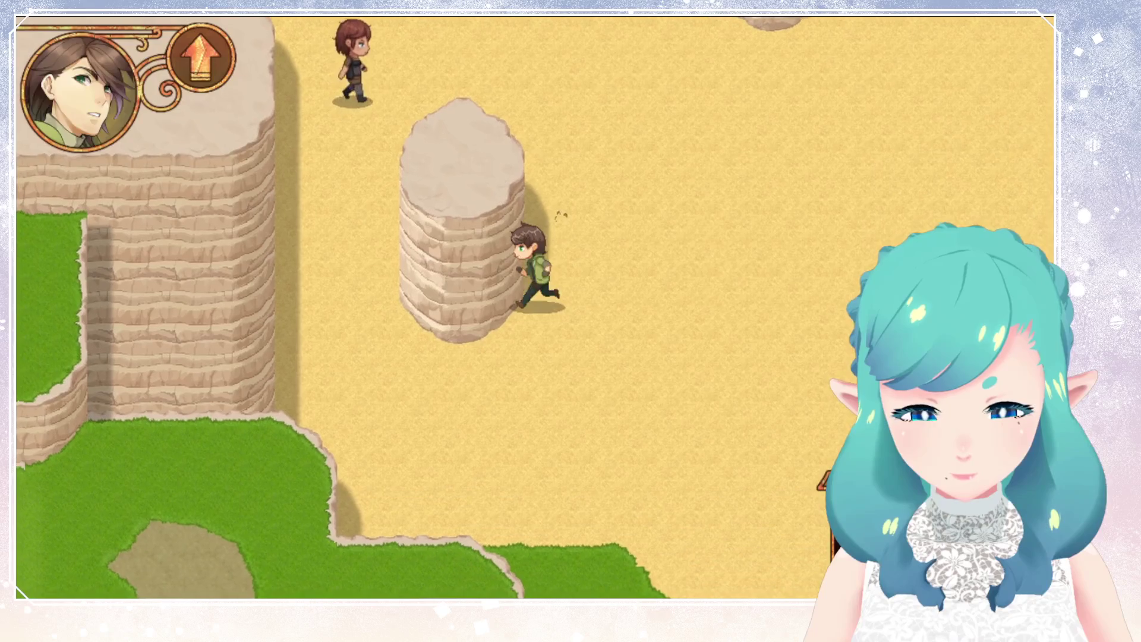
{"action": "key", "text": "Left"}
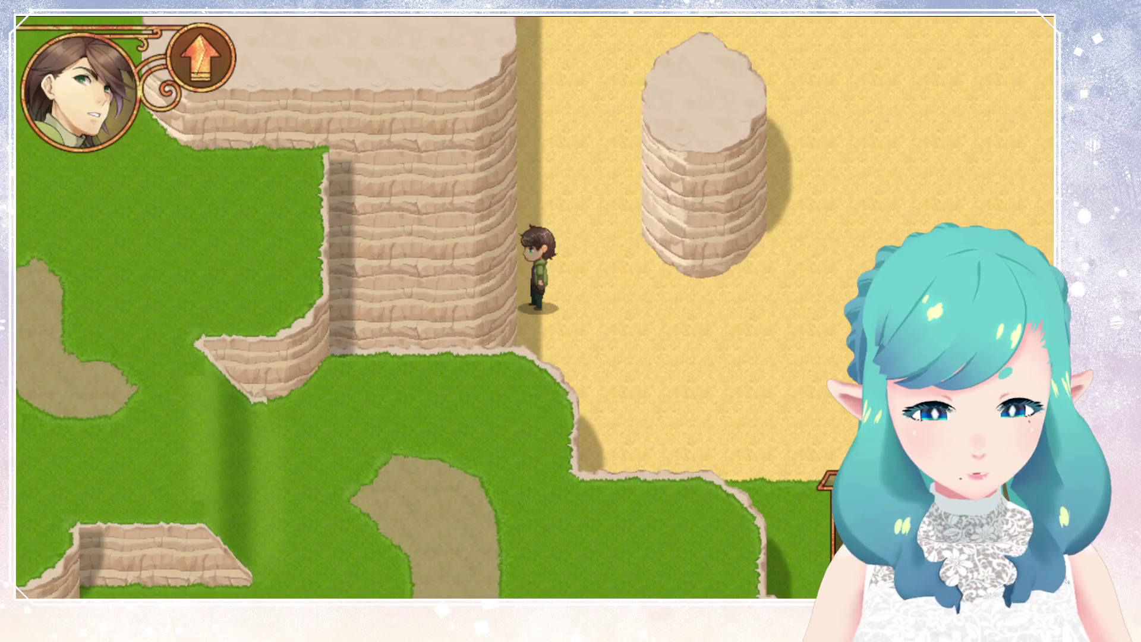
{"action": "key", "text": "Down"}
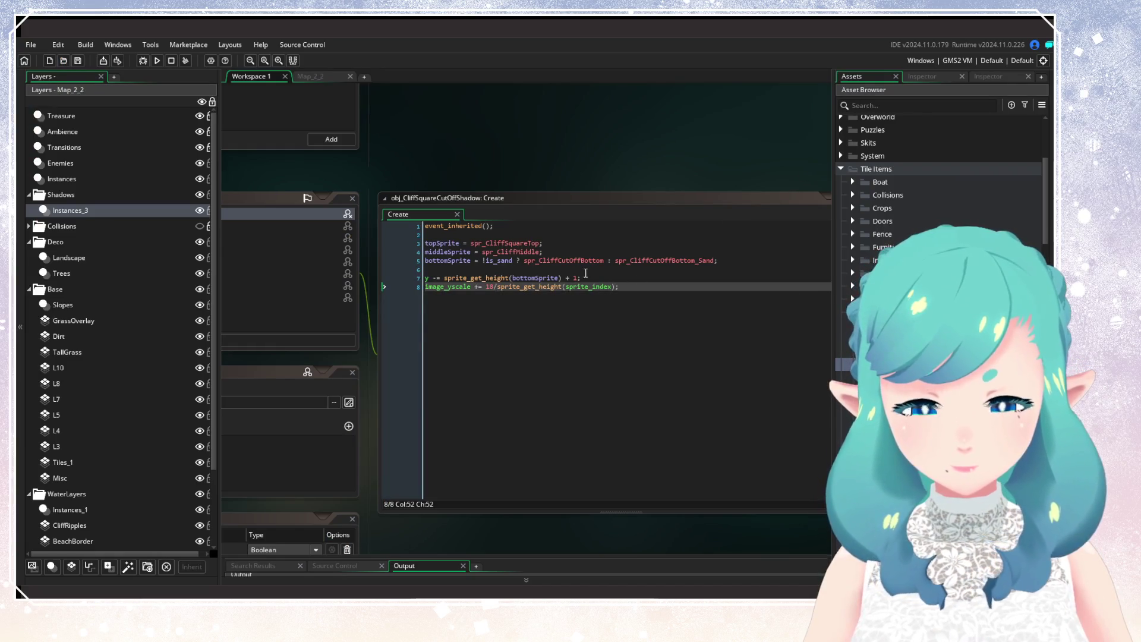
Change 18 on line 8 to (is_sand ? 13 : 18), save, and rebuild with F5
{"action": "mouse_move", "coordinate": [558, 257]}
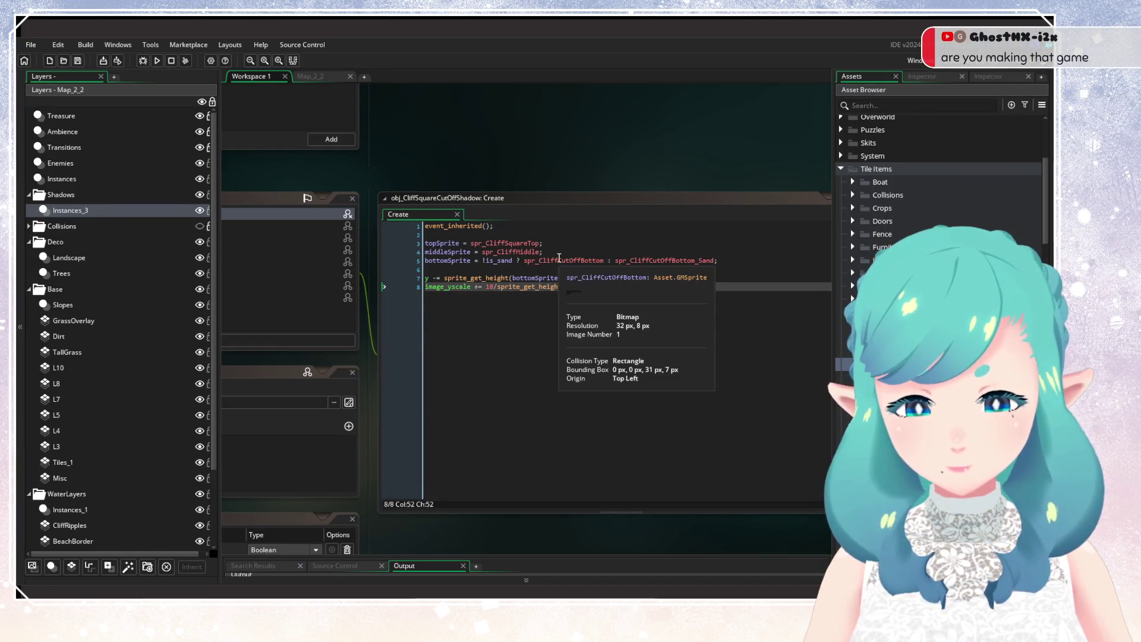
{"action": "mouse_move", "coordinate": [648, 256]}
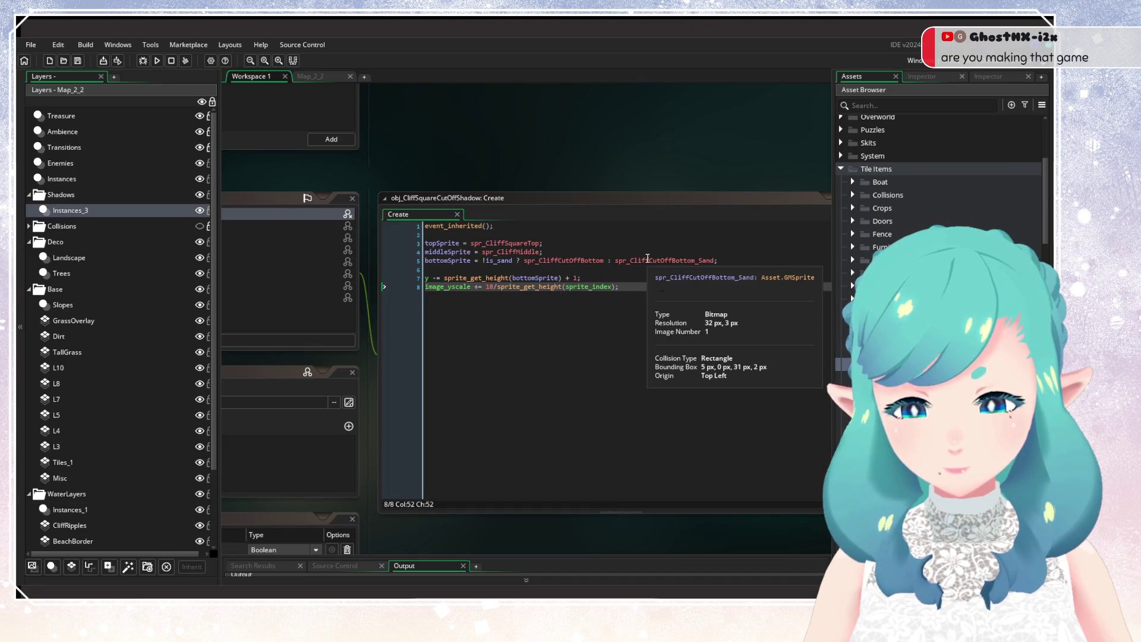
{"action": "mouse_move", "coordinate": [501, 251]}
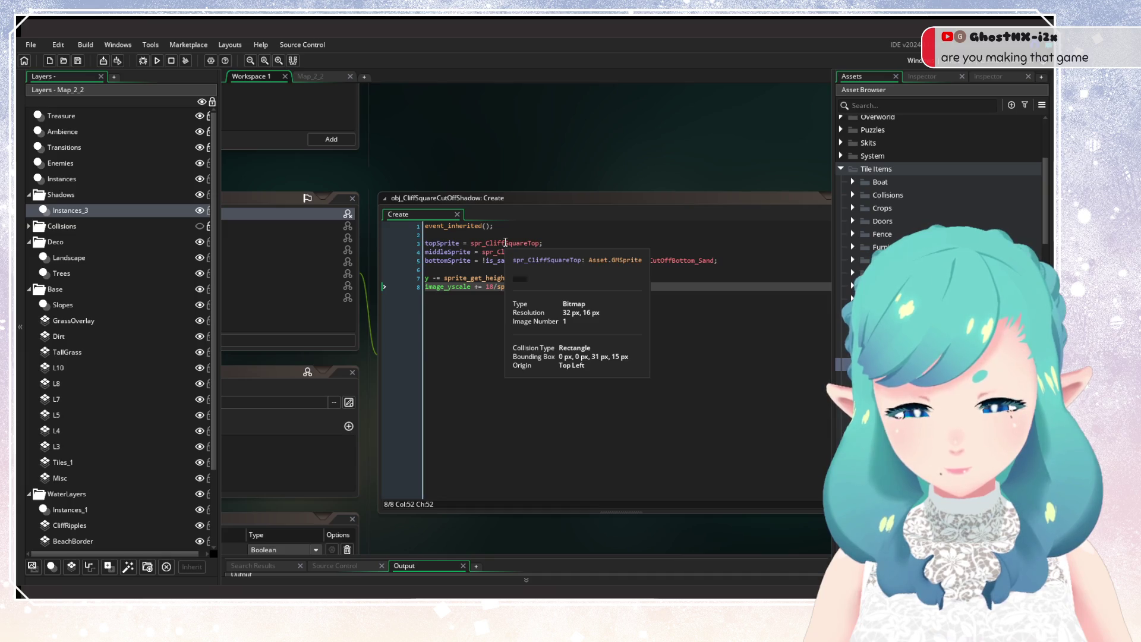
{"action": "left_click", "coordinate": [487, 286]}
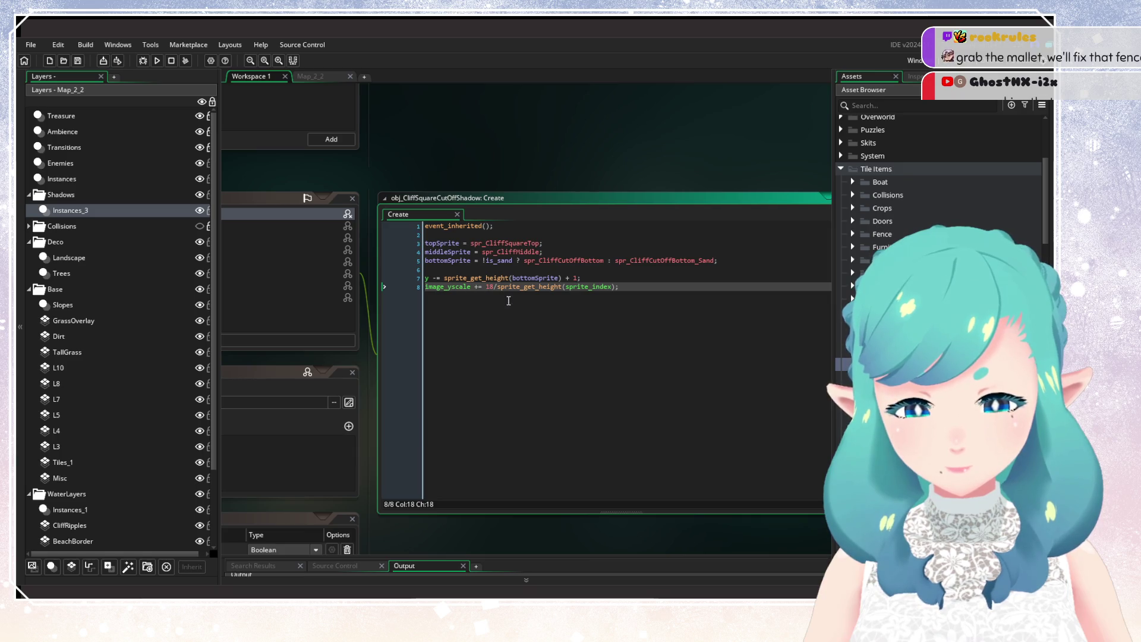
{"action": "type", "text": "(is_sand ?"}
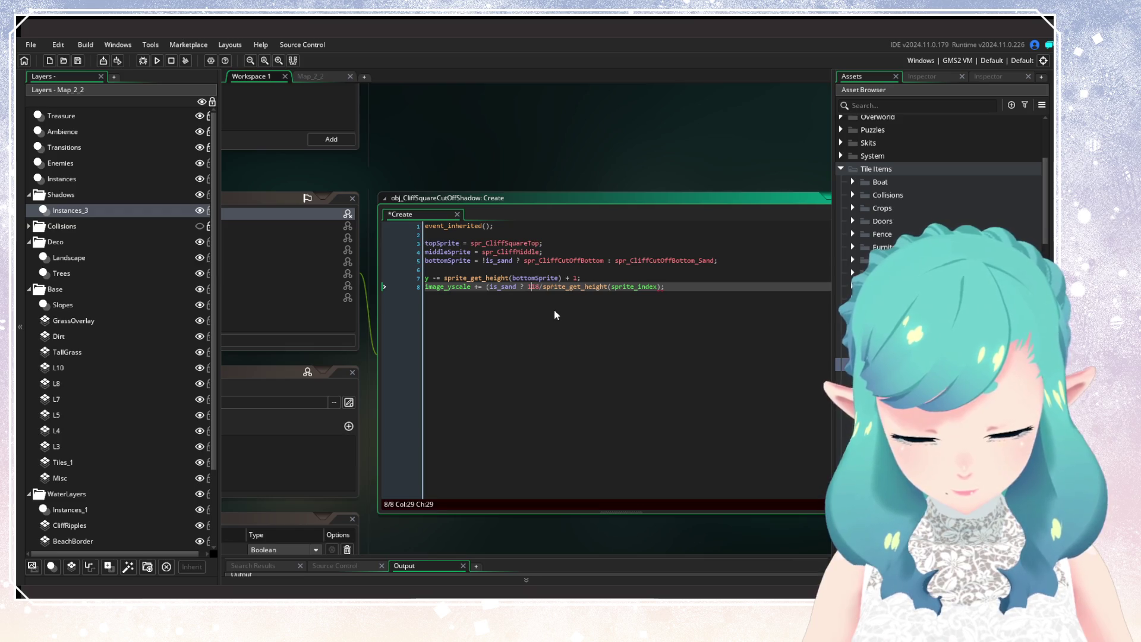
{"action": "type", "text": "13 : 18)"}
{"action": "key", "text": "ctrl+s"}
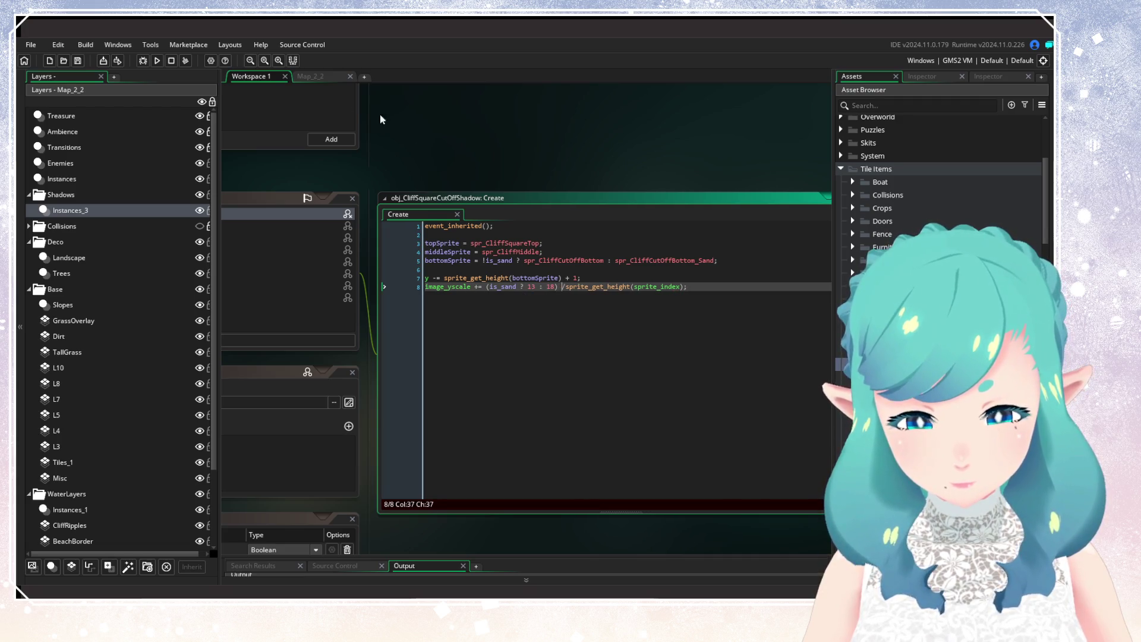
{"action": "key", "text": "F5"}
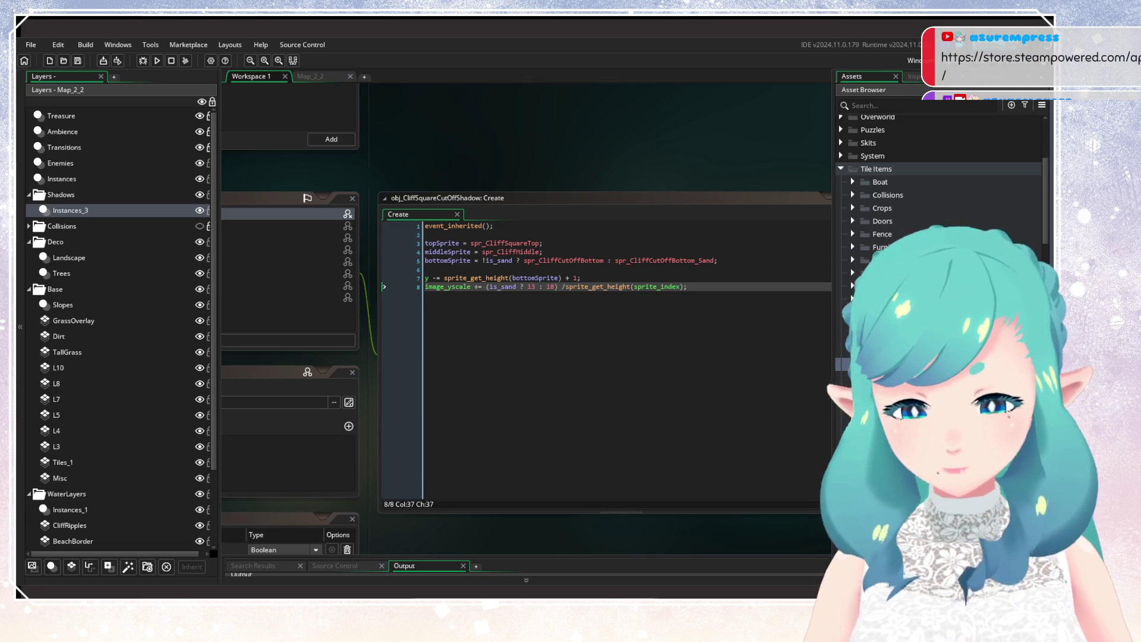
{"action": "left_click", "coordinate": [661, 287]}
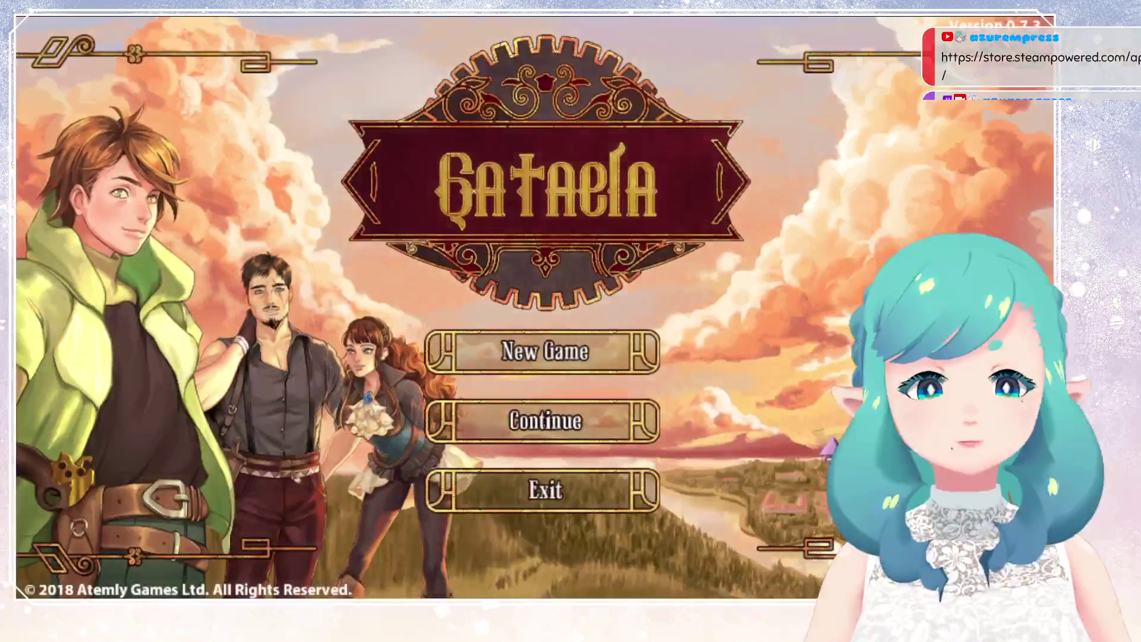
Continue from the title screen and load the saved game beside the sand cliff
{"action": "key", "text": "Return"}
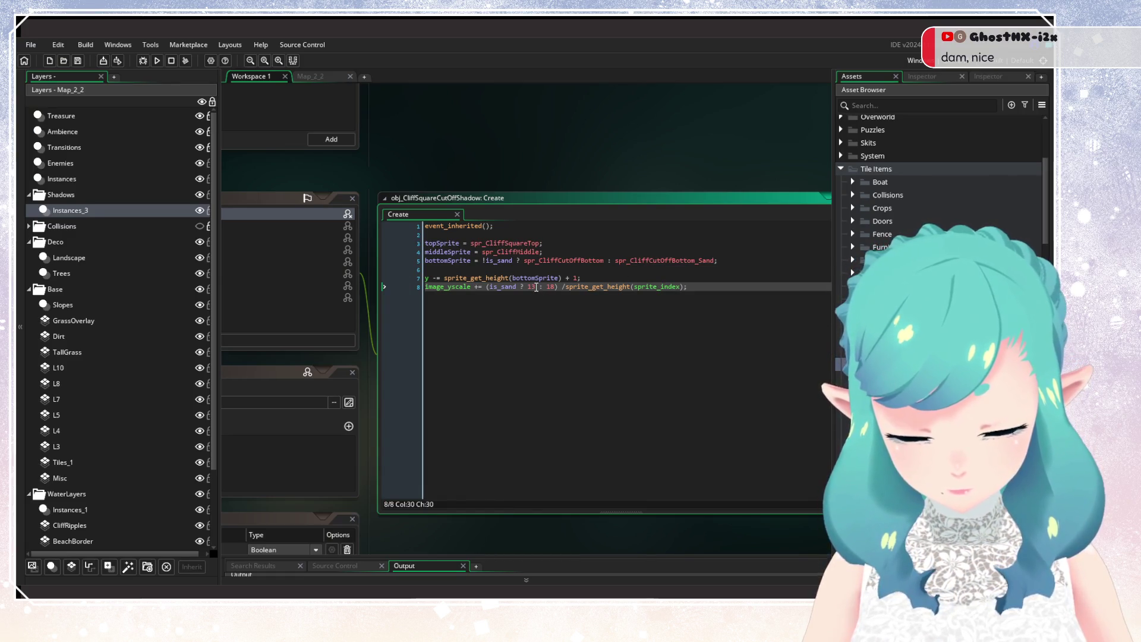
Change the sand value on line 8 from 13 to 10 and rebuild the game
{"action": "key", "text": "BackSpace"}
{"action": "type", "text": "0"}
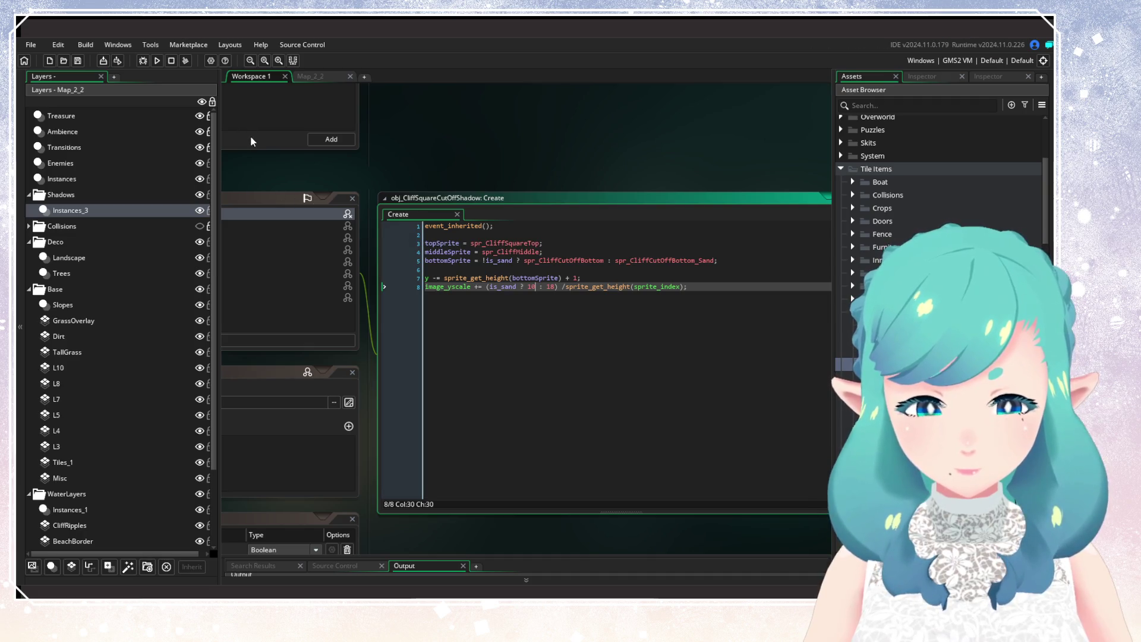
{"action": "left_click", "coordinate": [159, 61]}
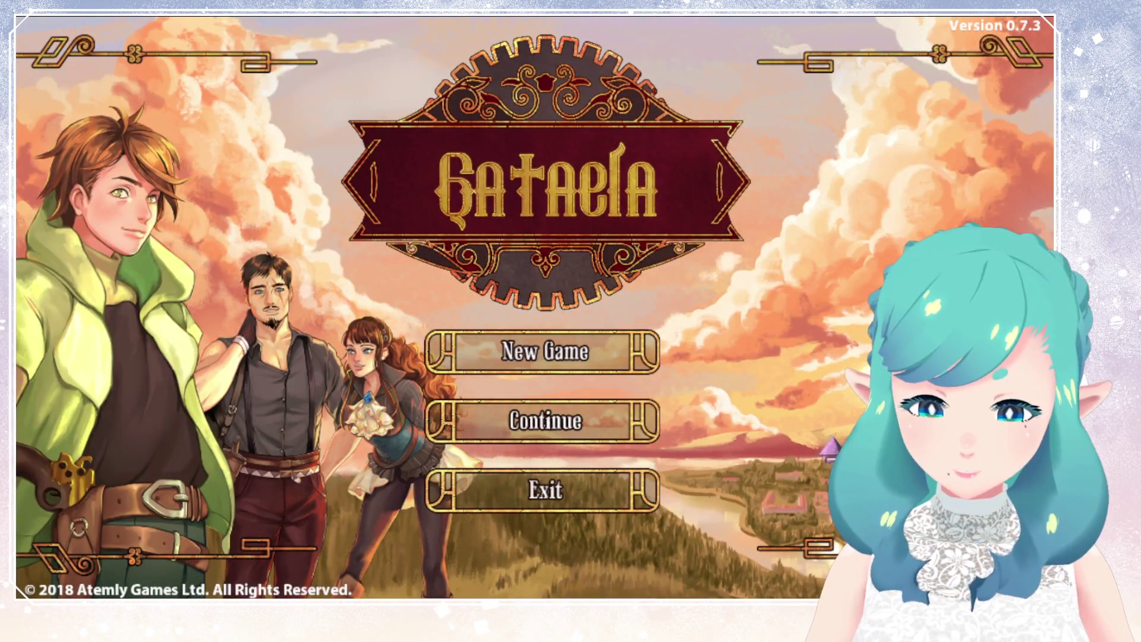
Check the shadow in save slot 1, then change line 8's sand value from 10 to 7 and rebuild
{"action": "left_click", "coordinate": [545, 421]}
{"action": "left_click", "coordinate": [280, 487]}
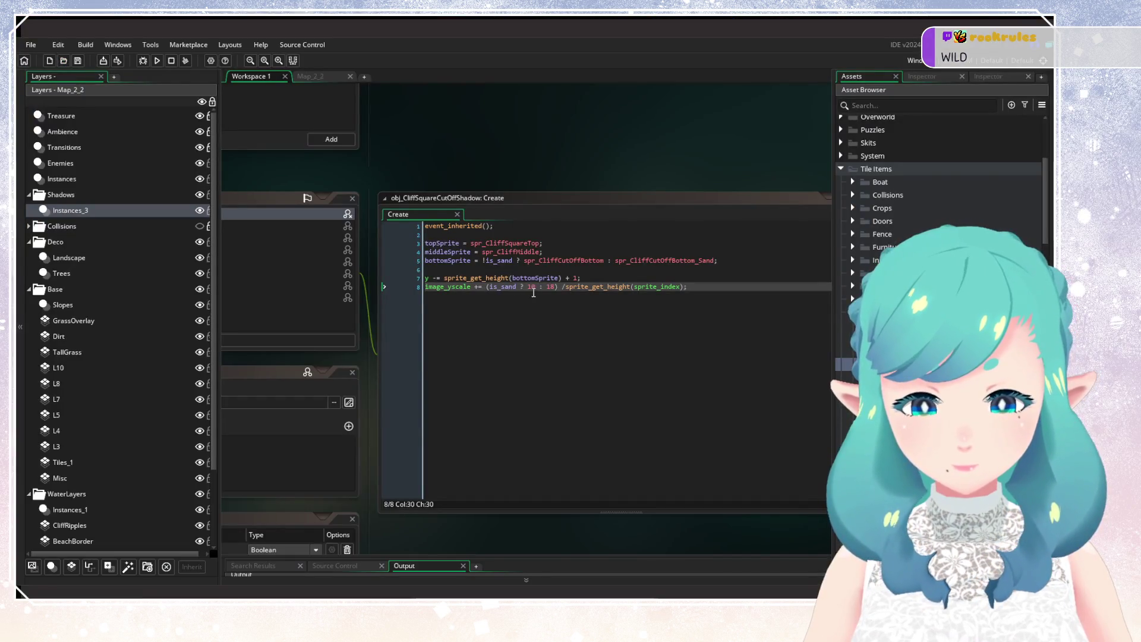
{"action": "left_click", "coordinate": [530, 287]}
{"action": "type", "text": "7"}
{"action": "left_click", "coordinate": [157, 61]}
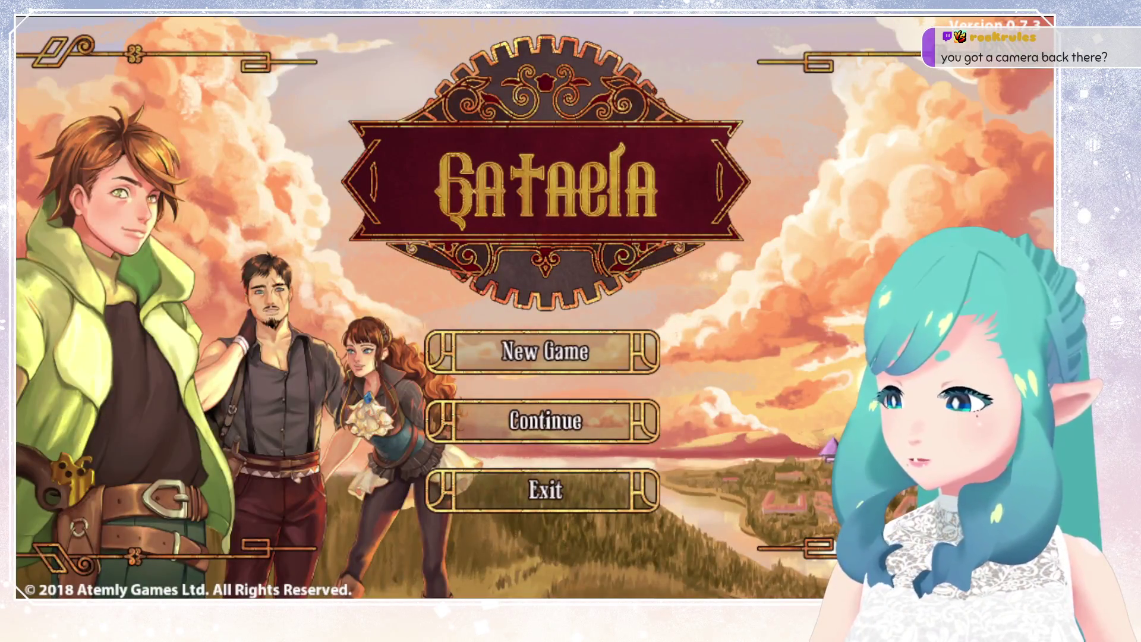
Load save slot 1 and walk the hero across the beach to stand beside the sand cliff
{"action": "key", "text": "Down"}
{"action": "key", "text": "Return"}
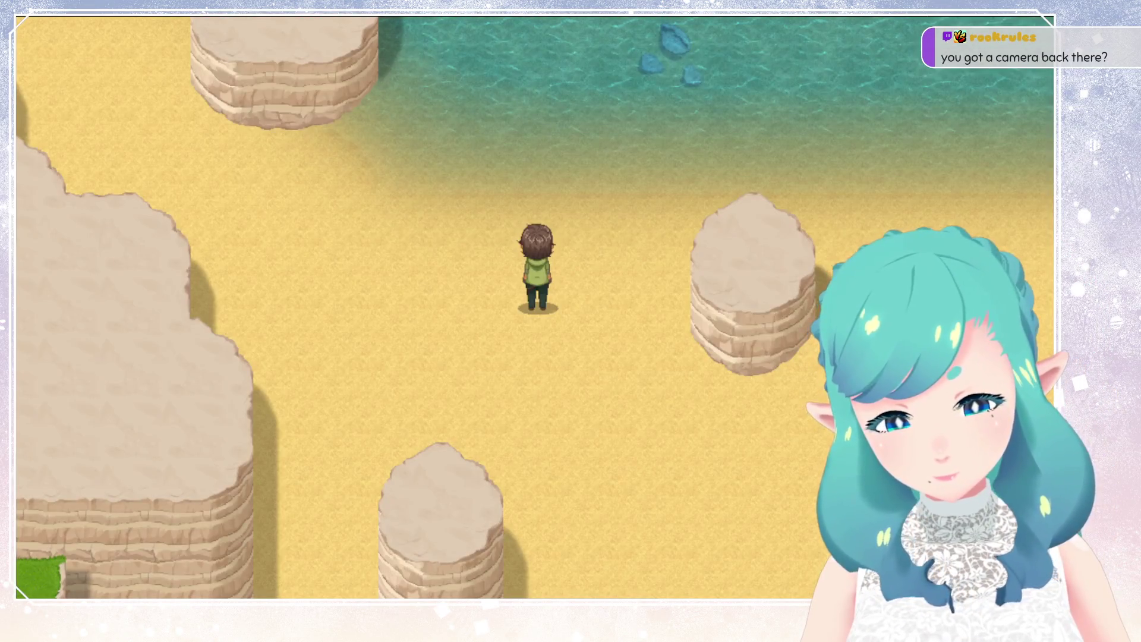
{"action": "key", "text": "Left"}
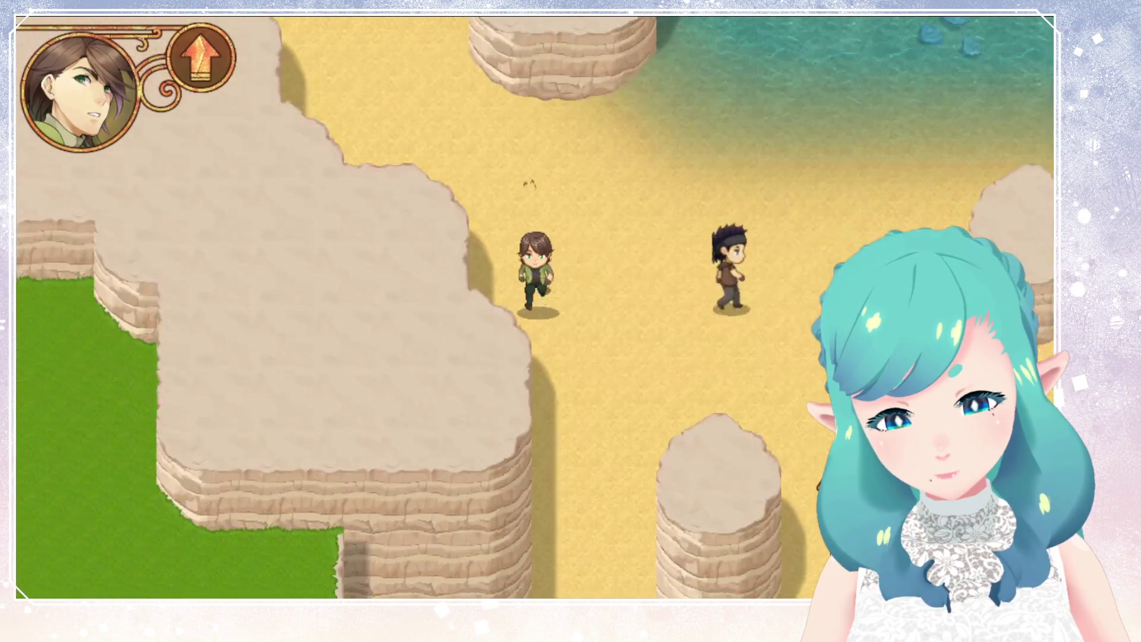
{"action": "key", "text": "Right"}
{"action": "key", "text": "Down"}
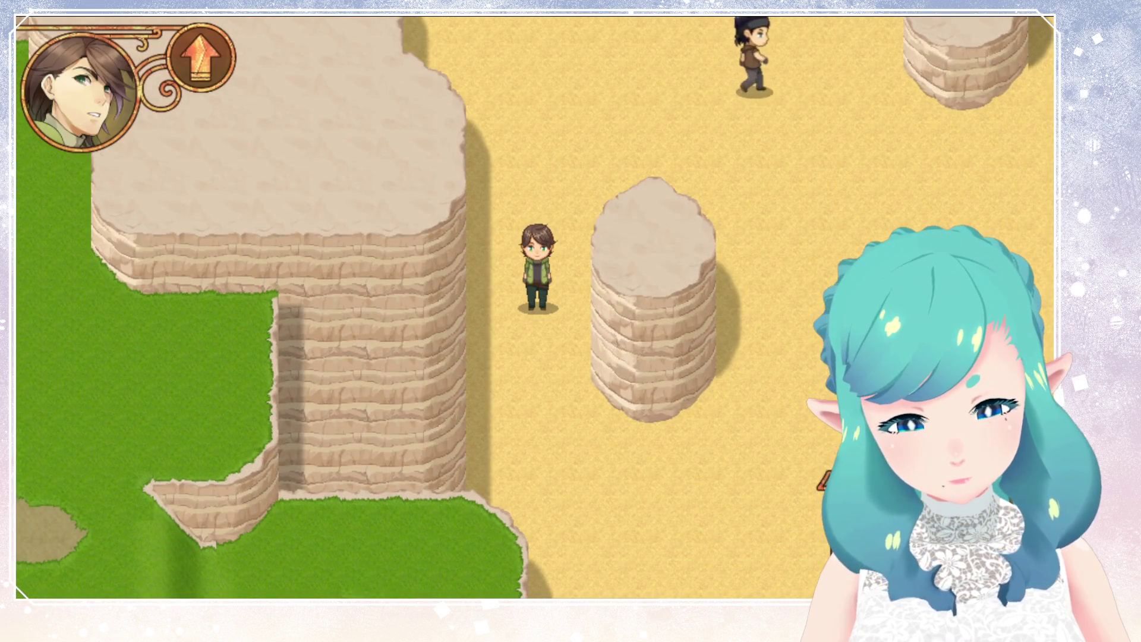
{"action": "key", "text": "Down"}
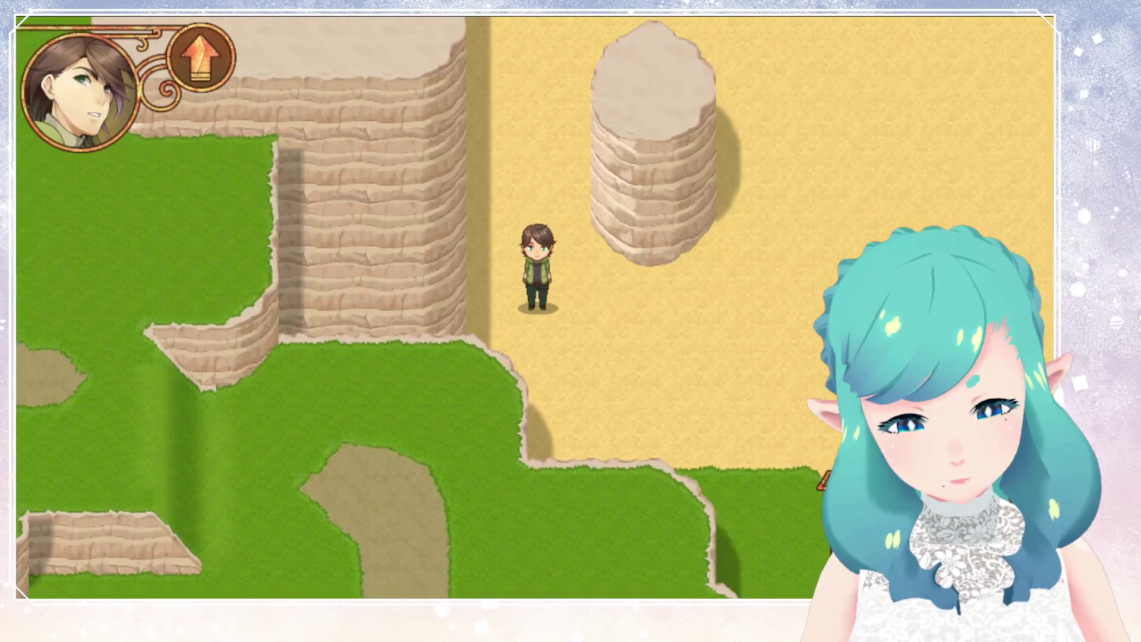
{"action": "key", "text": "Left"}
{"action": "key", "text": "Down"}
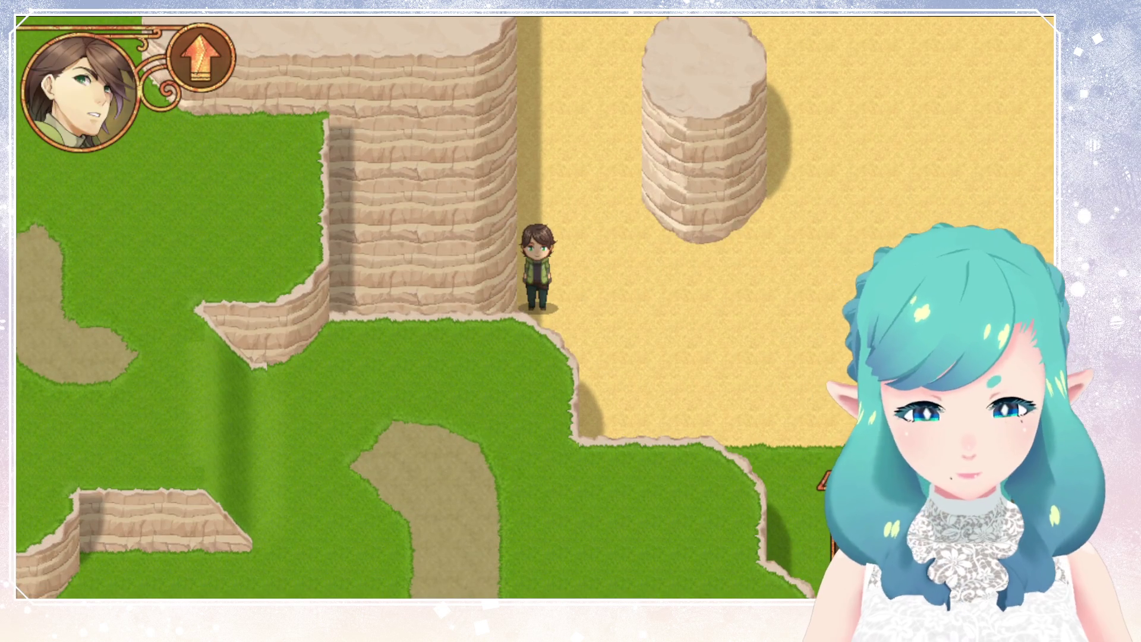
{"action": "key", "text": "Right"}
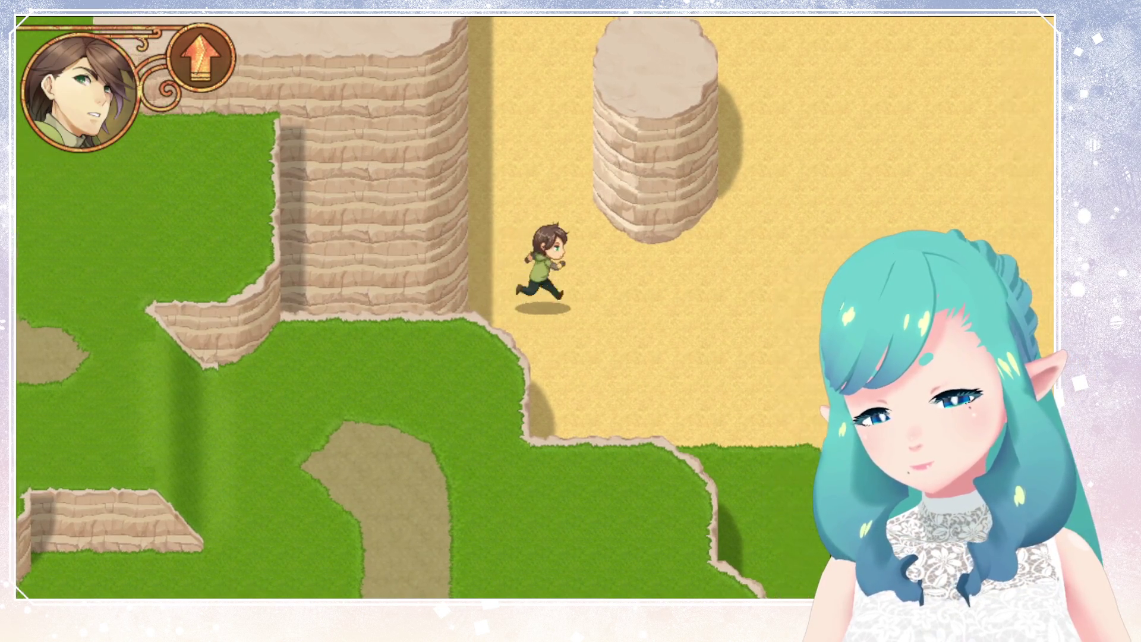
{"action": "key", "text": "Down"}
{"action": "key", "text": "Up"}
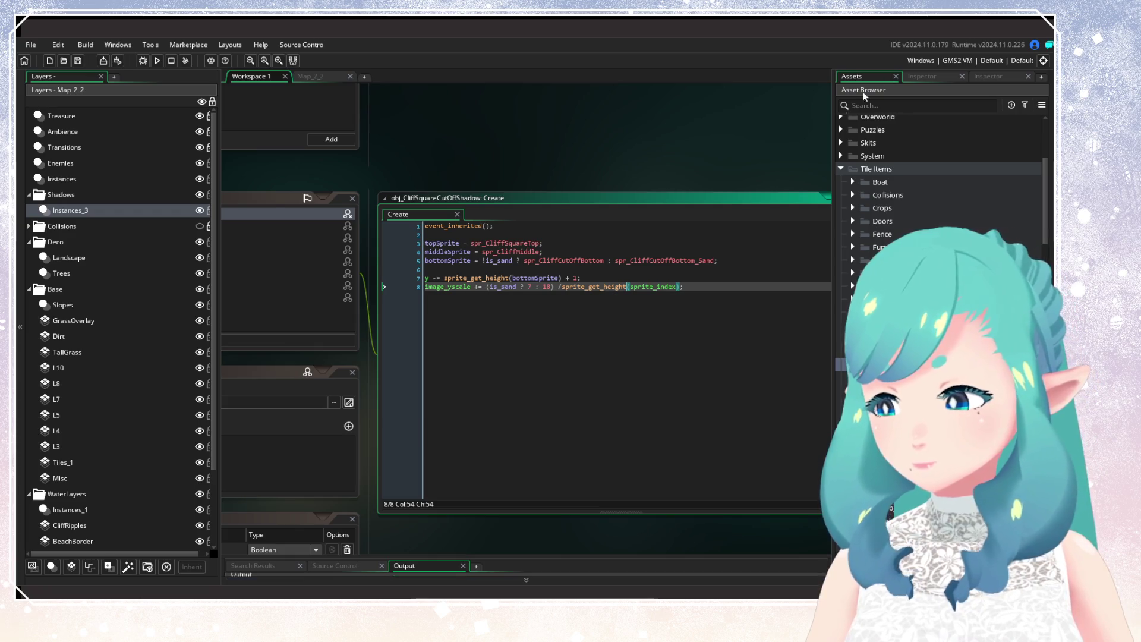
Close the obj_CliffSquareCutOffShadow Create code editor, leaving the obj_CliffRoundShadow object window showing
{"action": "key", "text": "Left"}
{"action": "key", "text": "Left"}
{"action": "key", "text": "Left"}
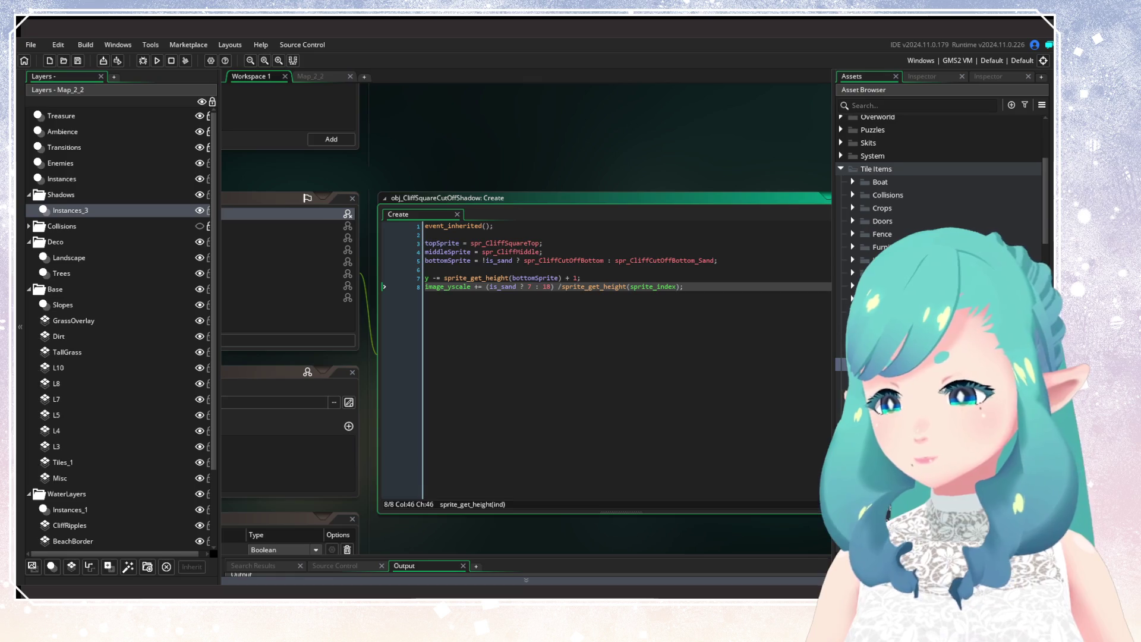
{"action": "left_click_drag", "start_coordinate": [502, 156], "coordinate": [708, 148]}
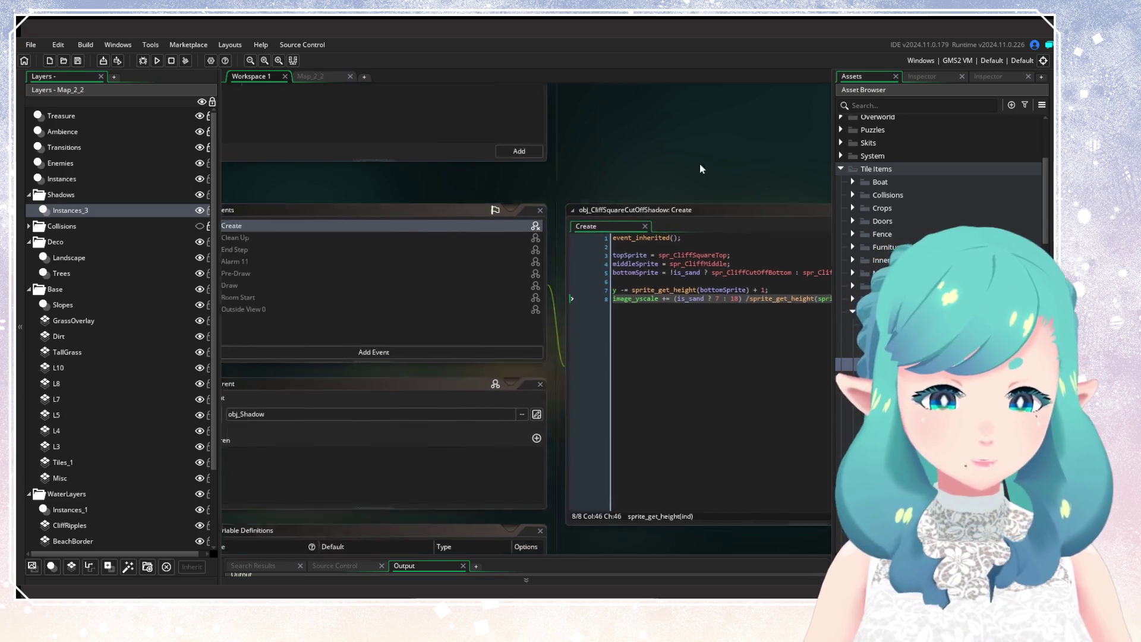
{"action": "left_click", "coordinate": [299, 213]}
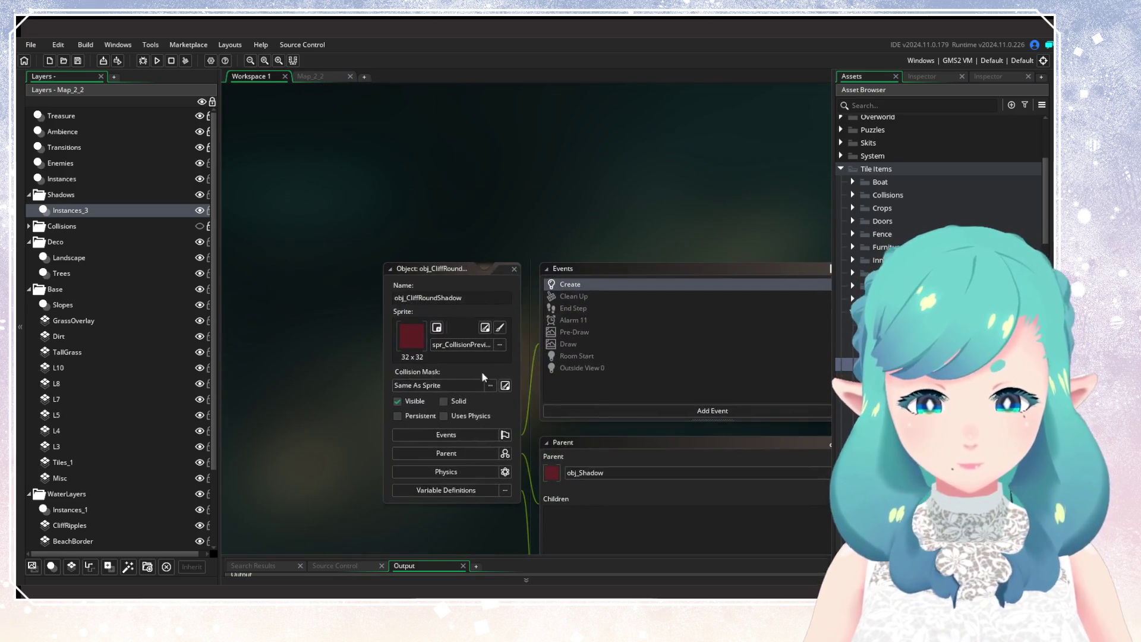
Close the round shadow object editor, bring up the Map_2_2 room and start a test run
{"action": "left_click", "coordinate": [514, 269]}
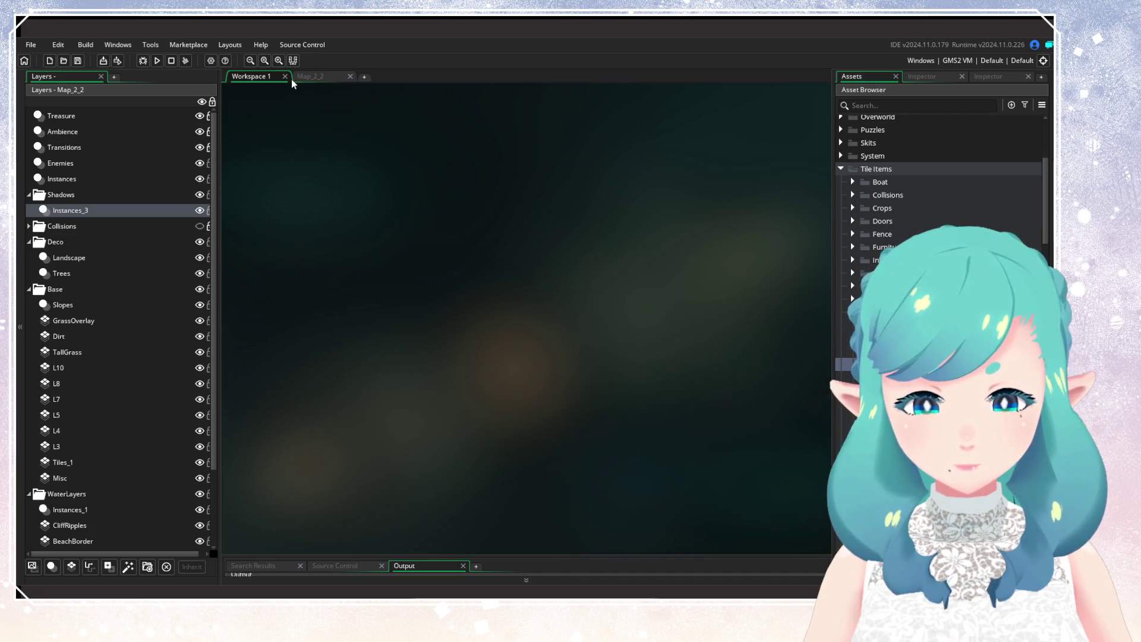
{"action": "left_click", "coordinate": [309, 76]}
{"action": "scroll", "coordinate": [527, 220], "scroll_direction": "up", "scroll_amount": 5}
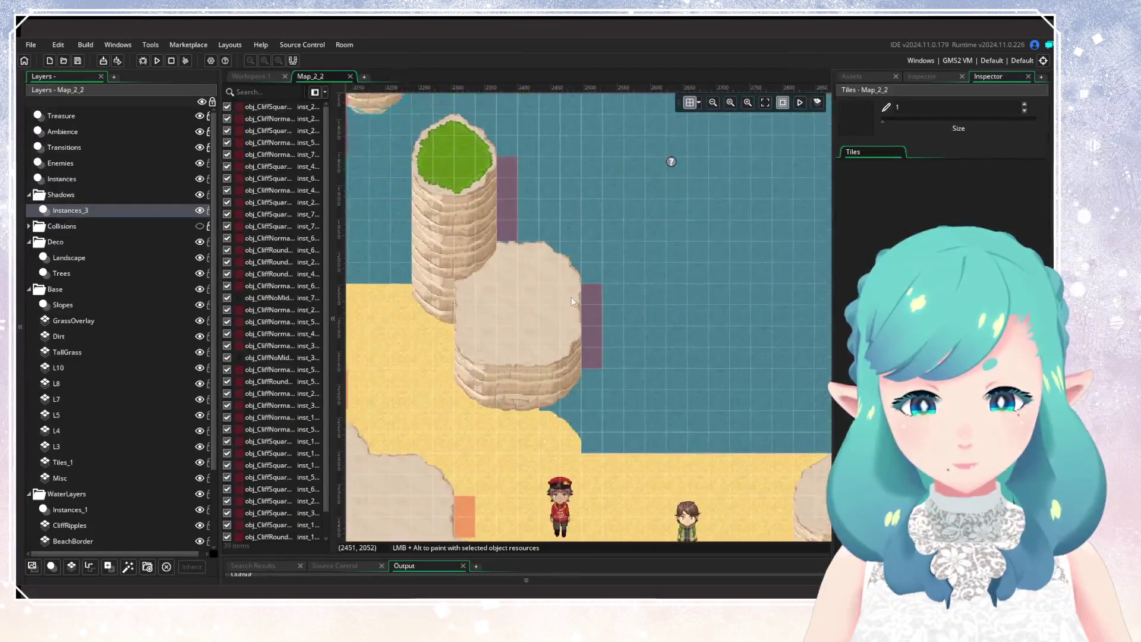
{"action": "scroll", "coordinate": [571, 297], "scroll_direction": "up", "scroll_amount": 5}
{"action": "scroll", "coordinate": [596, 316], "scroll_direction": "left", "scroll_amount": 3}
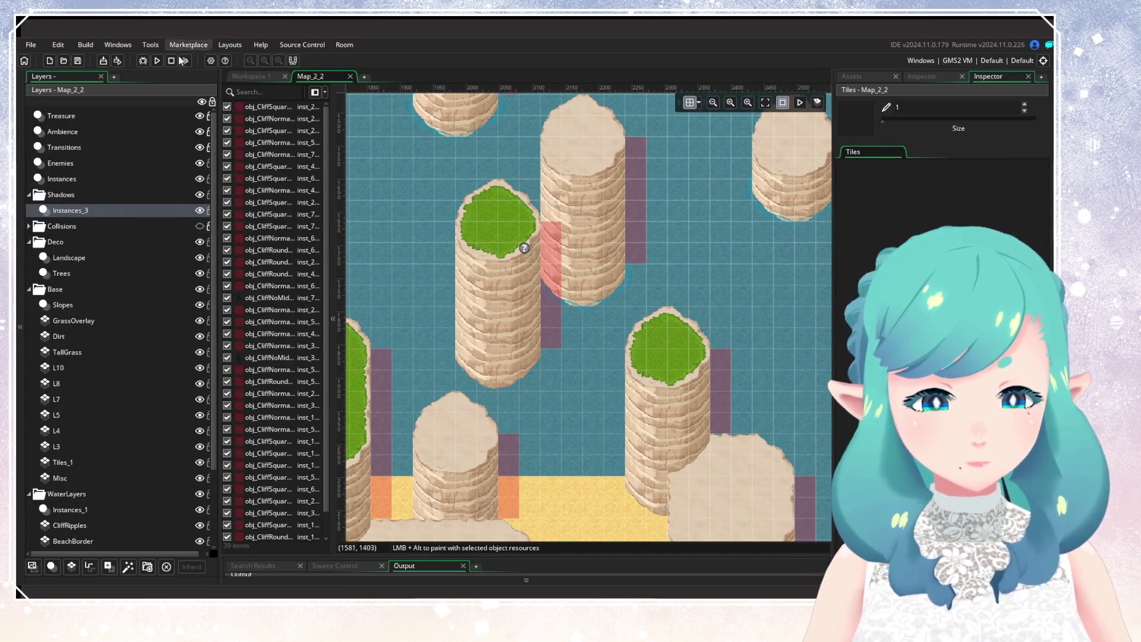
{"action": "left_click", "coordinate": [157, 60]}
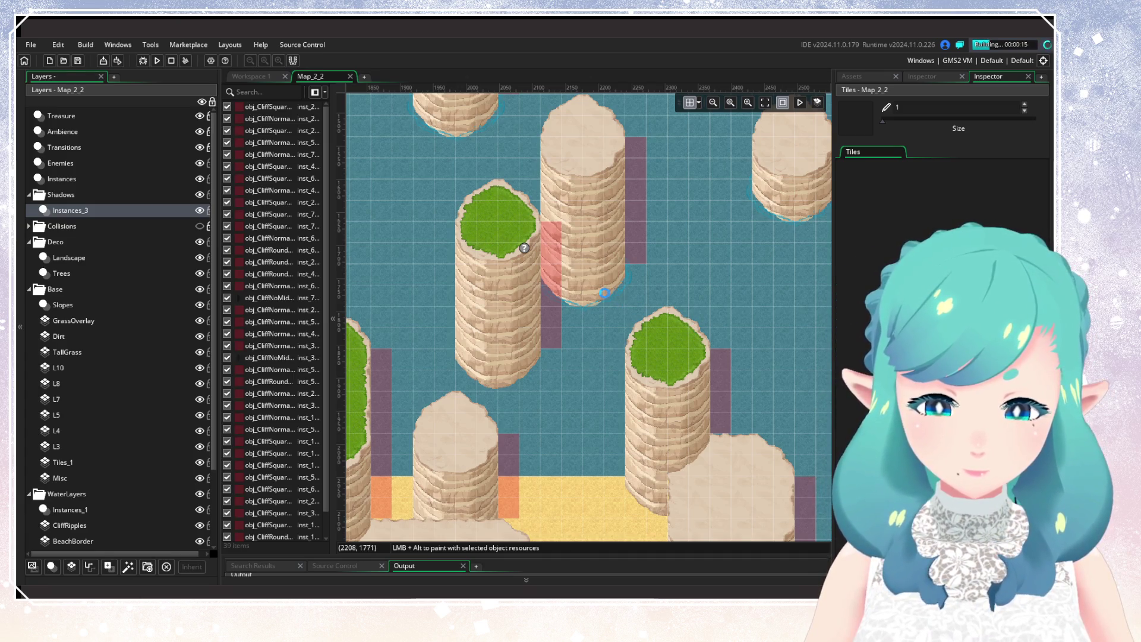
Select the WaterAdjustment layer, then load save slot 1 and walk the hero through the shallow water among the pillars
{"action": "scroll", "coordinate": [118, 321], "scroll_direction": "down", "scroll_amount": 3}
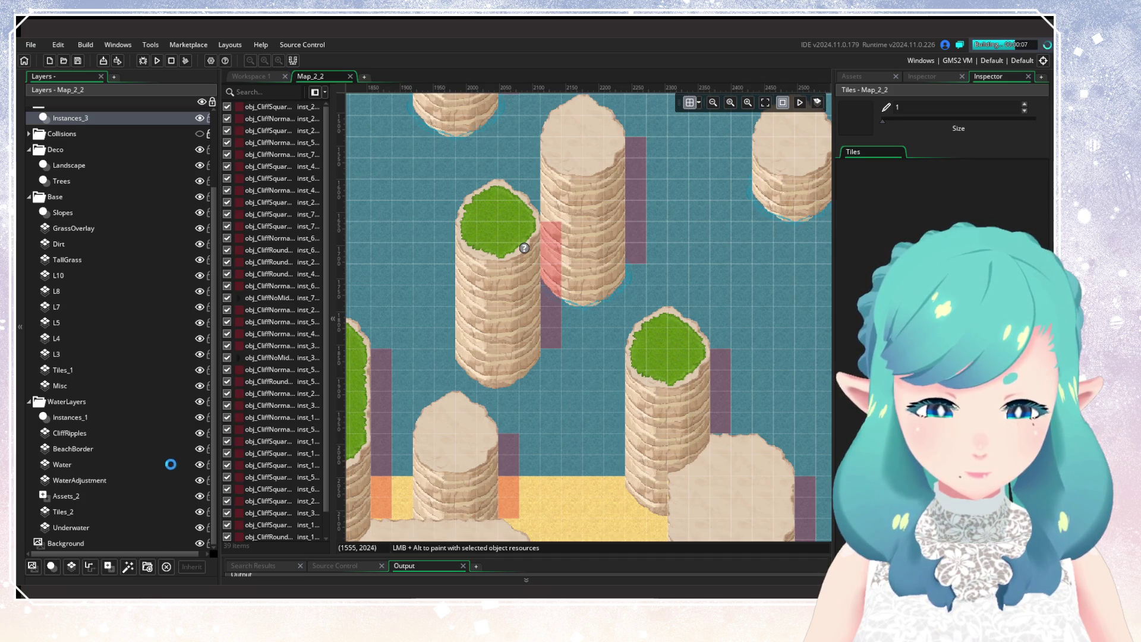
{"action": "left_click", "coordinate": [156, 475]}
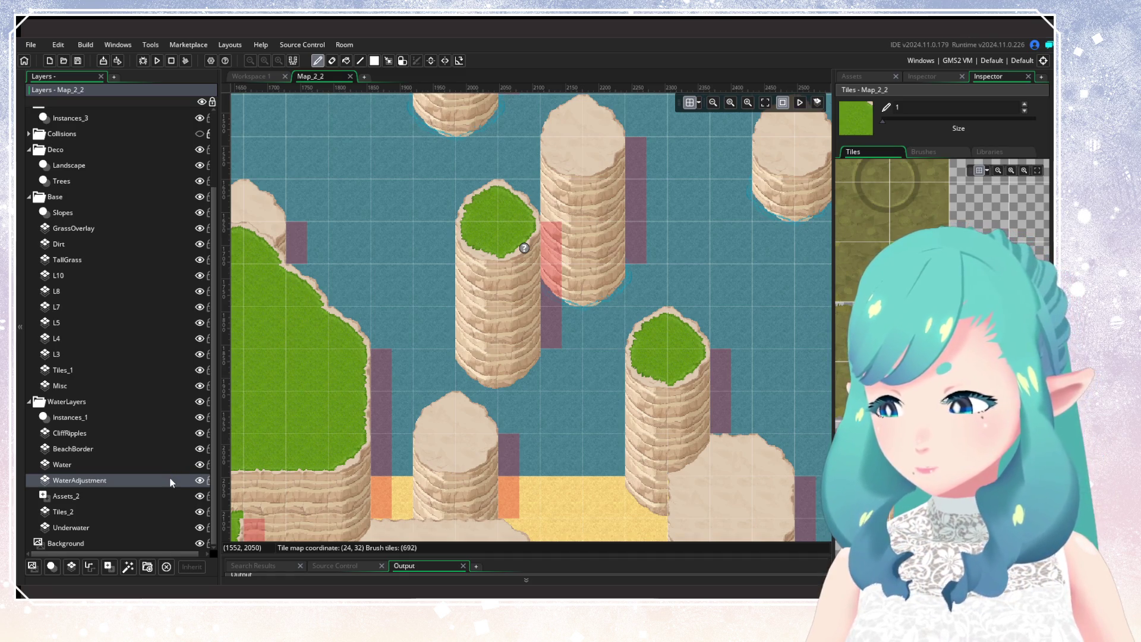
{"action": "scroll", "coordinate": [529, 361], "scroll_direction": "down", "scroll_amount": 3}
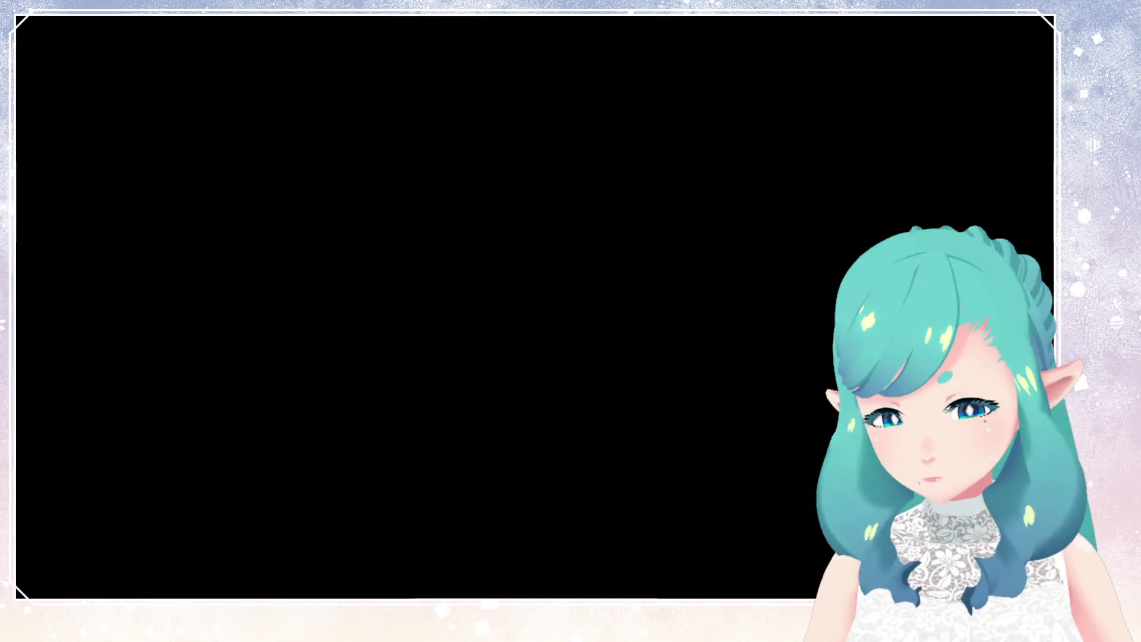
{"action": "key", "text": "Return"}
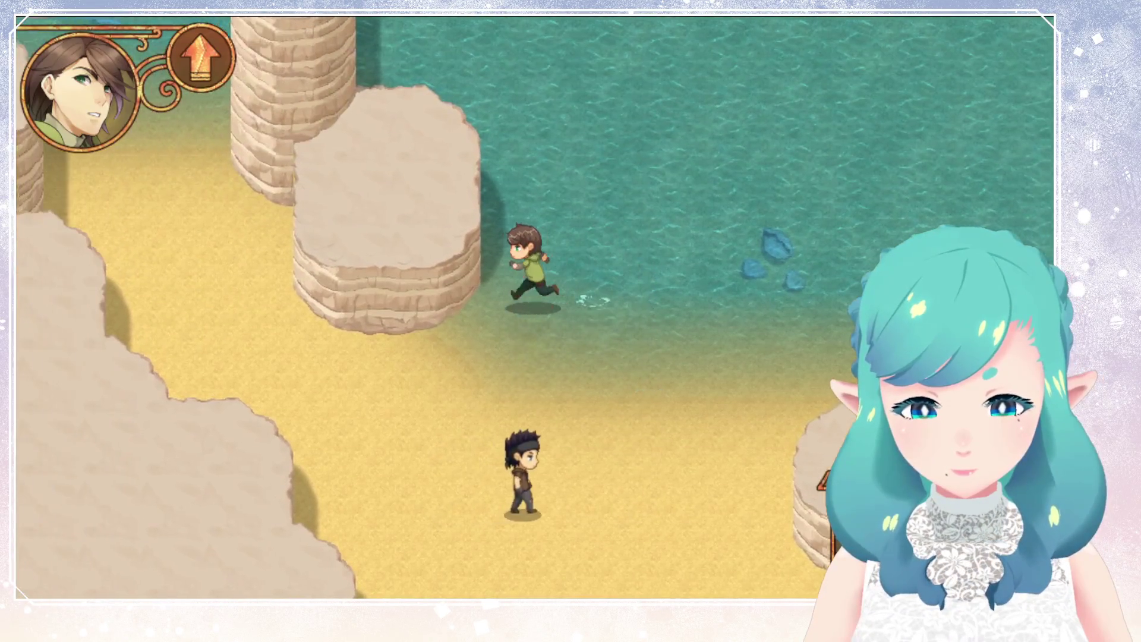
{"action": "key", "text": "Up"}
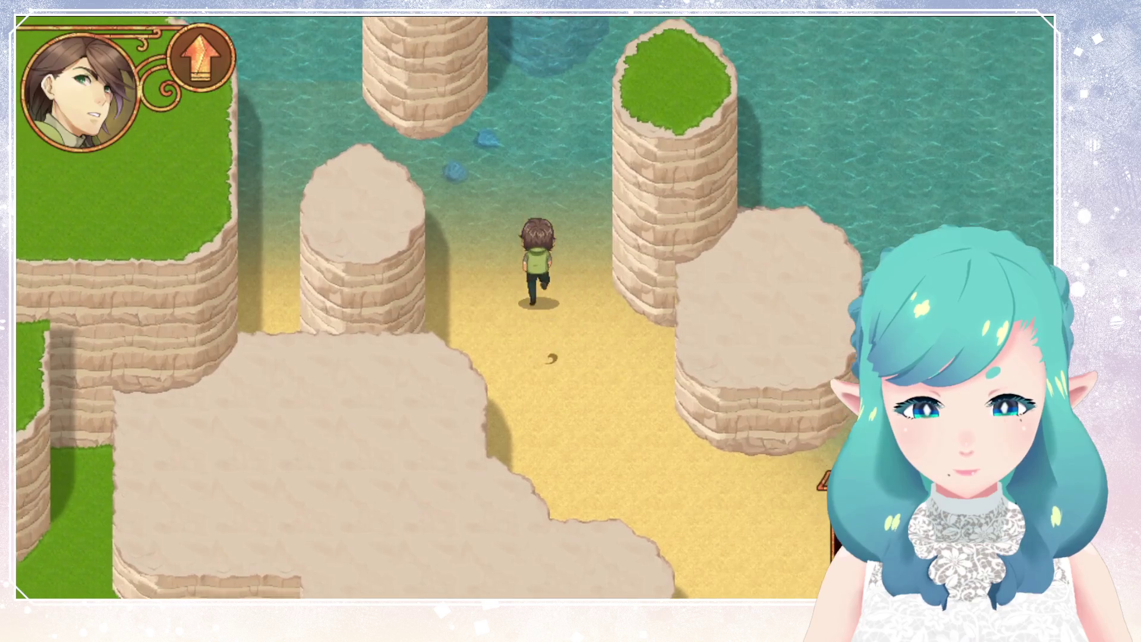
{"action": "key", "text": "Up"}
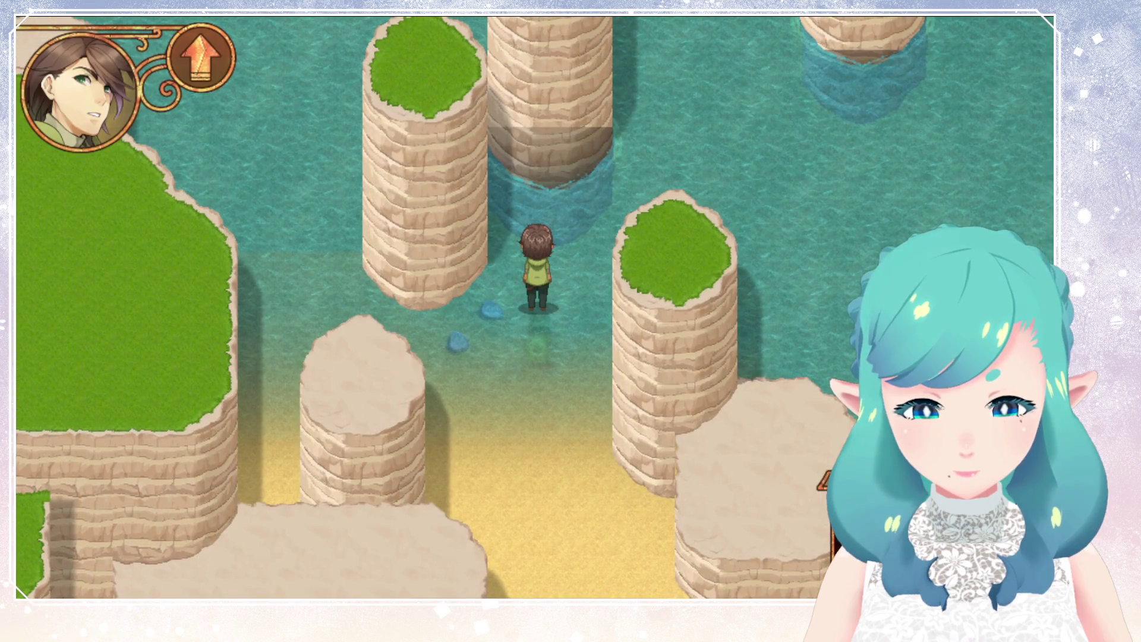
{"action": "key", "text": "Up"}
{"action": "key", "text": "Right"}
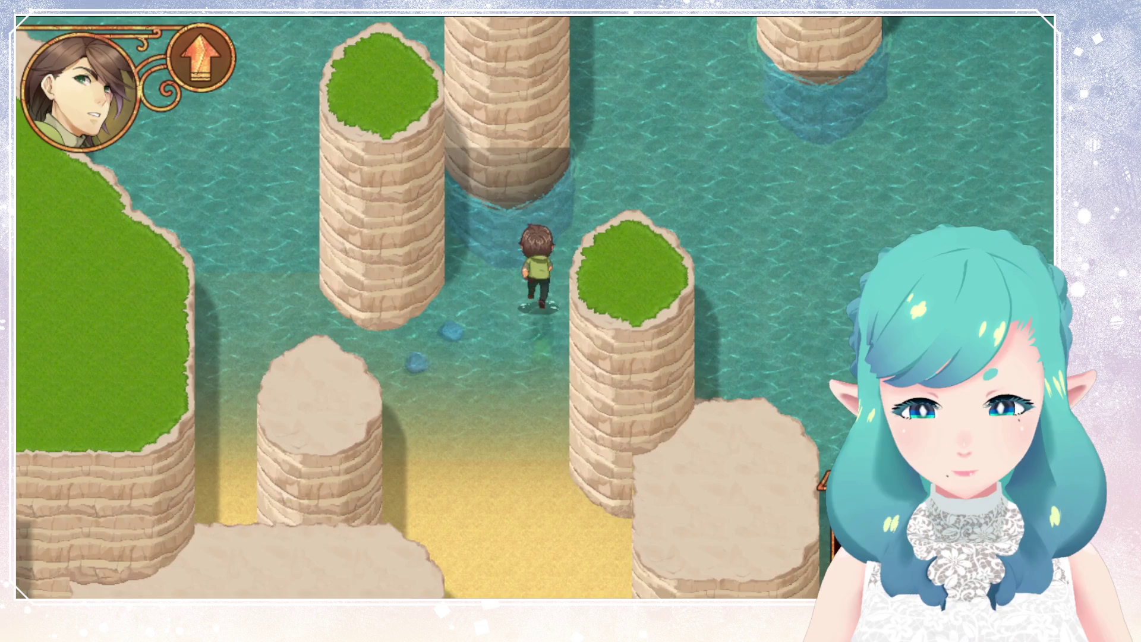
{"action": "key", "text": "Up"}
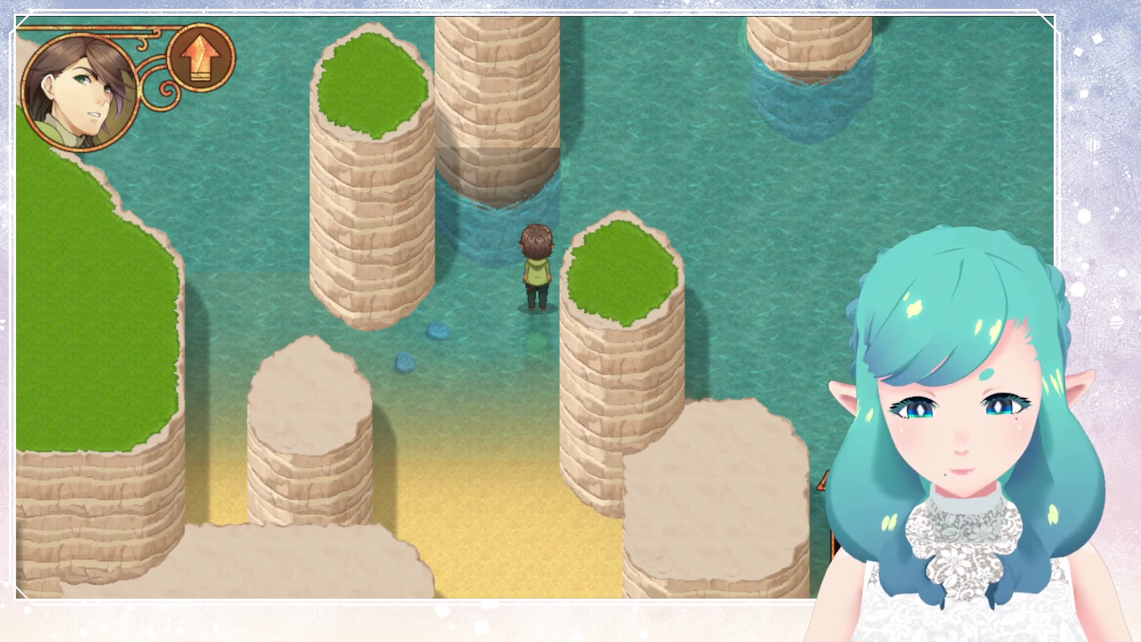
{"action": "key", "text": "Left"}
{"action": "key", "text": "Right"}
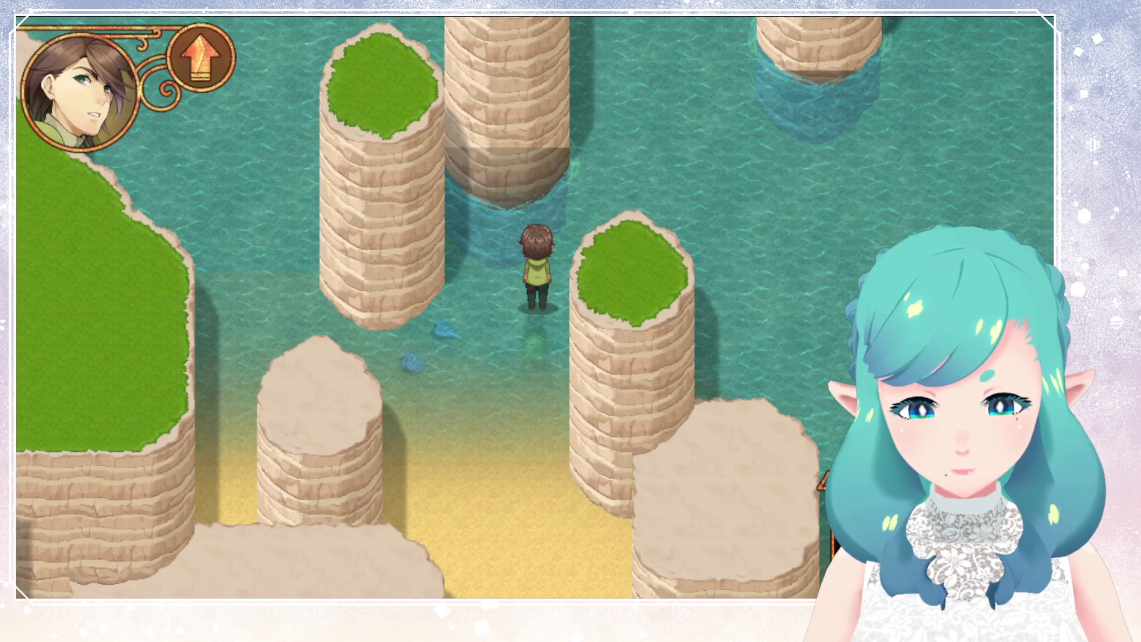
{"action": "key", "text": "Down"}
{"action": "key", "text": "Left"}
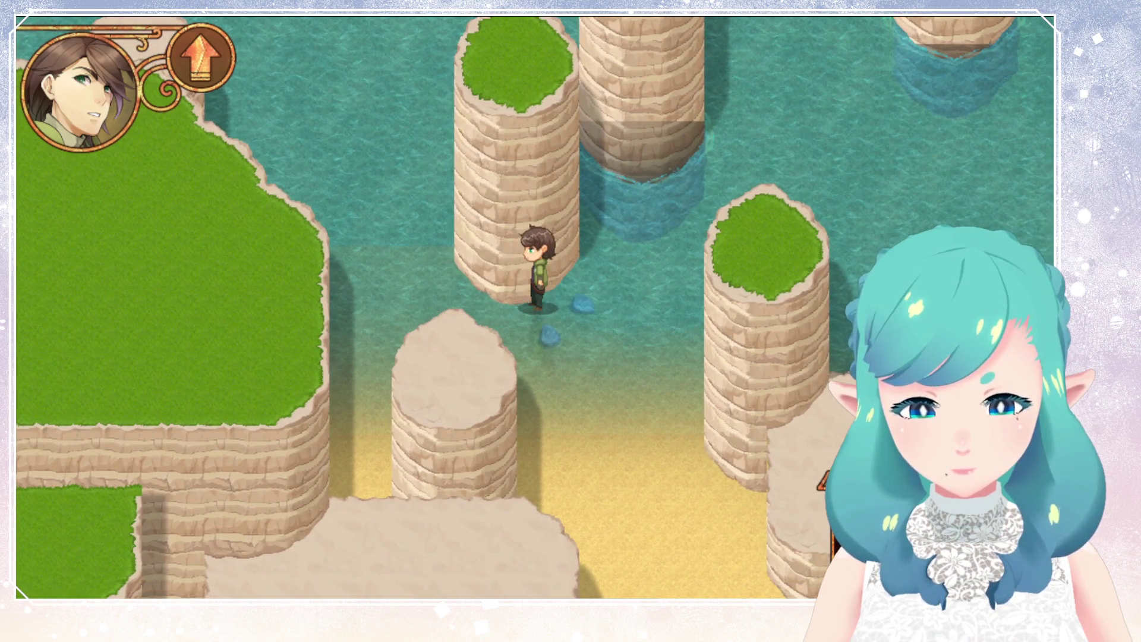
{"action": "key", "text": "Right"}
{"action": "key", "text": "Up"}
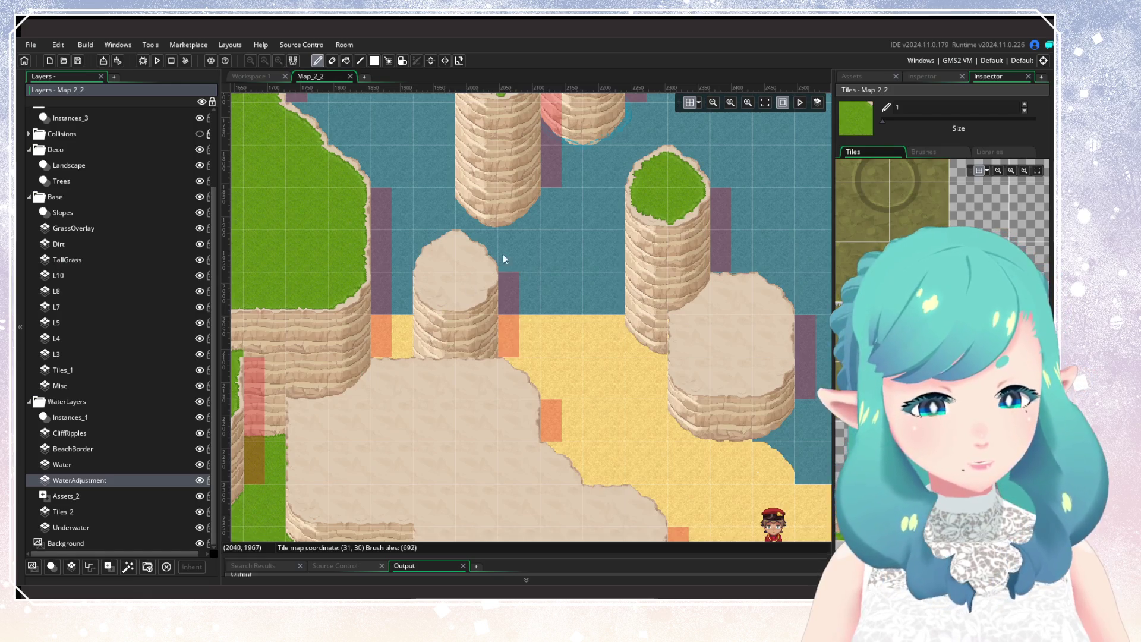
{"action": "scroll", "coordinate": [562, 297], "scroll_direction": "up", "scroll_amount": 3}
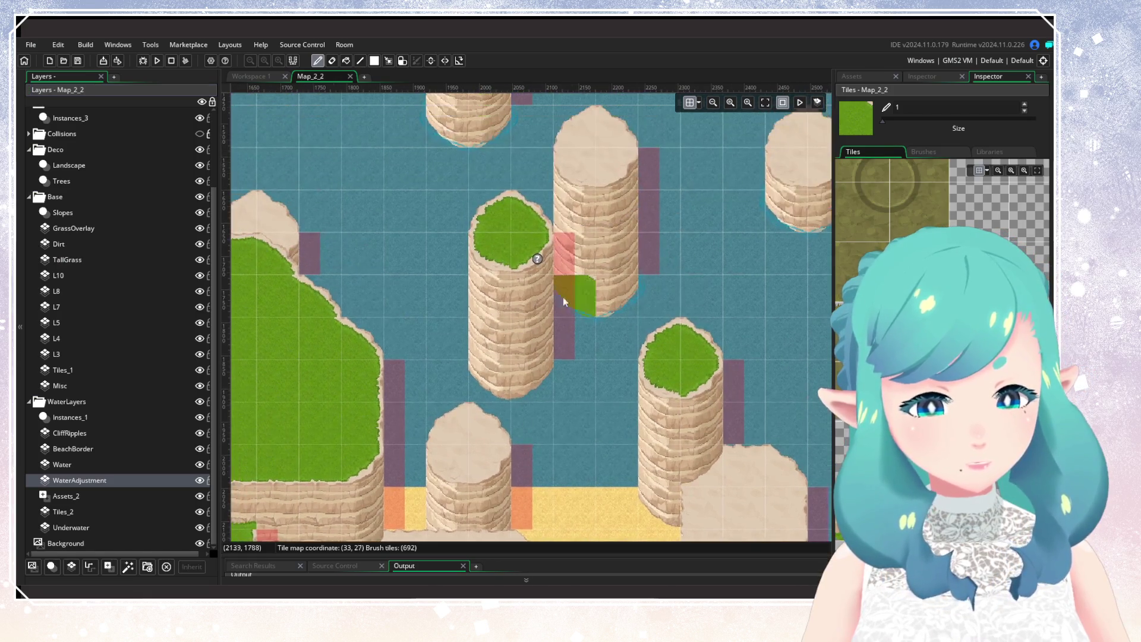
Hide the Water layer and toggle WaterAdjustment and BeachBorder visibility to compare what lies beneath
{"action": "left_click", "coordinate": [191, 480]}
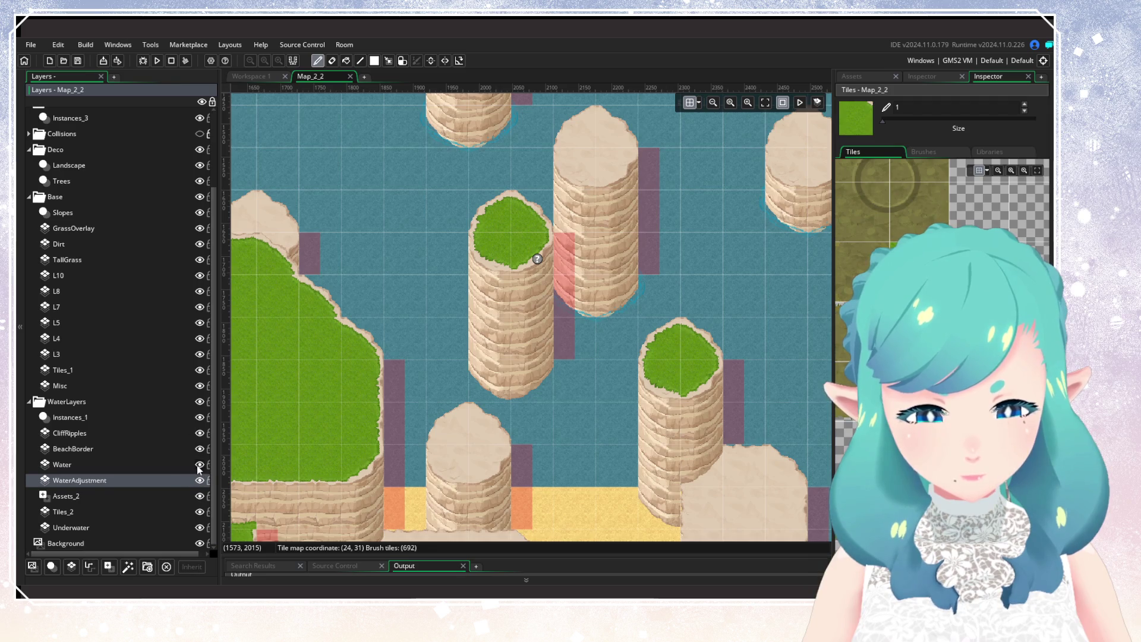
{"action": "left_click", "coordinate": [199, 465]}
{"action": "left_click", "coordinate": [200, 480]}
{"action": "left_click", "coordinate": [200, 480]}
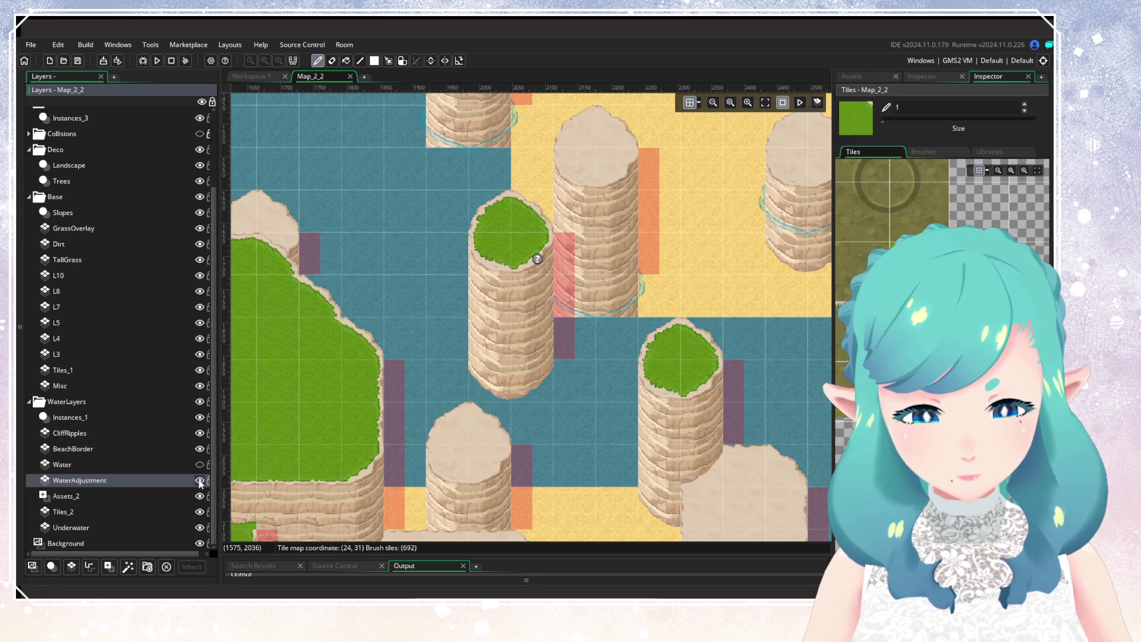
{"action": "left_click", "coordinate": [200, 481]}
{"action": "left_click", "coordinate": [200, 480]}
{"action": "left_click", "coordinate": [199, 480]}
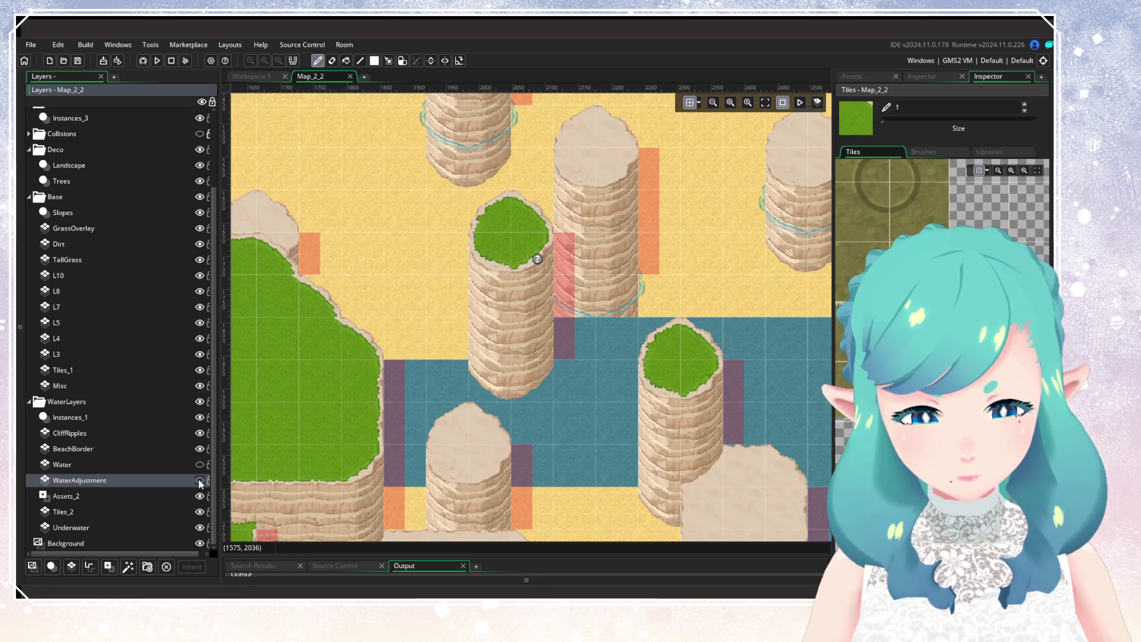
{"action": "left_click", "coordinate": [199, 450]}
{"action": "left_click", "coordinate": [200, 450]}
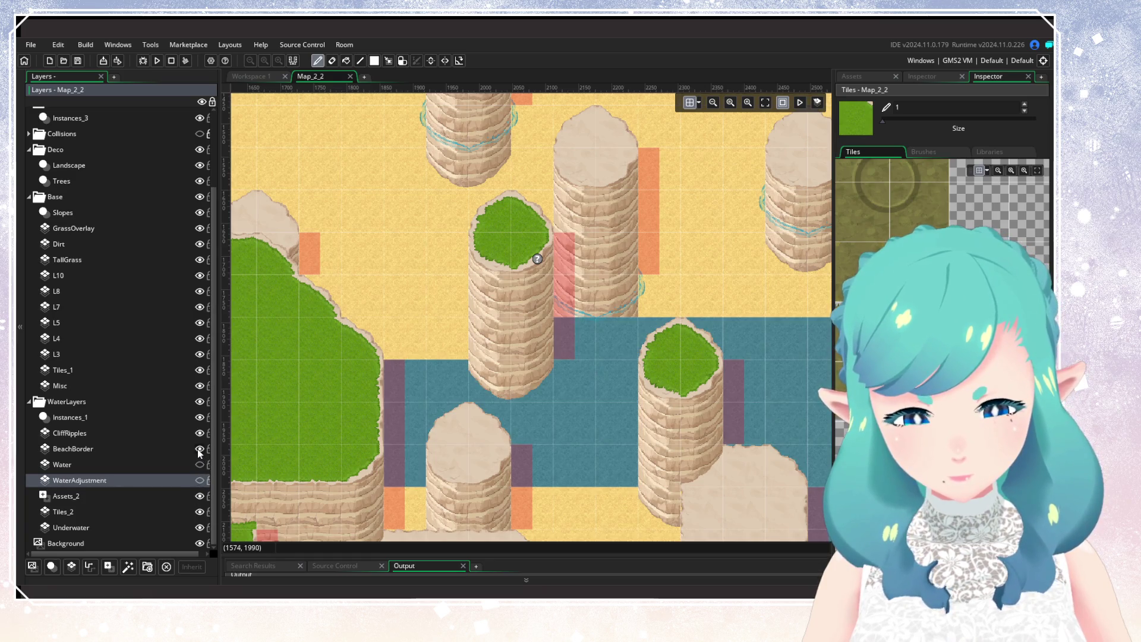
Rename the BeachBorder layer to BeachBorder_, show Water and WaterAdjustment again, and run the game
{"action": "right_click", "coordinate": [109, 449]}
{"action": "left_click", "coordinate": [136, 469]}
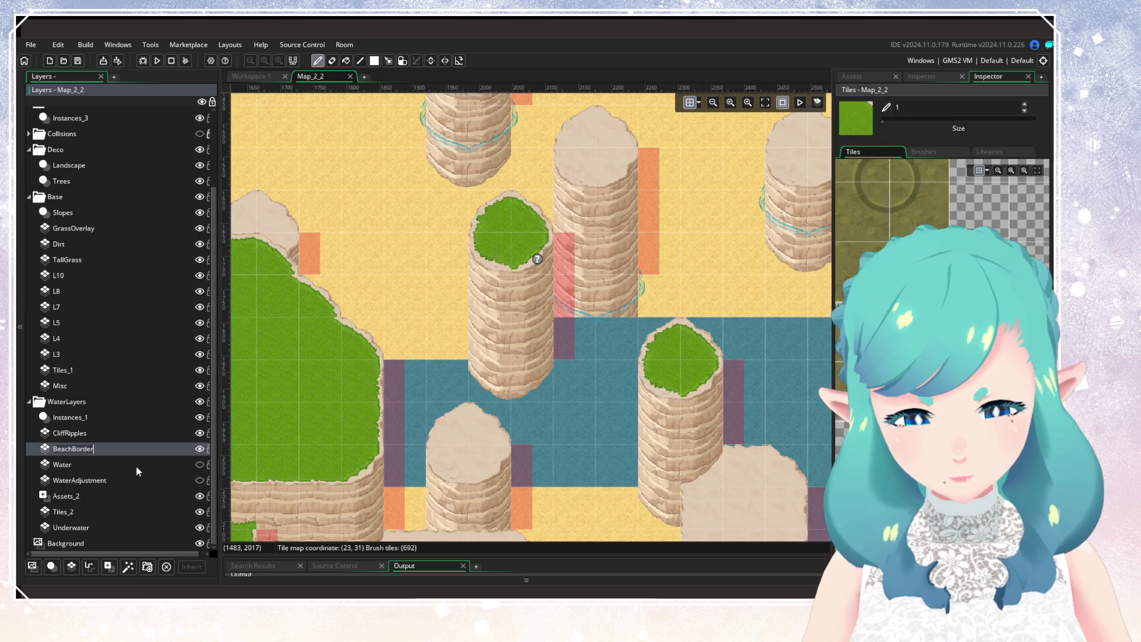
{"action": "type", "text": "_"}
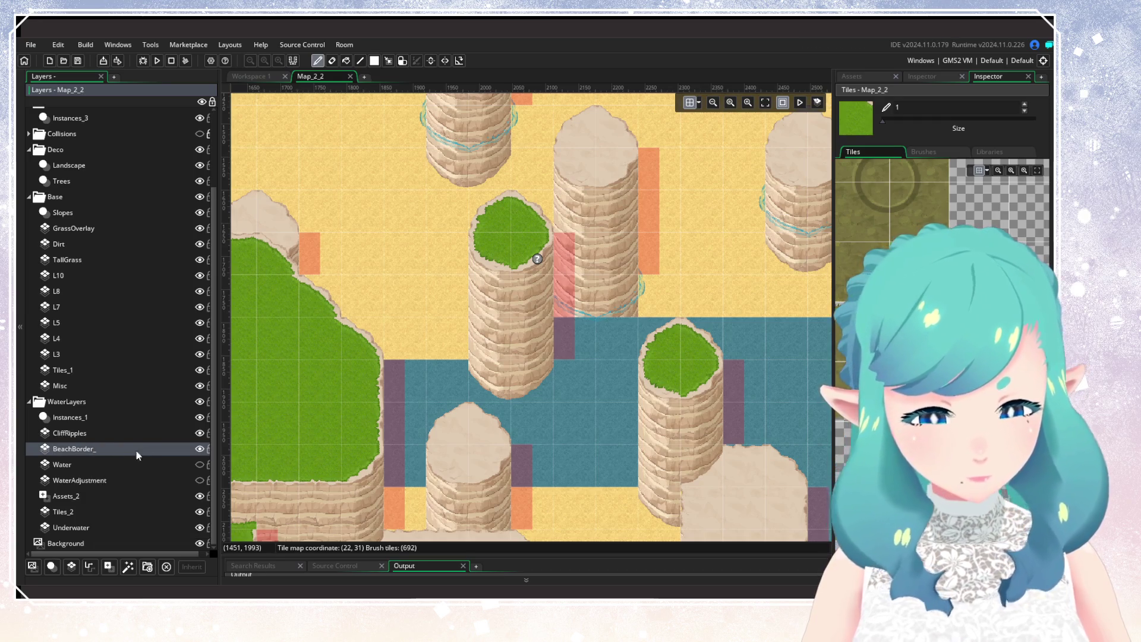
{"action": "left_click", "coordinate": [198, 464]}
{"action": "left_click", "coordinate": [199, 480]}
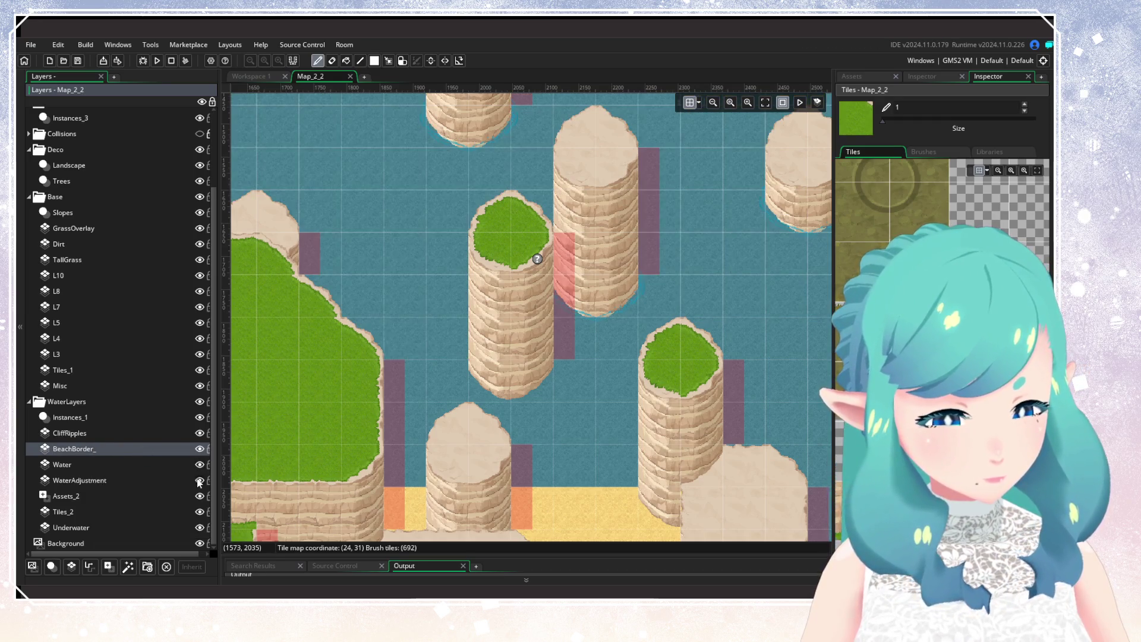
{"action": "left_click", "coordinate": [157, 60]}
Toggle the Underwater layer's visibility off and on to compare
{"action": "scroll", "coordinate": [505, 343], "scroll_direction": "down", "scroll_amount": 3}
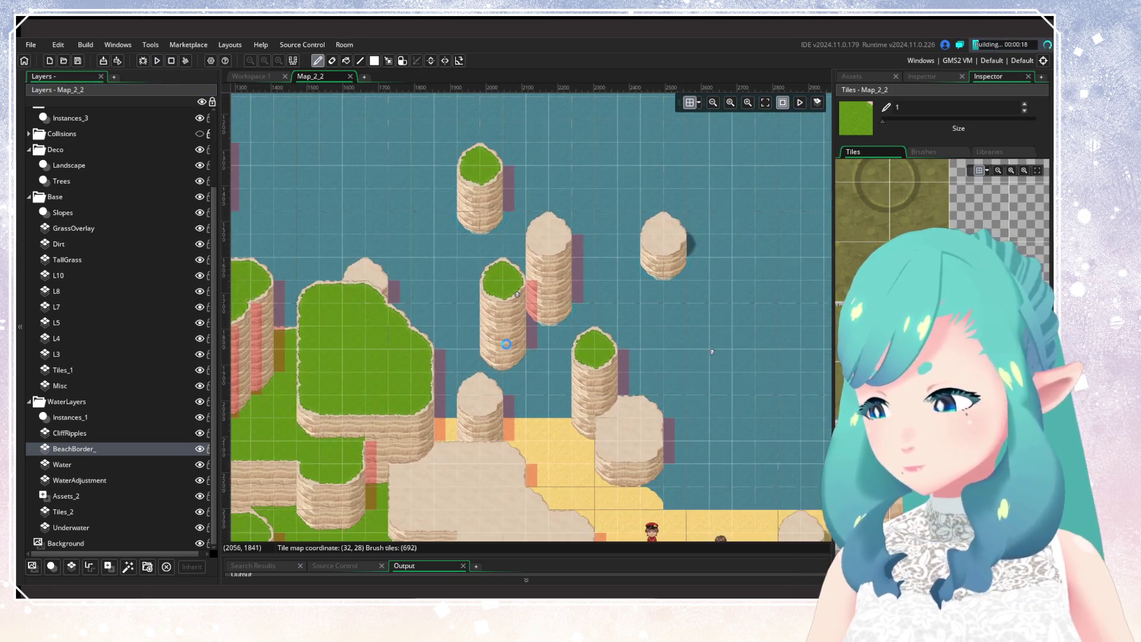
{"action": "scroll", "coordinate": [505, 344], "scroll_direction": "down", "scroll_amount": 2}
{"action": "scroll", "coordinate": [463, 347], "scroll_direction": "up", "scroll_amount": 3}
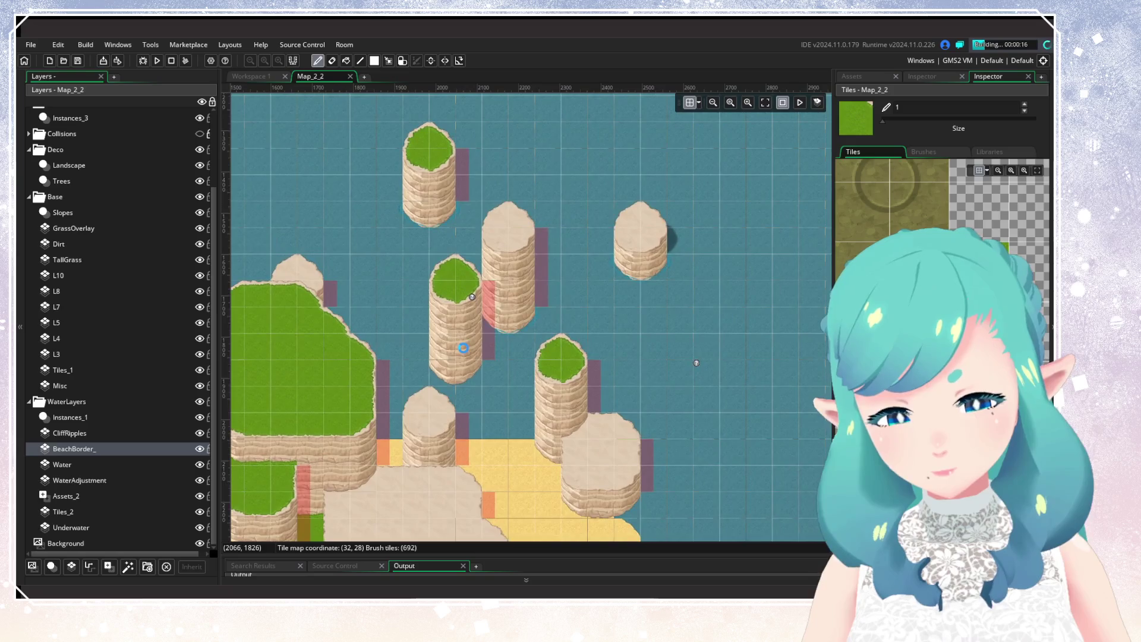
{"action": "left_click", "coordinate": [196, 526]}
{"action": "left_click", "coordinate": [196, 526]}
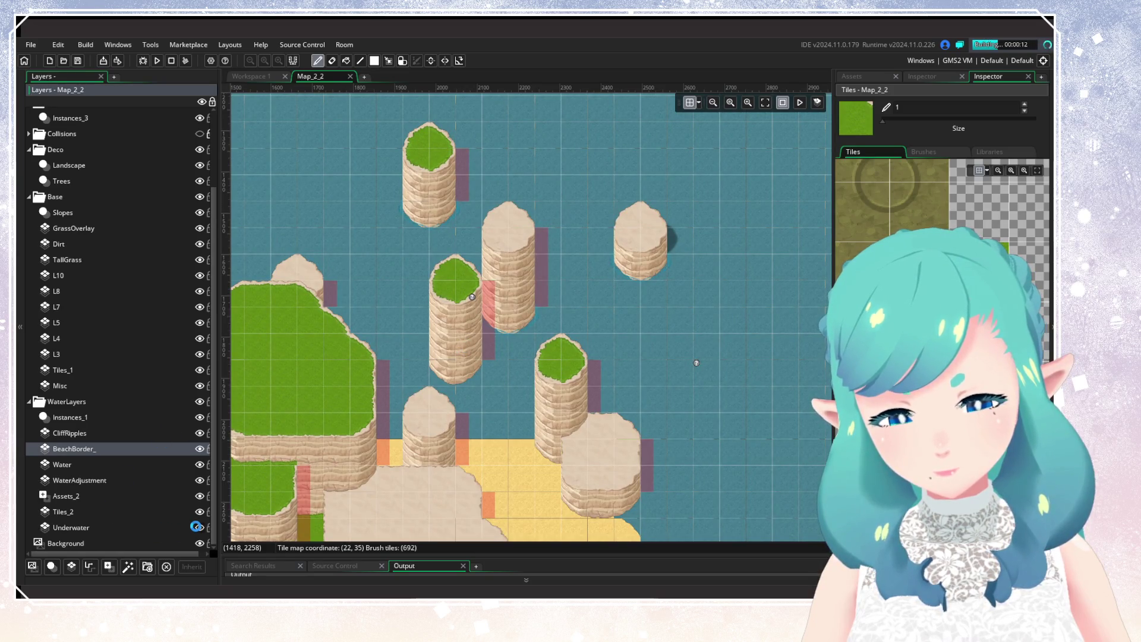
Toggle Tiles_2 to compare the sand at the pillar bases, undo the change, and continue in the game
{"action": "left_click", "coordinate": [200, 512]}
{"action": "left_click", "coordinate": [200, 512]}
{"action": "left_click", "coordinate": [200, 512]}
{"action": "left_click", "coordinate": [201, 513]}
{"action": "left_click", "coordinate": [201, 513]}
{"action": "left_click", "coordinate": [201, 513]}
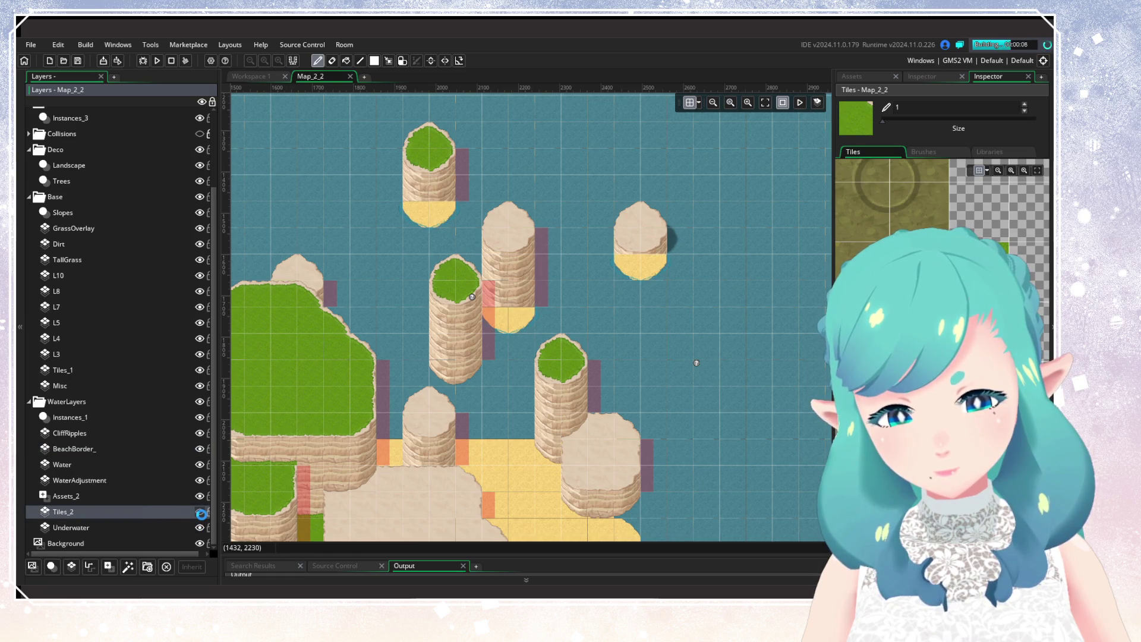
{"action": "key", "text": "ctrl+z"}
{"action": "key", "text": "ctrl+z"}
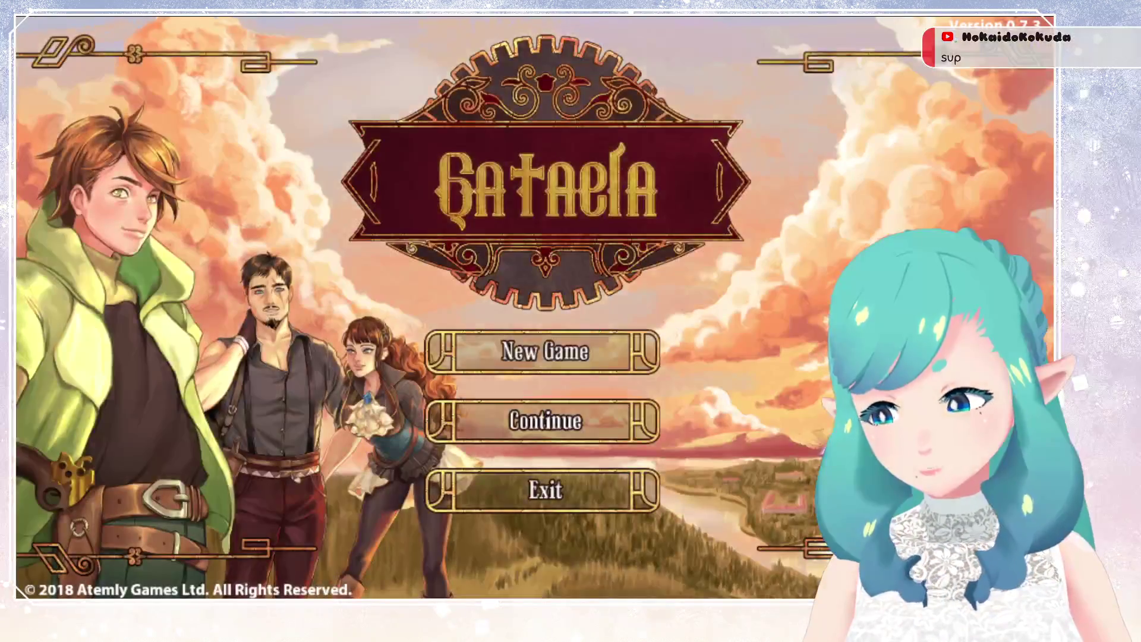
{"action": "key", "text": "Return"}
{"action": "key", "text": "Return"}
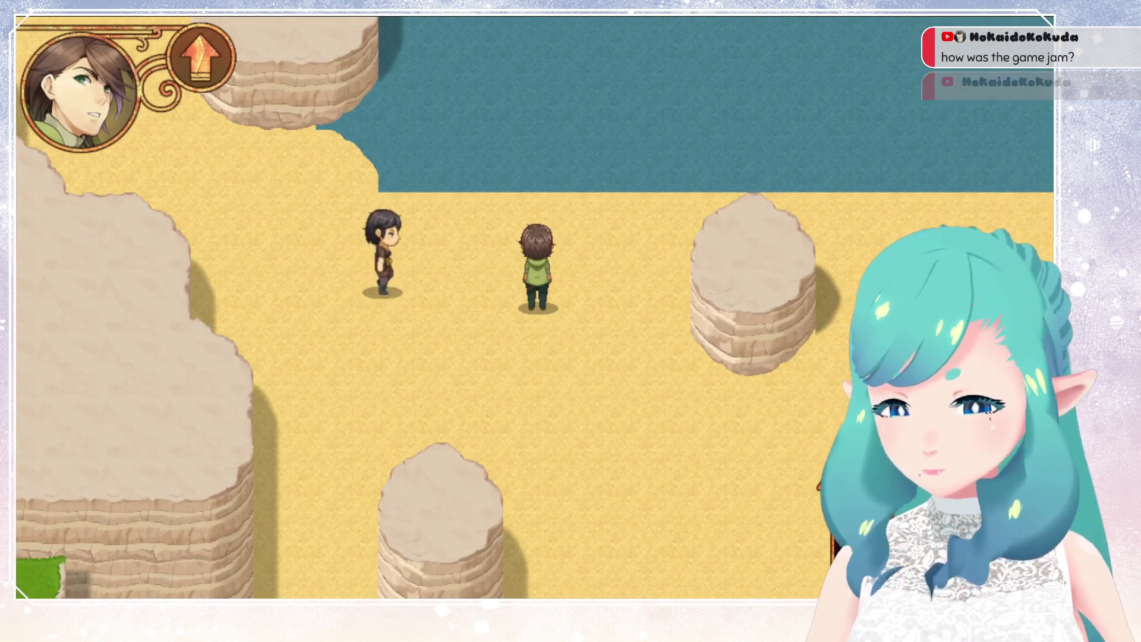
Walk the player left along the beach, up into the shallow water and back, then quit the game
{"action": "key", "text": "Down"}
{"action": "key", "text": "Left"}
{"action": "key", "text": "Up"}
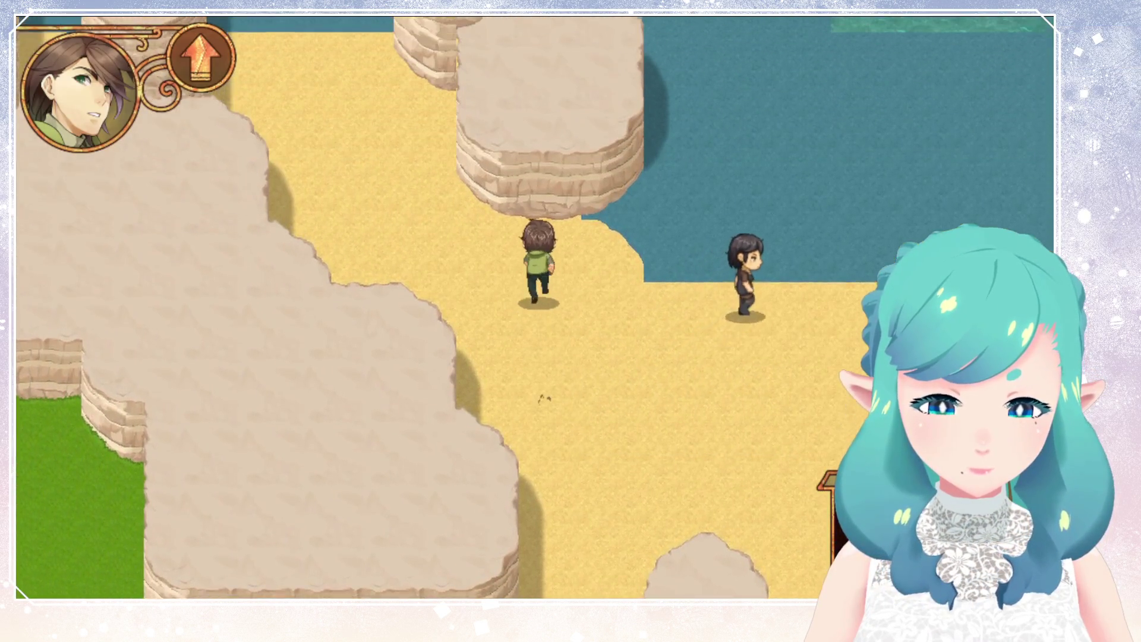
{"action": "key", "text": "Left"}
{"action": "key", "text": "Up"}
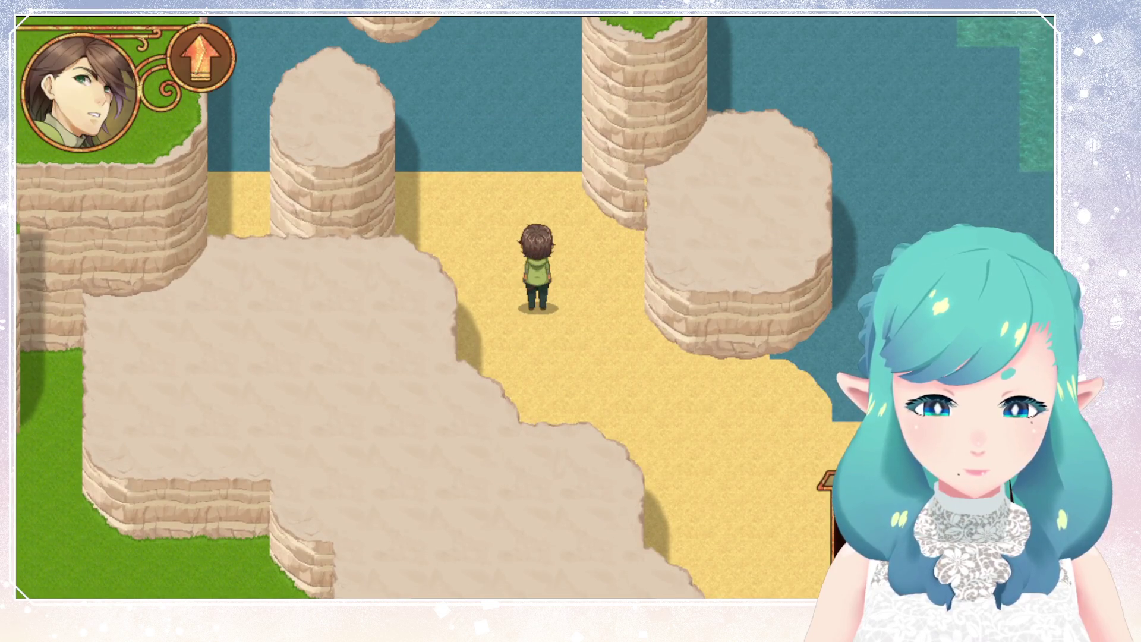
{"action": "key", "text": "Up"}
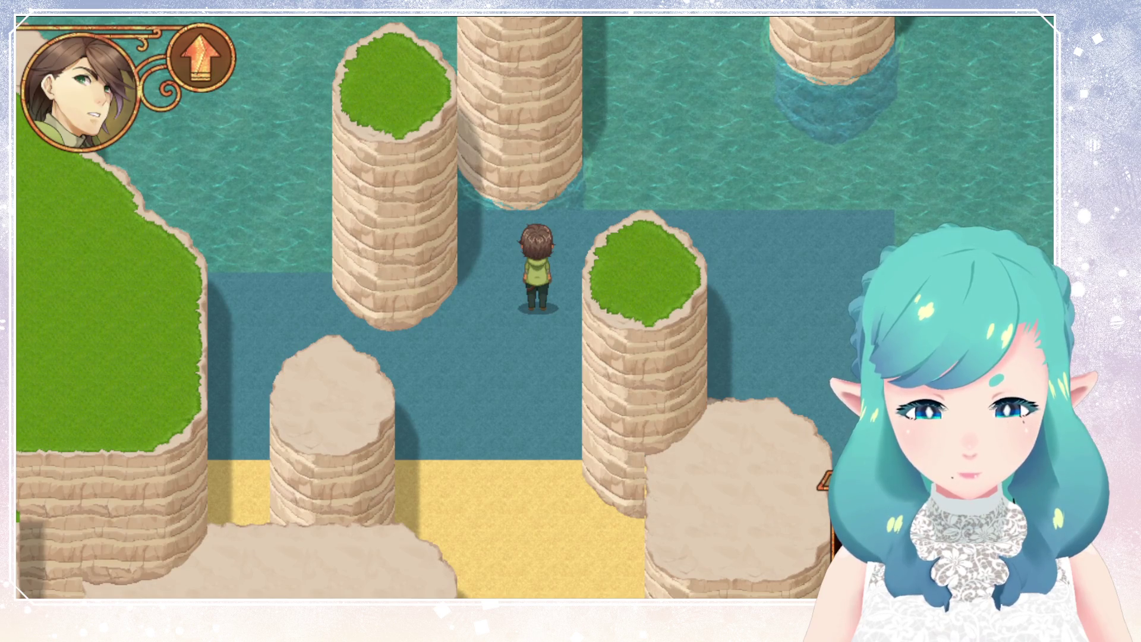
{"action": "key", "text": "Down"}
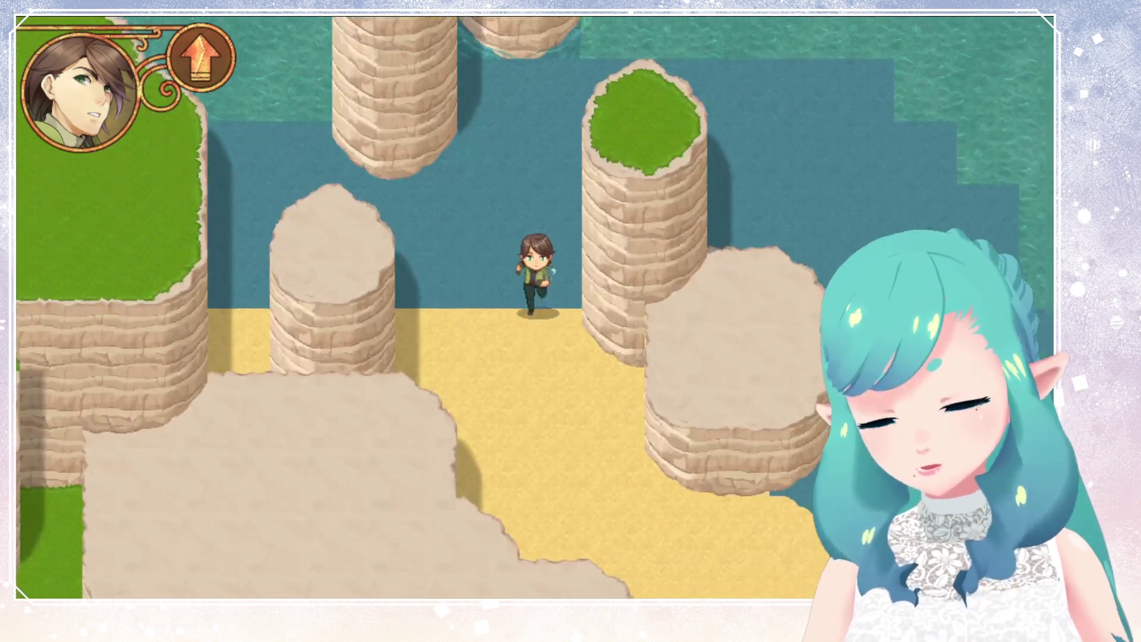
{"action": "key", "text": "Right"}
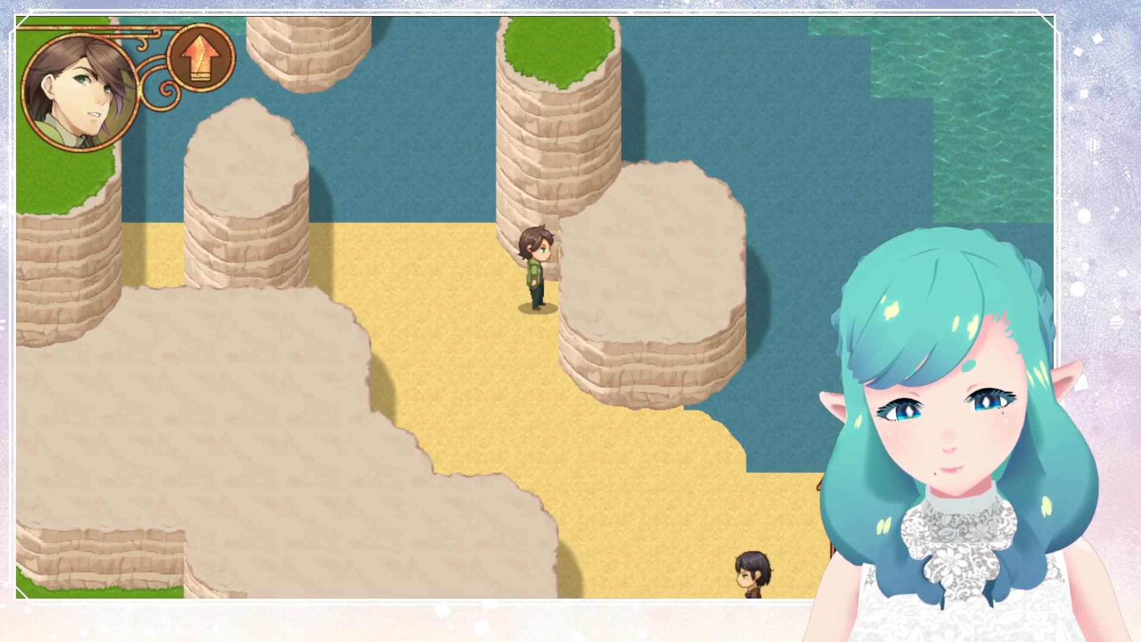
{"action": "key", "text": "Left"}
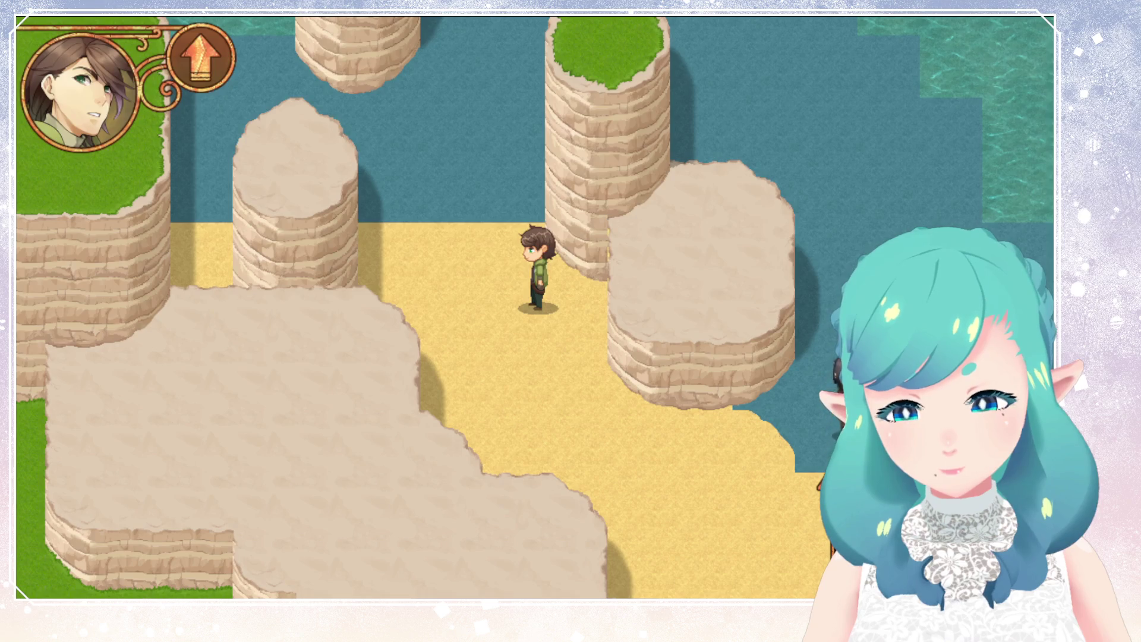
{"action": "key", "text": "Escape"}
{"action": "scroll", "coordinate": [519, 295], "scroll_direction": "up", "scroll_amount": 3}
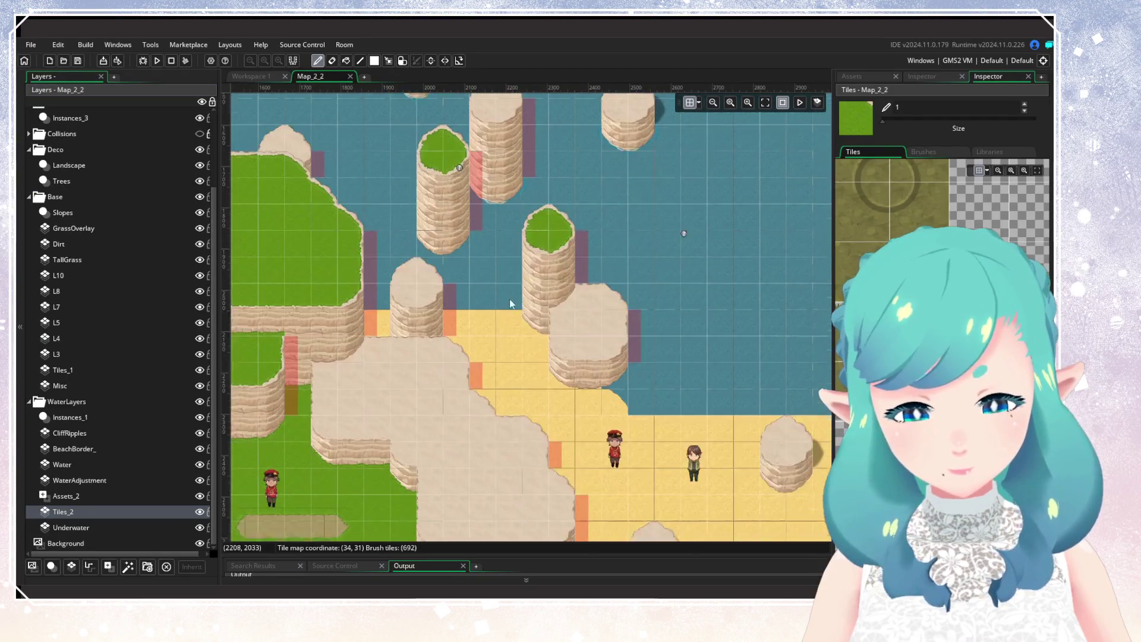
Toggle the L3 and Tiles_1 layers off and on to check the cliffs, then select the Misc layer
{"action": "scroll", "coordinate": [561, 322], "scroll_direction": "up", "scroll_amount": 3}
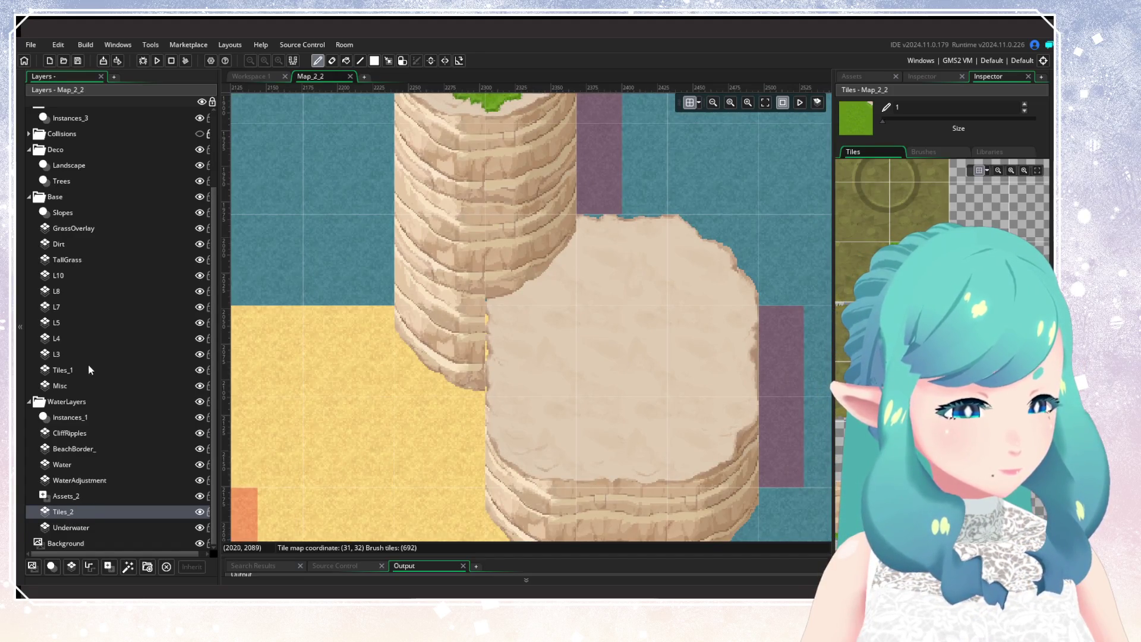
{"action": "left_click", "coordinate": [192, 355]}
{"action": "left_click", "coordinate": [200, 355]}
{"action": "left_click", "coordinate": [200, 355]}
{"action": "left_click", "coordinate": [200, 354]}
{"action": "left_click", "coordinate": [199, 355]}
{"action": "left_click", "coordinate": [199, 370]}
{"action": "left_click", "coordinate": [199, 370]}
{"action": "left_click", "coordinate": [200, 386]}
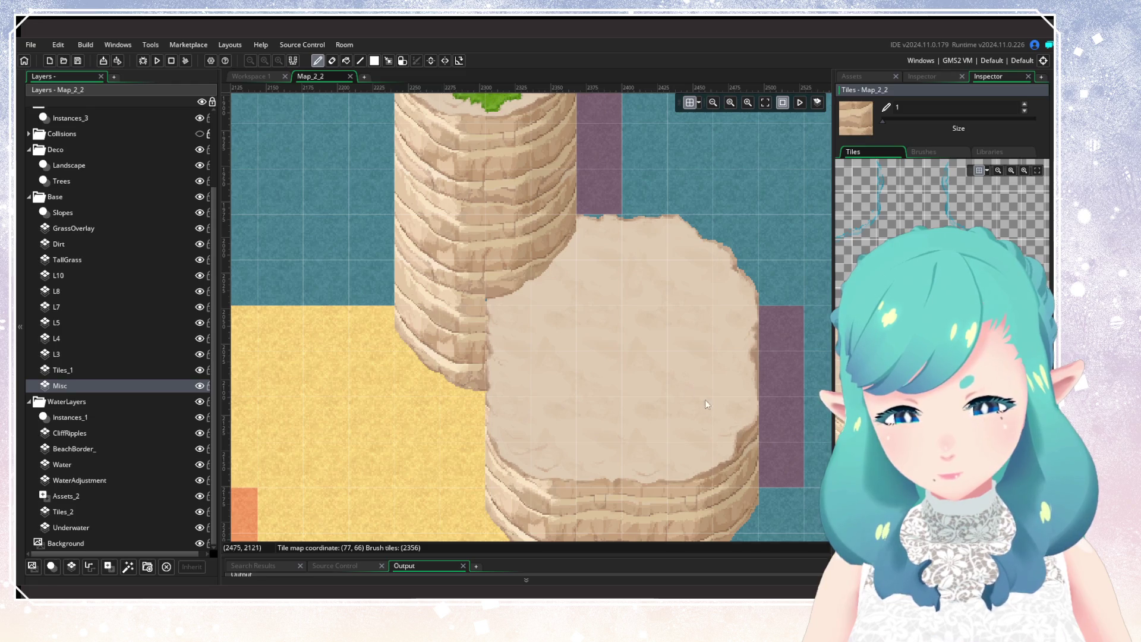
Place a rock tile on the sand near the cliff pillars and paint a sand tile onto the beach
{"action": "left_click", "coordinate": [407, 419]}
{"action": "scroll", "coordinate": [406, 419], "scroll_direction": "down", "scroll_amount": 1}
{"action": "scroll", "coordinate": [407, 415], "scroll_direction": "down", "scroll_amount": 2}
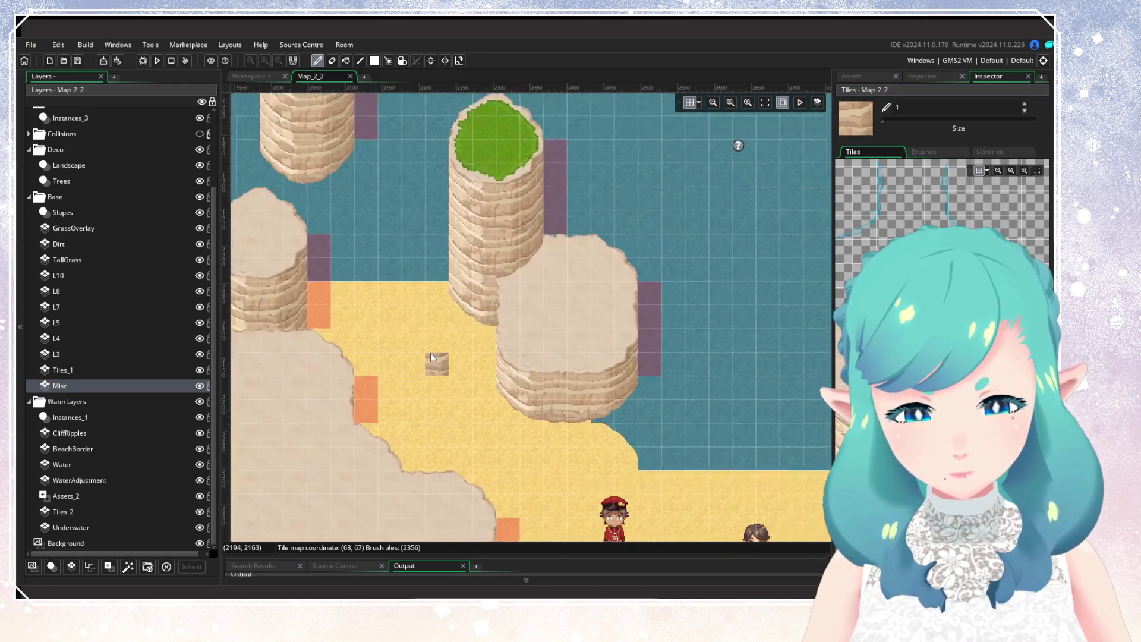
{"action": "scroll", "coordinate": [433, 319], "scroll_direction": "up", "scroll_amount": 1}
{"action": "scroll", "coordinate": [433, 320], "scroll_direction": "down", "scroll_amount": 3}
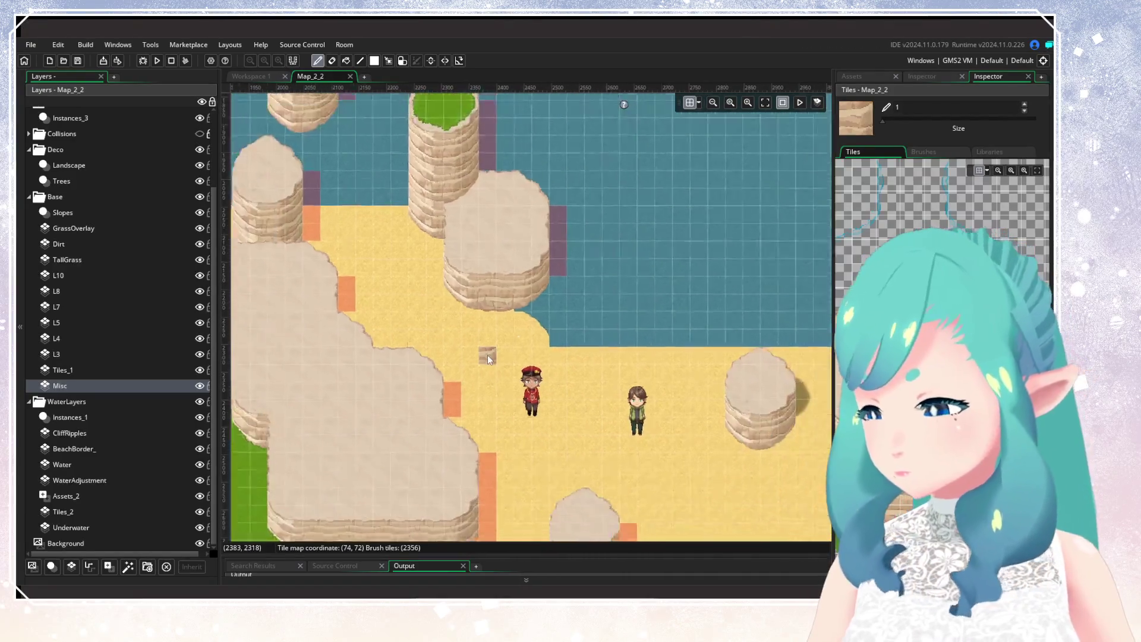
{"action": "scroll", "coordinate": [516, 355], "scroll_direction": "up", "scroll_amount": 4}
{"action": "scroll", "coordinate": [516, 356], "scroll_direction": "up", "scroll_amount": 3}
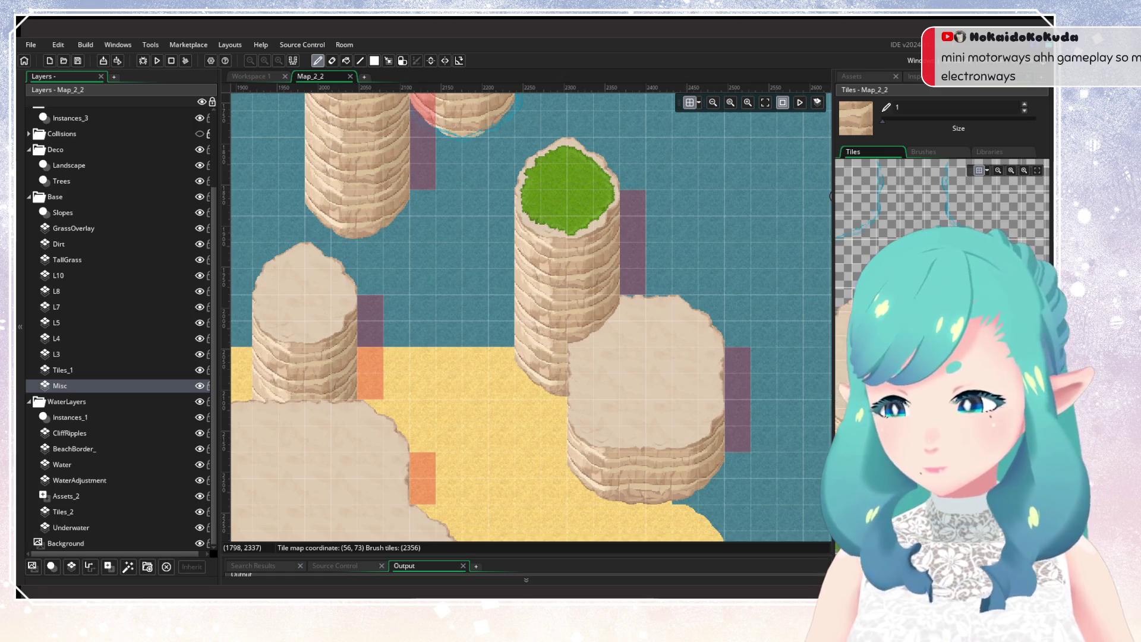
{"action": "left_click", "coordinate": [475, 386]}
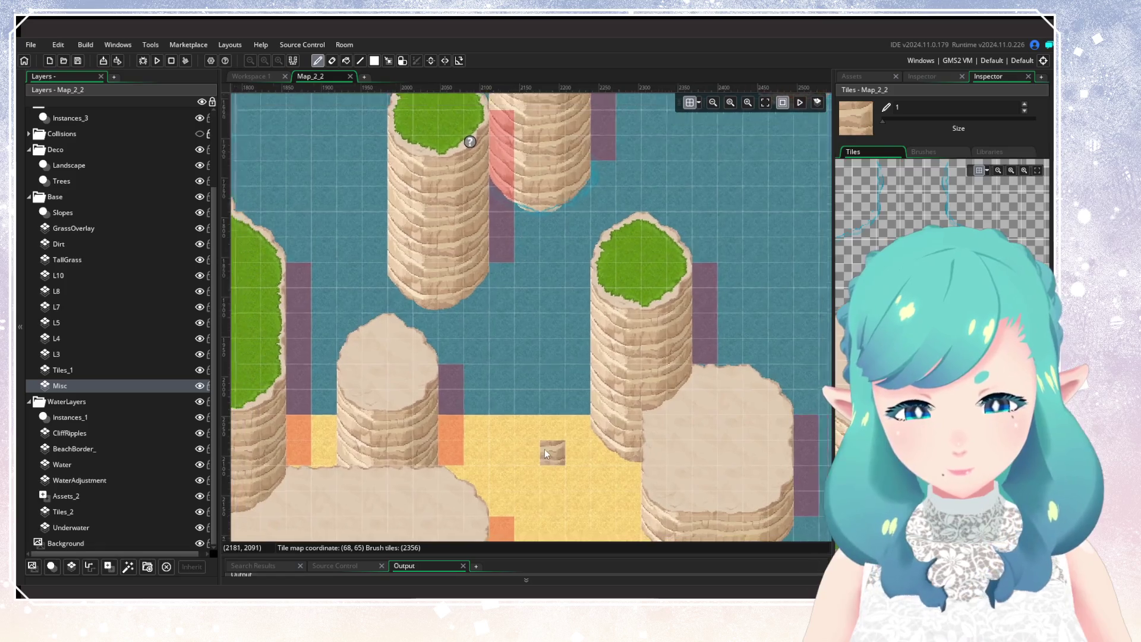
{"action": "scroll", "coordinate": [544, 448], "scroll_direction": "down", "scroll_amount": 5}
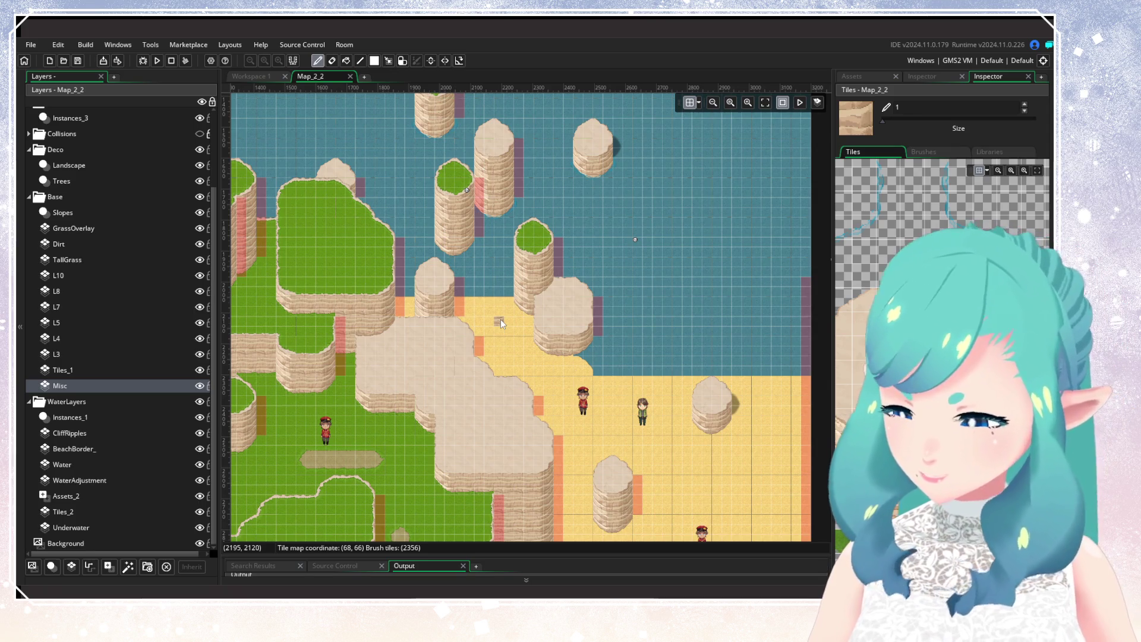
{"action": "mouse_move", "coordinate": [501, 319]}
{"action": "left_mouse_down"}
{"action": "mouse_move", "coordinate": [512, 198]}
{"action": "mouse_move", "coordinate": [547, 416]}
{"action": "mouse_move", "coordinate": [499, 361]}
{"action": "mouse_move", "coordinate": [390, 165]}
{"action": "mouse_move", "coordinate": [476, 101]}
{"action": "mouse_move", "coordinate": [614, 398]}
{"action": "left_mouse_up"}
{"action": "scroll", "coordinate": [550, 411], "scroll_direction": "up", "scroll_amount": 2}
{"action": "scroll", "coordinate": [551, 412], "scroll_direction": "down", "scroll_amount": 2}
{"action": "scroll", "coordinate": [612, 301], "scroll_direction": "up", "scroll_amount": 2}
{"action": "mouse_move", "coordinate": [612, 301]}
{"action": "left_mouse_down"}
{"action": "mouse_move", "coordinate": [566, 433]}
{"action": "mouse_move", "coordinate": [520, 336]}
{"action": "mouse_move", "coordinate": [522, 358]}
{"action": "left_mouse_up"}
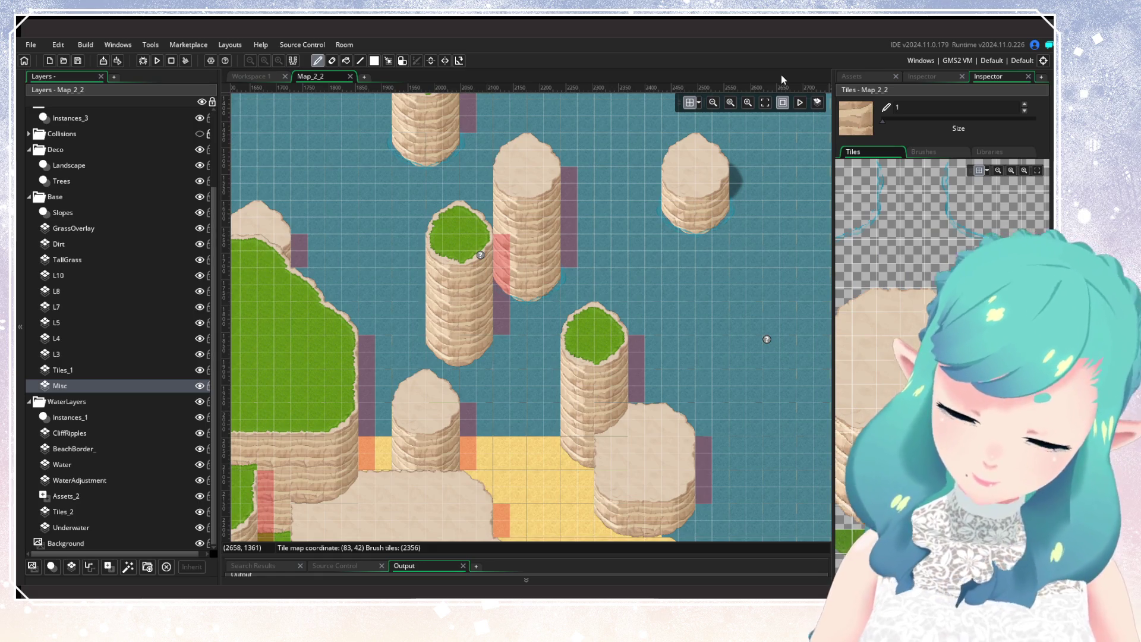
Pan and zoom the Map_2_2 view onto the sandy area and characters
{"action": "left_click_drag", "start_coordinate": [511, 404], "coordinate": [547, 247]}
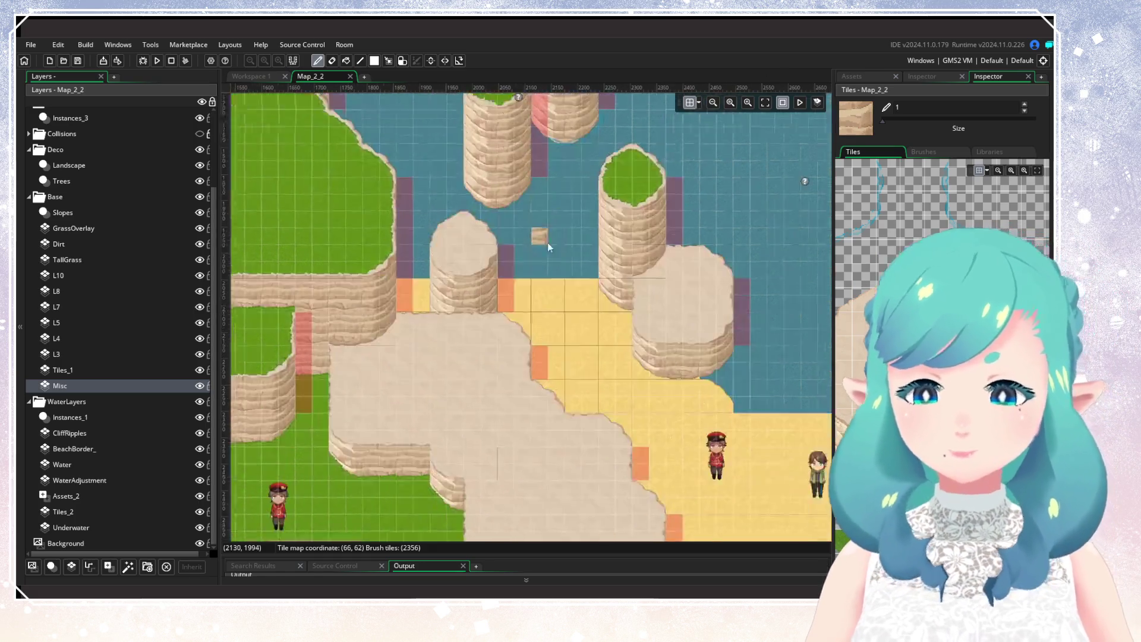
{"action": "scroll", "coordinate": [548, 246], "scroll_direction": "down", "scroll_amount": 4}
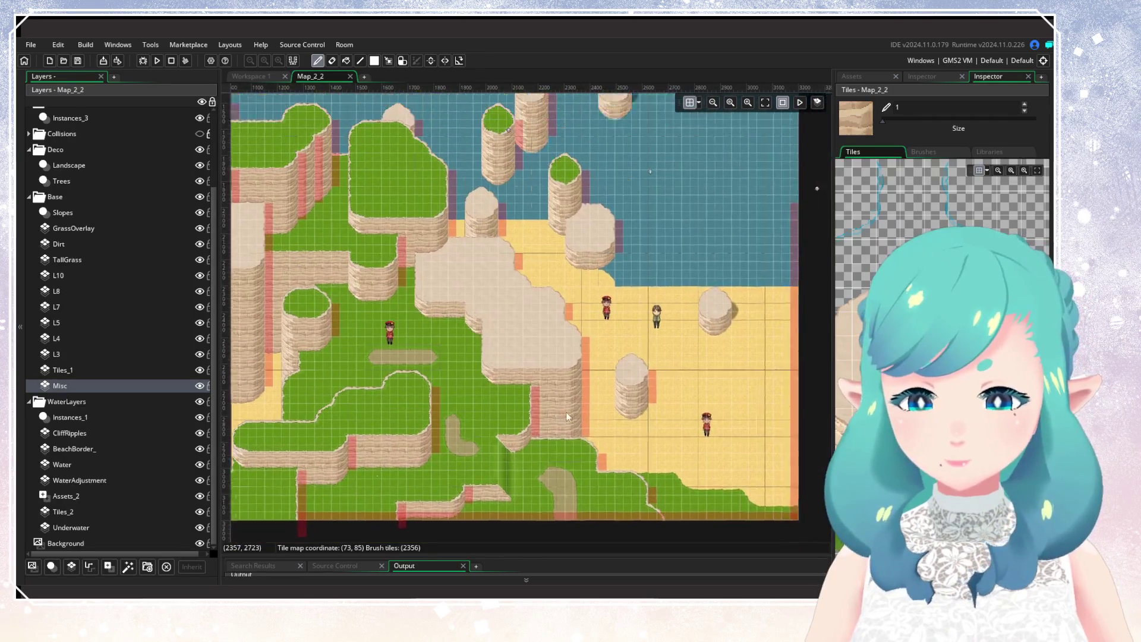
{"action": "scroll", "coordinate": [497, 356], "scroll_direction": "up", "scroll_amount": 3}
{"action": "scroll", "coordinate": [659, 381], "scroll_direction": "down", "scroll_amount": 3}
{"action": "scroll", "coordinate": [500, 451], "scroll_direction": "up", "scroll_amount": 4}
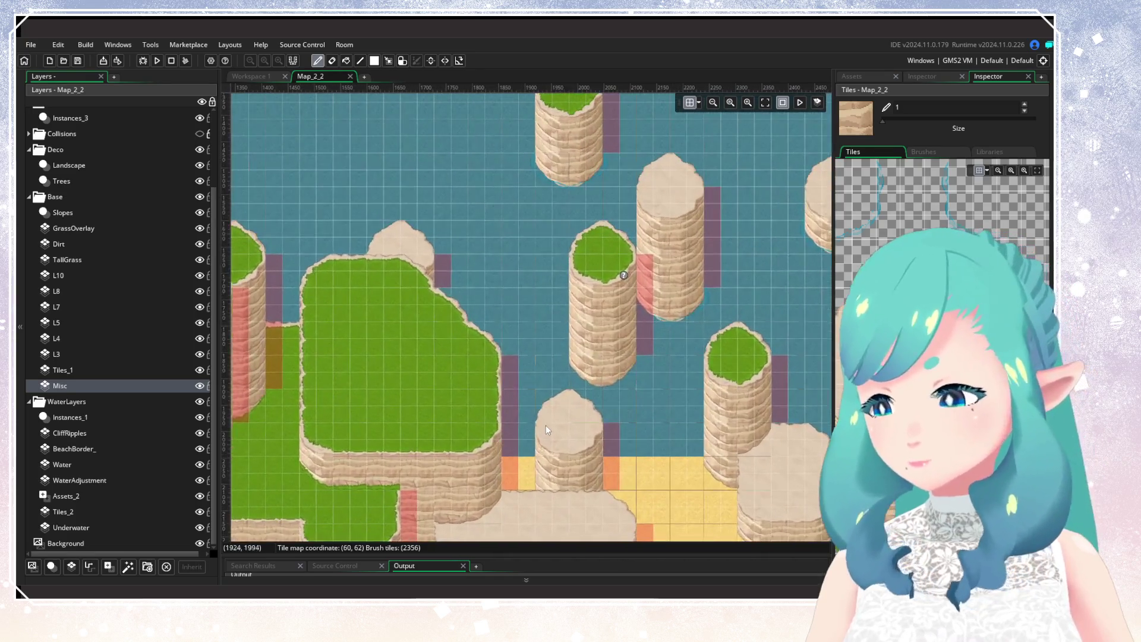
{"action": "scroll", "coordinate": [545, 425], "scroll_direction": "up", "scroll_amount": 1}
{"action": "scroll", "coordinate": [538, 436], "scroll_direction": "up", "scroll_amount": 1}
{"action": "scroll", "coordinate": [536, 443], "scroll_direction": "down", "scroll_amount": 2}
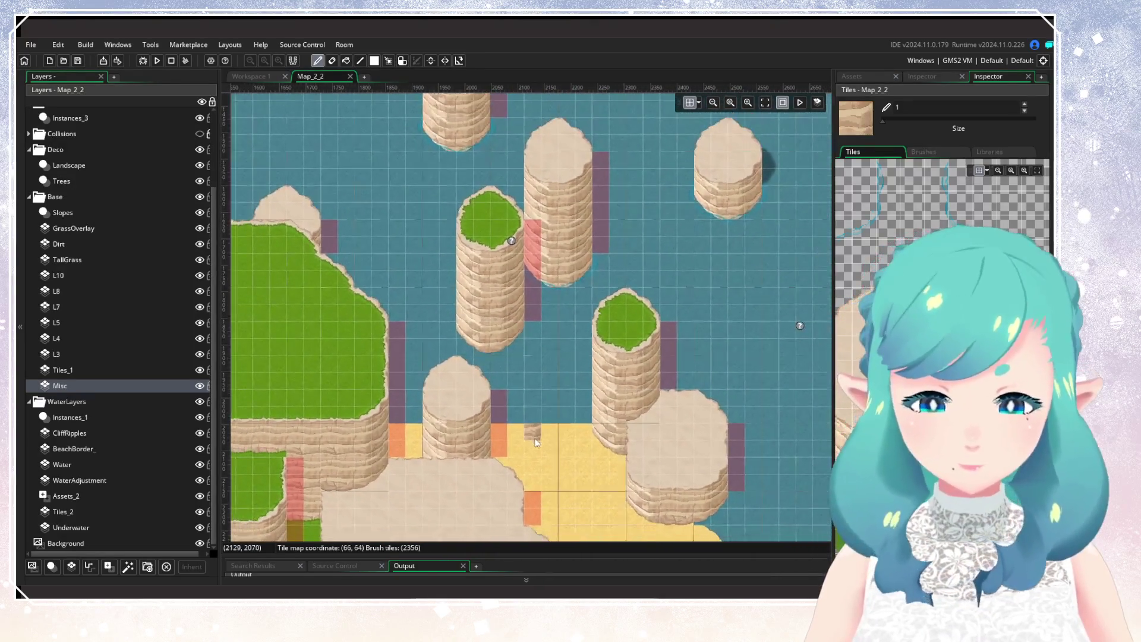
{"action": "scroll", "coordinate": [536, 442], "scroll_direction": "down", "scroll_amount": 3}
{"action": "scroll", "coordinate": [675, 142], "scroll_direction": "up", "scroll_amount": 2}
Pan up to the water and rock pillars above the beach, looking along the gaps between pillars
{"action": "mouse_move", "coordinate": [675, 143]}
{"action": "left_mouse_down"}
{"action": "mouse_move", "coordinate": [730, 308]}
{"action": "mouse_move", "coordinate": [697, 446]}
{"action": "left_mouse_up"}
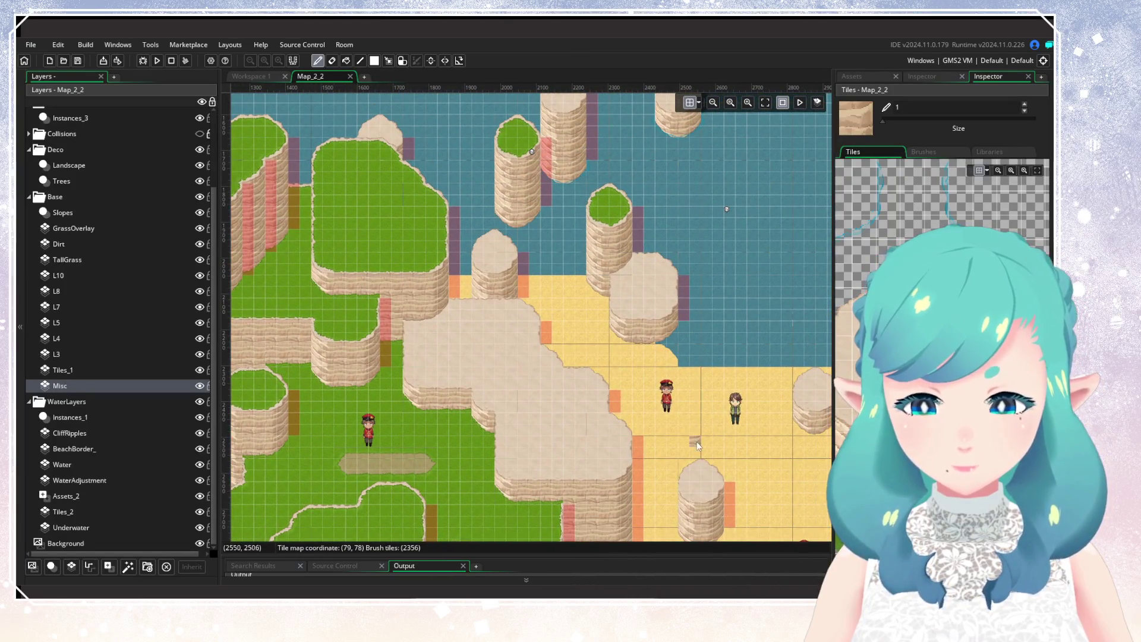
{"action": "mouse_move", "coordinate": [577, 330]}
{"action": "left_mouse_down"}
{"action": "mouse_move", "coordinate": [639, 412]}
{"action": "mouse_move", "coordinate": [690, 217]}
{"action": "mouse_move", "coordinate": [674, 319]}
{"action": "left_mouse_up"}
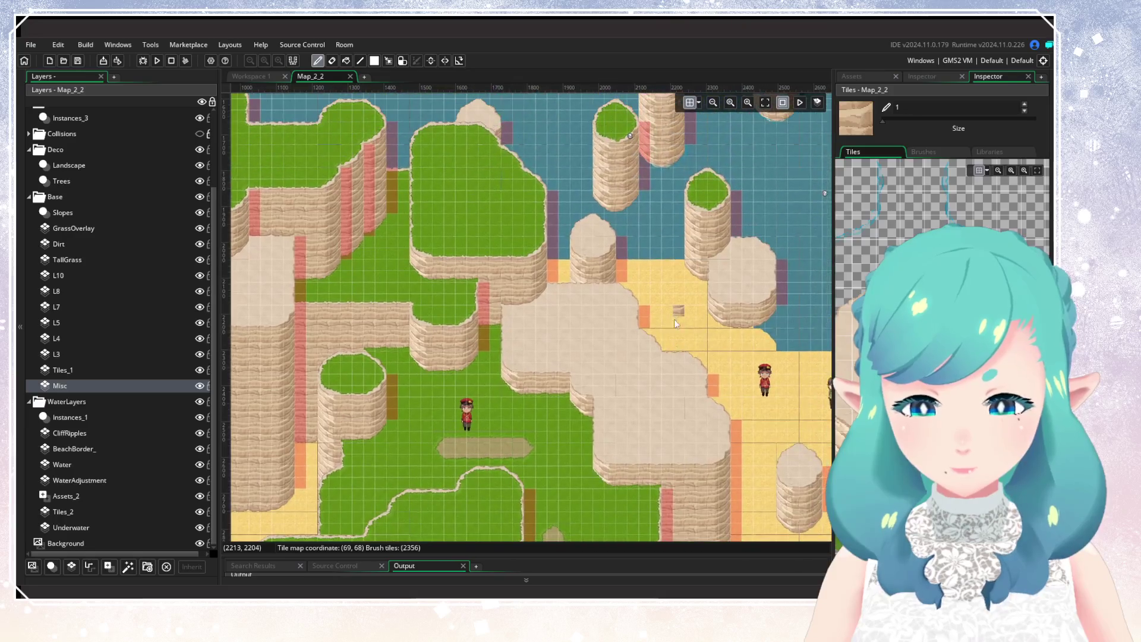
{"action": "scroll", "coordinate": [674, 319], "scroll_direction": "up", "scroll_amount": 2}
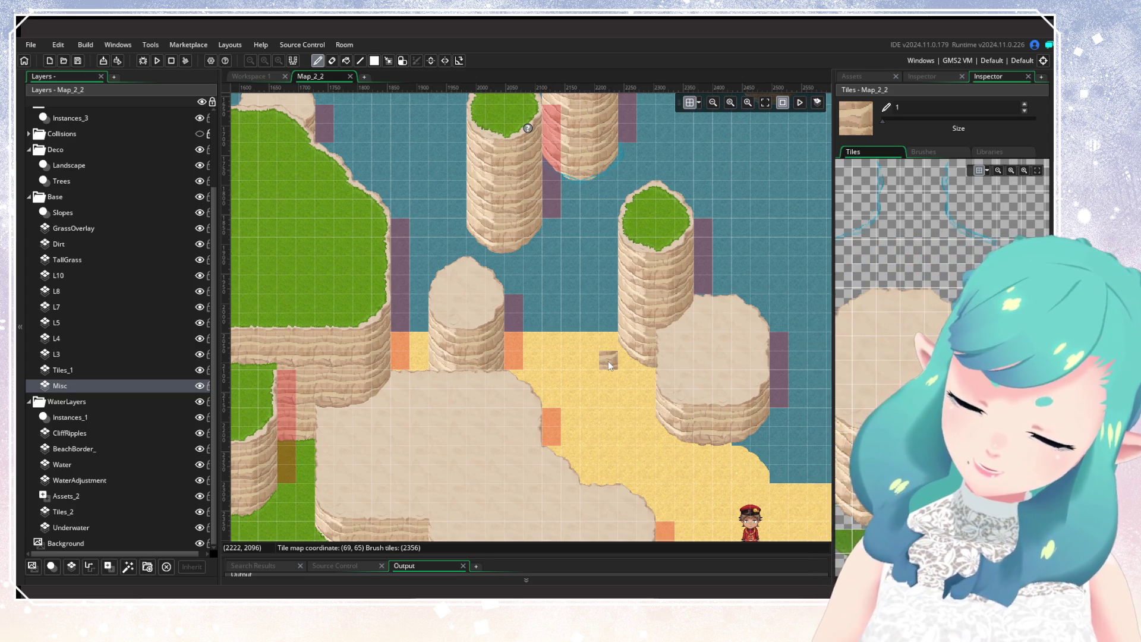
{"action": "scroll", "coordinate": [575, 333], "scroll_direction": "down", "scroll_amount": 4}
{"action": "scroll", "coordinate": [576, 332], "scroll_direction": "right", "scroll_amount": 4}
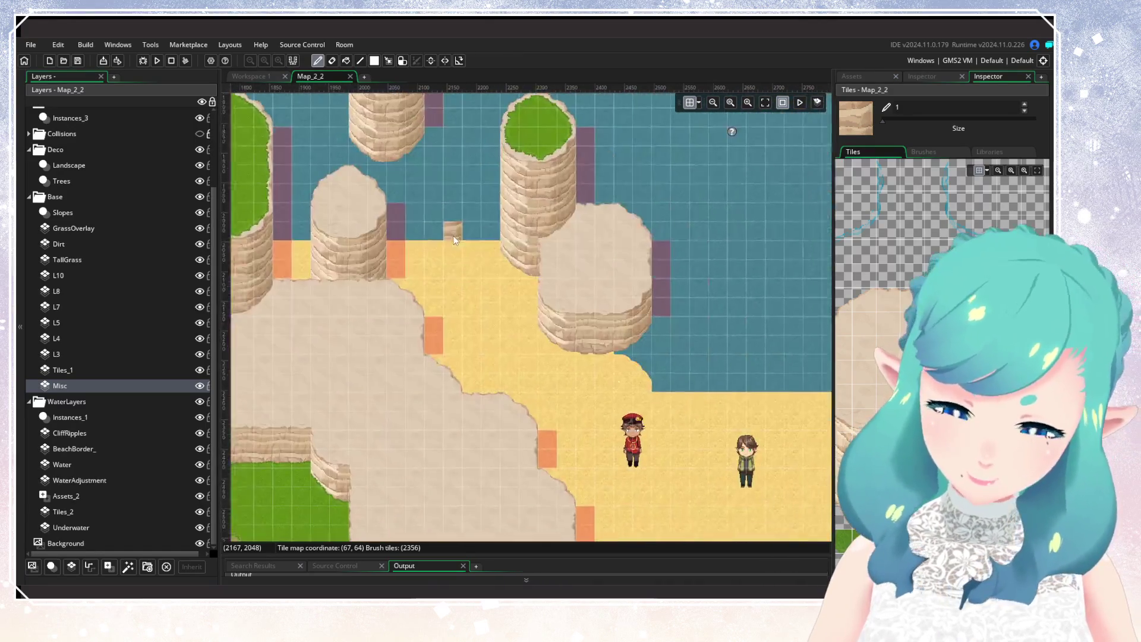
{"action": "scroll", "coordinate": [610, 397], "scroll_direction": "down", "scroll_amount": 5}
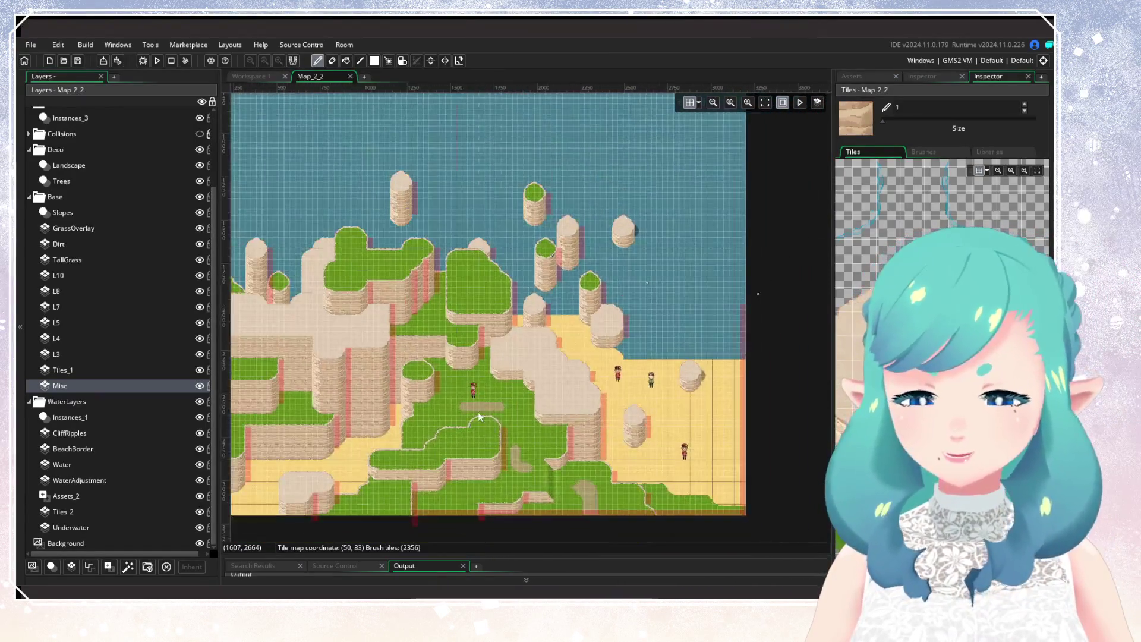
{"action": "scroll", "coordinate": [677, 350], "scroll_direction": "up", "scroll_amount": 5}
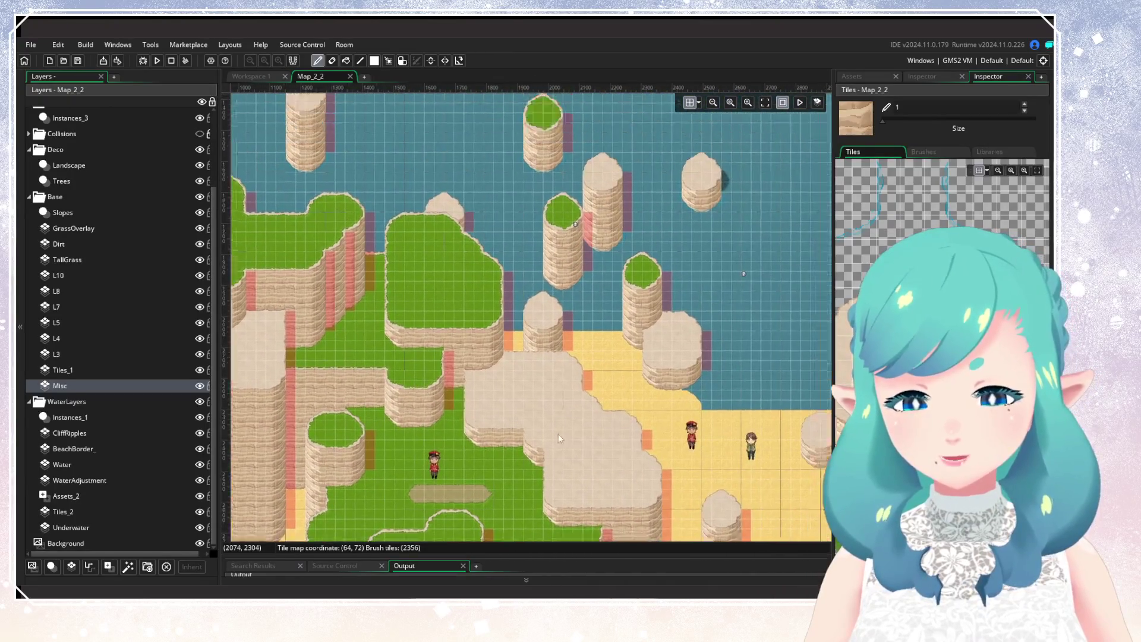
{"action": "scroll", "coordinate": [510, 478], "scroll_direction": "up", "scroll_amount": 4}
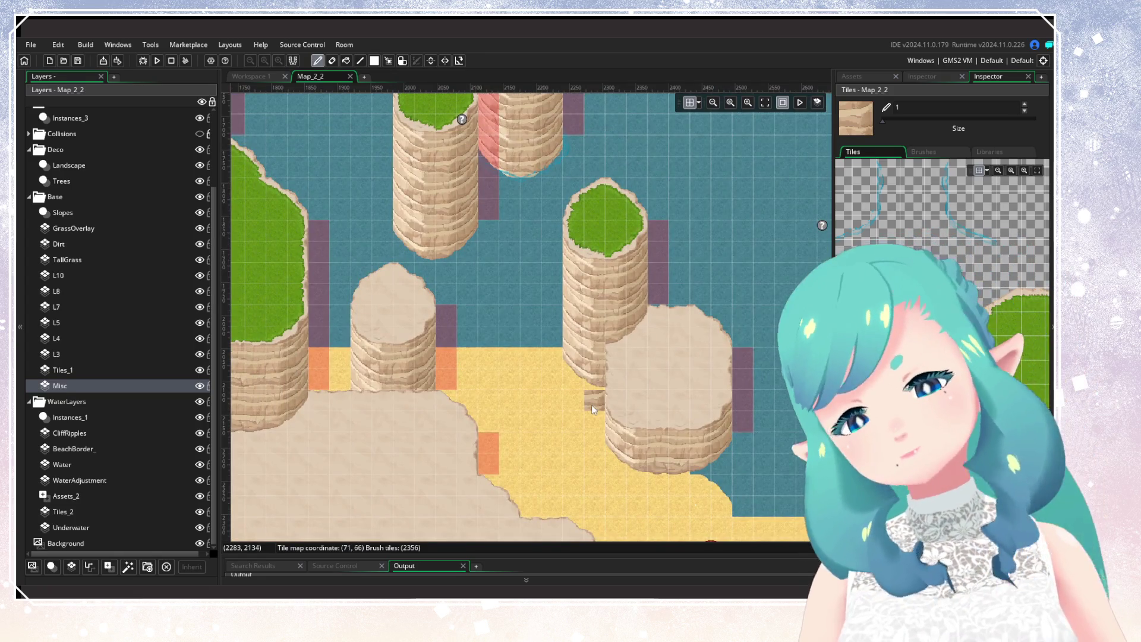
{"action": "left_click_drag", "start_coordinate": [530, 409], "coordinate": [552, 443]}
{"action": "scroll", "coordinate": [552, 442], "scroll_direction": "down", "scroll_amount": 4}
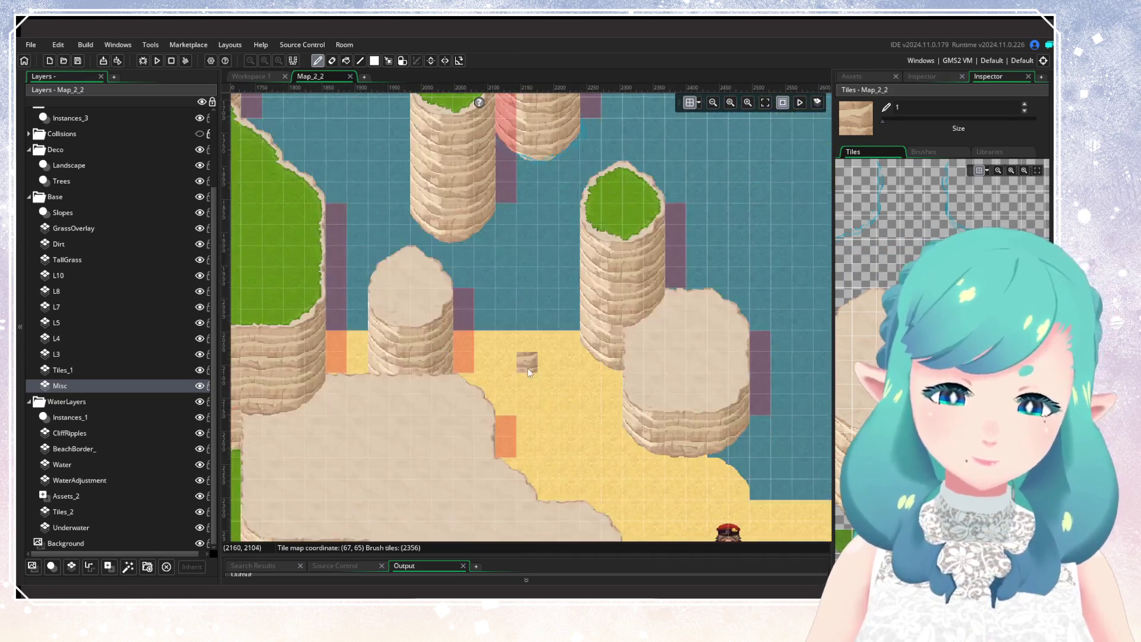
{"action": "scroll", "coordinate": [526, 383], "scroll_direction": "up", "scroll_amount": 1}
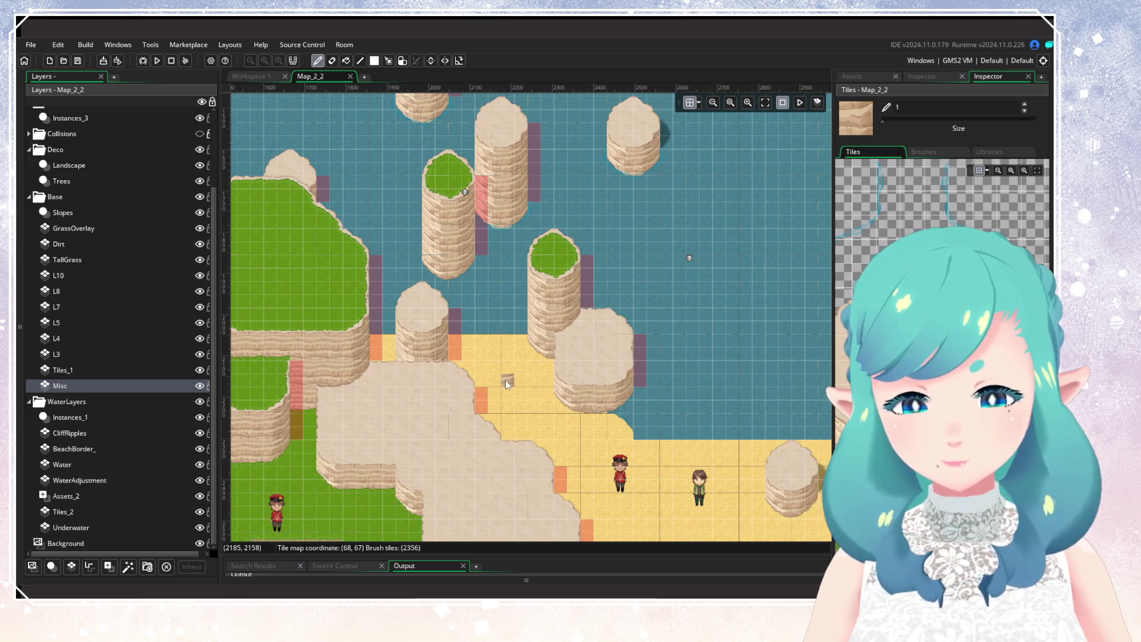
{"action": "mouse_move", "coordinate": [495, 339]}
{"action": "left_mouse_down"}
{"action": "mouse_move", "coordinate": [548, 375]}
{"action": "mouse_move", "coordinate": [569, 348]}
{"action": "mouse_move", "coordinate": [638, 448]}
{"action": "mouse_move", "coordinate": [470, 323]}
{"action": "mouse_move", "coordinate": [552, 198]}
{"action": "left_mouse_up"}
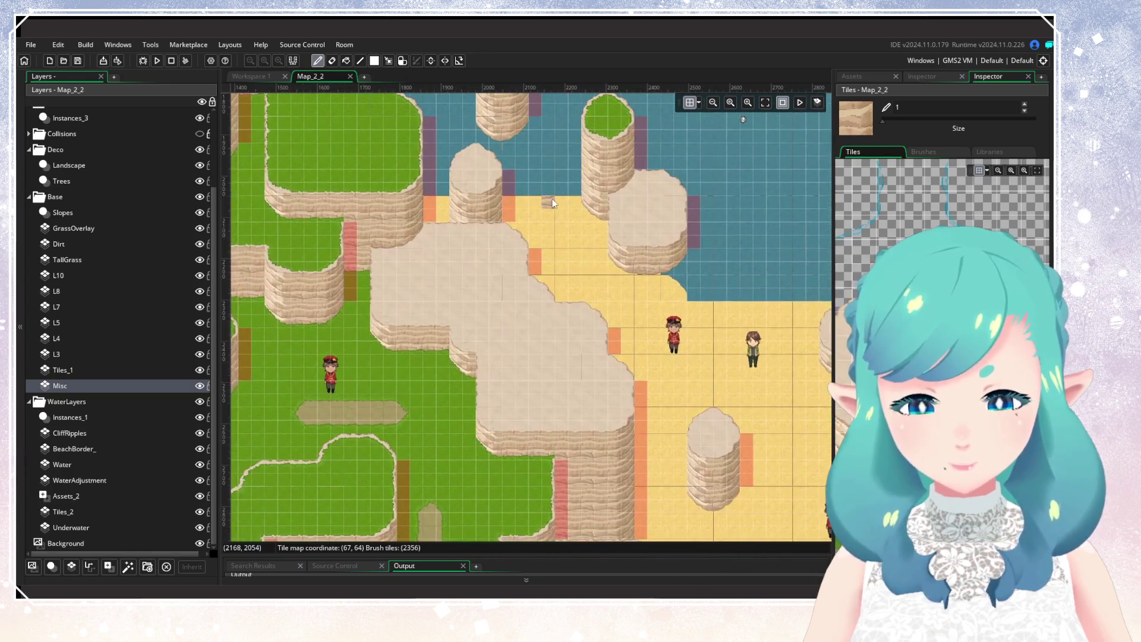
{"action": "mouse_move", "coordinate": [616, 298]}
{"action": "left_mouse_down"}
{"action": "mouse_move", "coordinate": [562, 351]}
{"action": "mouse_move", "coordinate": [611, 231]}
{"action": "mouse_move", "coordinate": [725, 203]}
{"action": "mouse_move", "coordinate": [569, 260]}
{"action": "mouse_move", "coordinate": [701, 351]}
{"action": "mouse_move", "coordinate": [734, 517]}
{"action": "mouse_move", "coordinate": [543, 405]}
{"action": "mouse_move", "coordinate": [525, 416]}
{"action": "left_mouse_up"}
Rename the BeachBorder_ layer back to BeachBorder and briefly toggle its visibility to check its tiles
{"action": "left_click", "coordinate": [89, 449]}
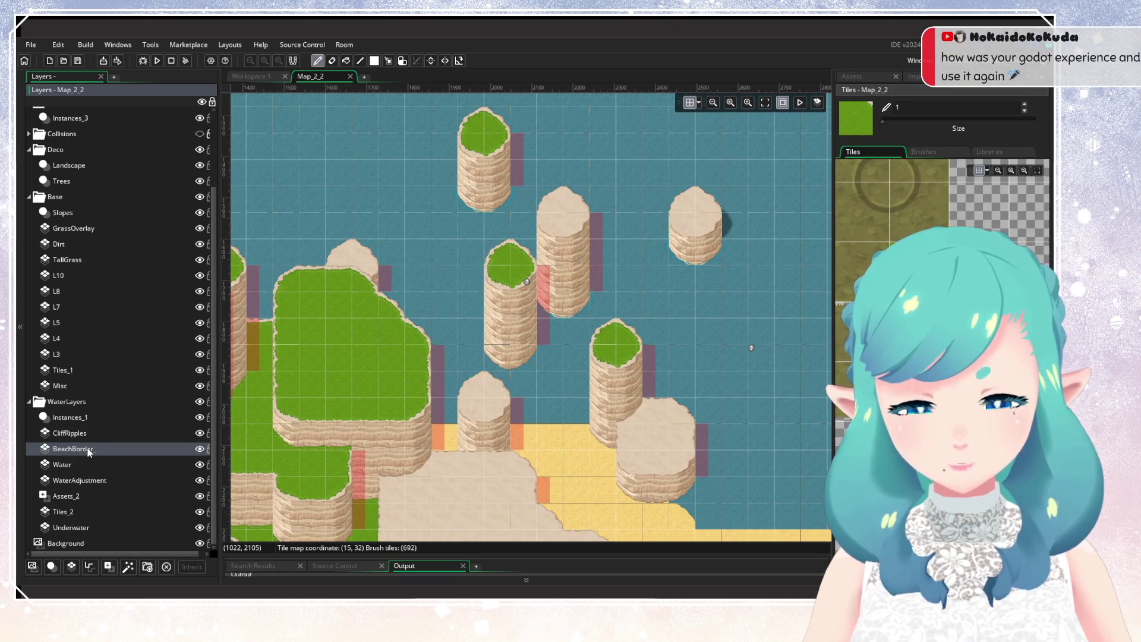
{"action": "right_click", "coordinate": [123, 446]}
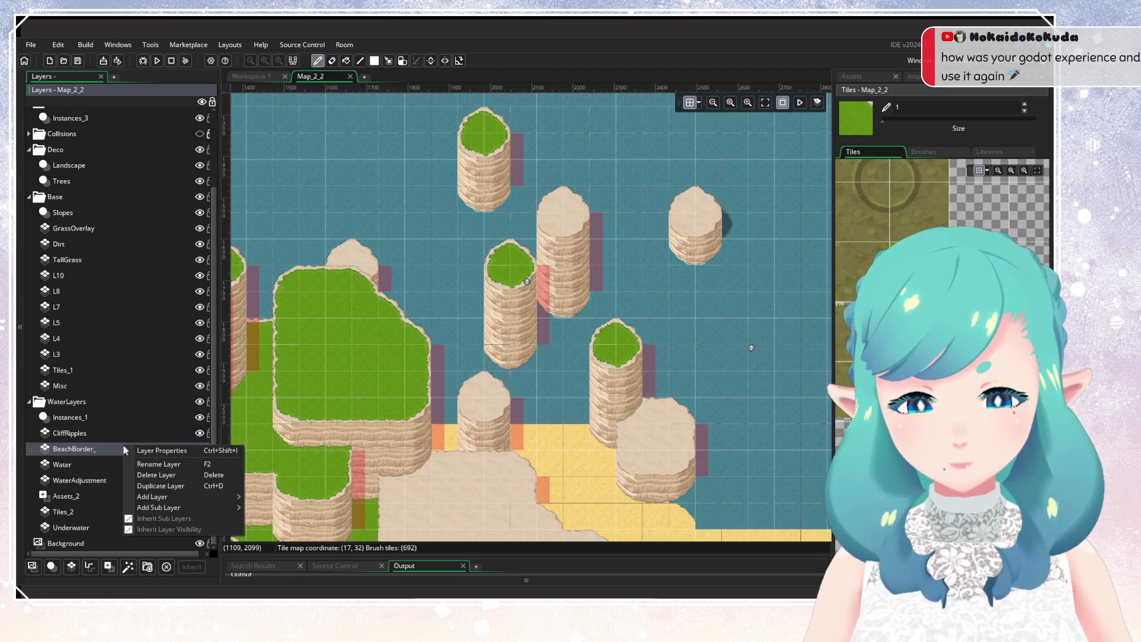
{"action": "left_click", "coordinate": [159, 465]}
{"action": "key", "text": "BackSpace"}
{"action": "key", "text": "Return"}
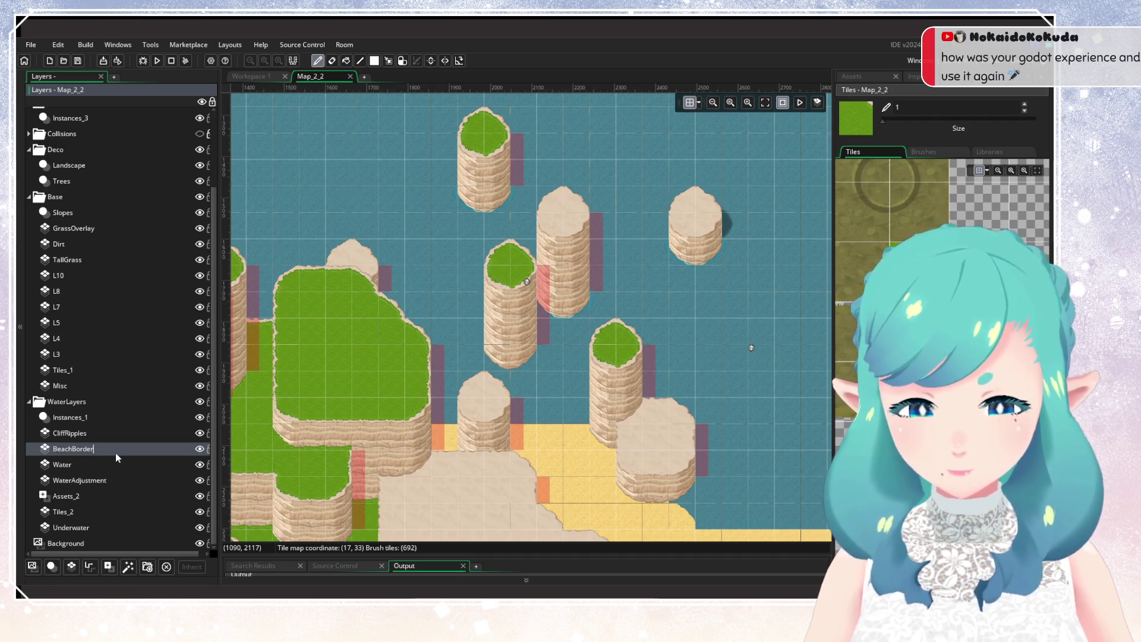
{"action": "left_click", "coordinate": [200, 450]}
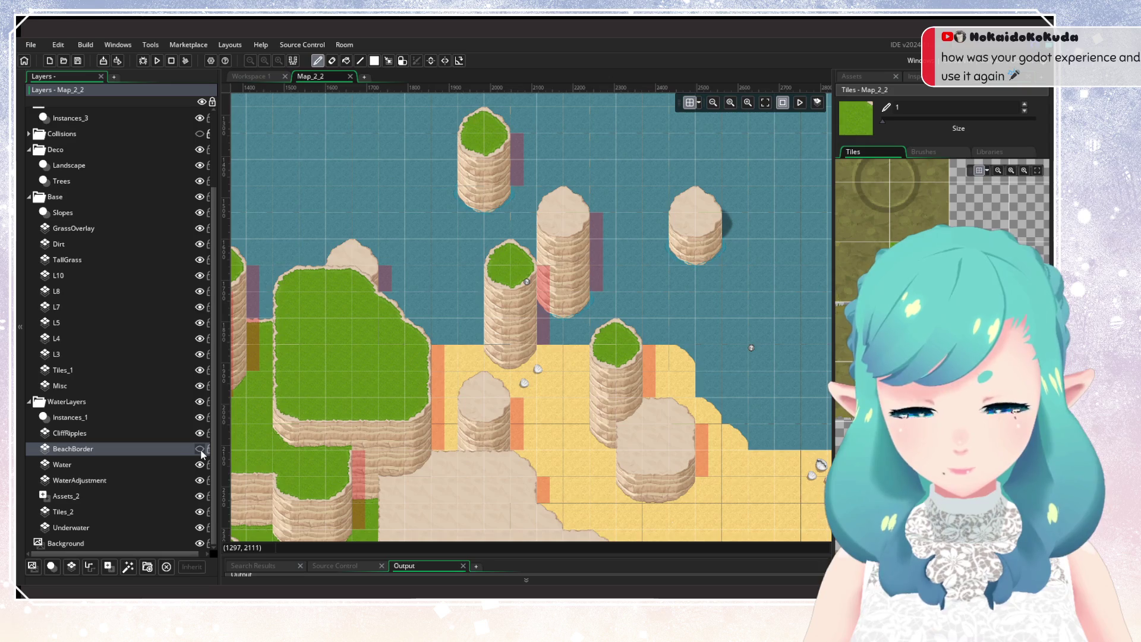
{"action": "left_click", "coordinate": [199, 449]}
Hide the Water and WaterAdjustment layers, toggling BeachBorder to compare water coverage
{"action": "left_click", "coordinate": [200, 464]}
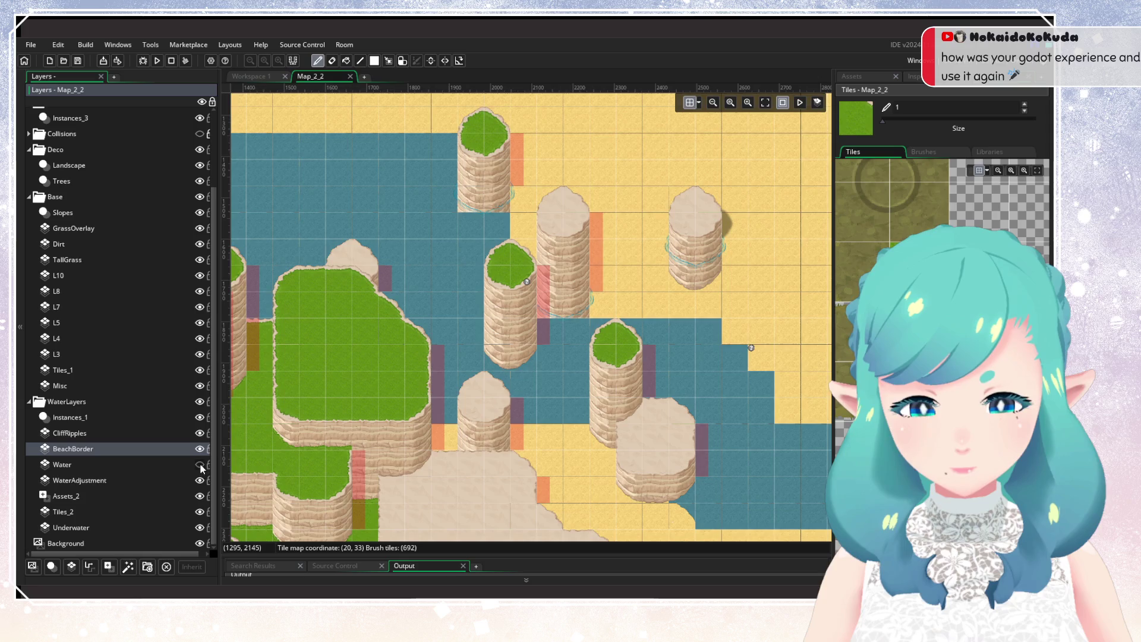
{"action": "left_click", "coordinate": [201, 465]}
{"action": "left_click", "coordinate": [200, 465]}
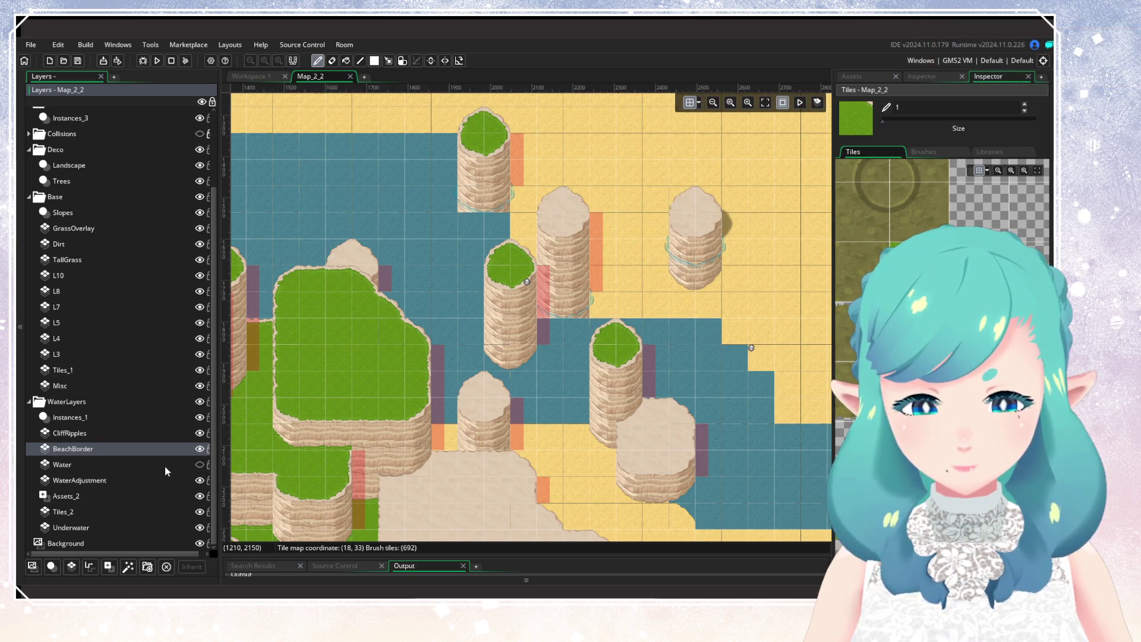
{"action": "left_click", "coordinate": [199, 481]}
{"action": "left_click", "coordinate": [200, 480]}
{"action": "left_click", "coordinate": [200, 481]}
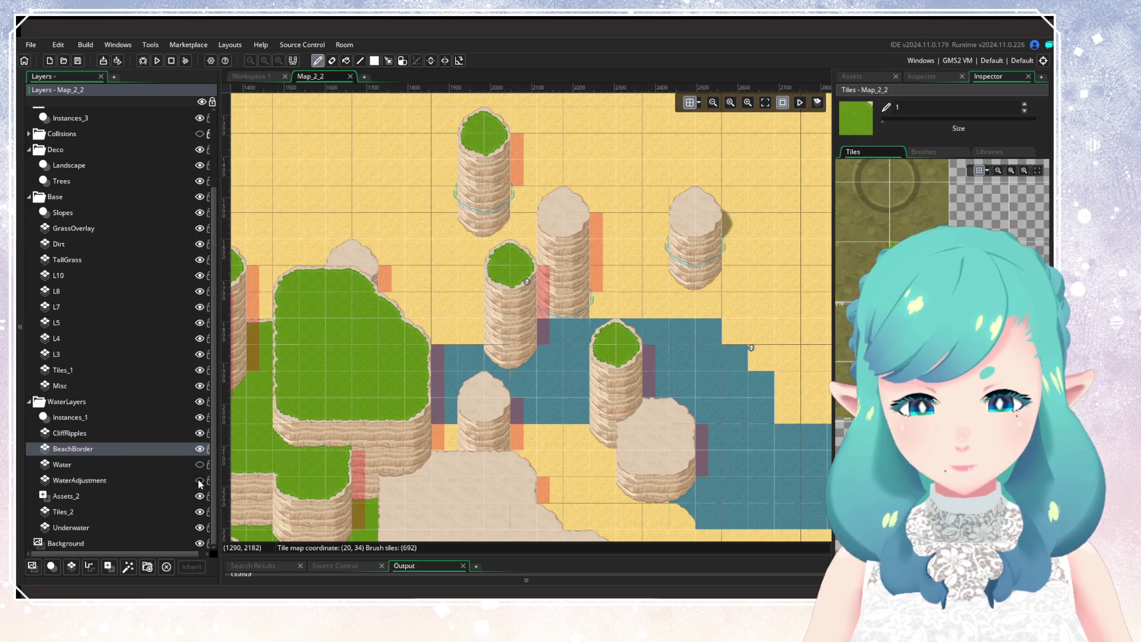
{"action": "left_click", "coordinate": [200, 449]}
{"action": "left_click", "coordinate": [200, 450]}
{"action": "left_click", "coordinate": [200, 450]}
{"action": "left_click", "coordinate": [200, 449]}
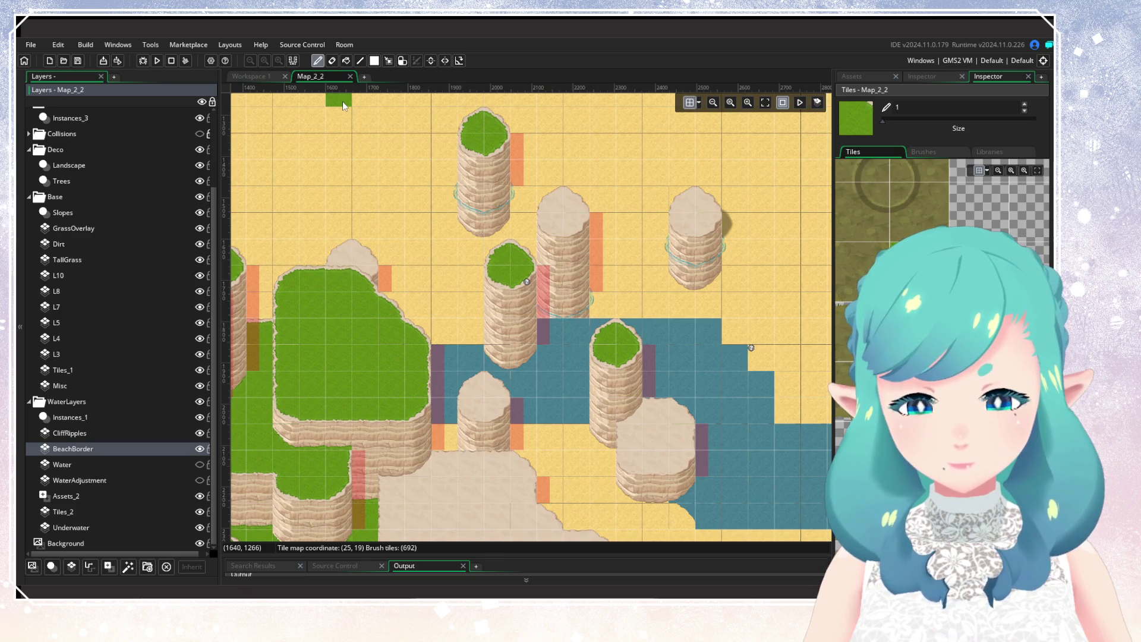
Collapse Quick Access and expand the Overworld room folders in the Asset Browser
{"action": "left_click", "coordinate": [851, 76]}
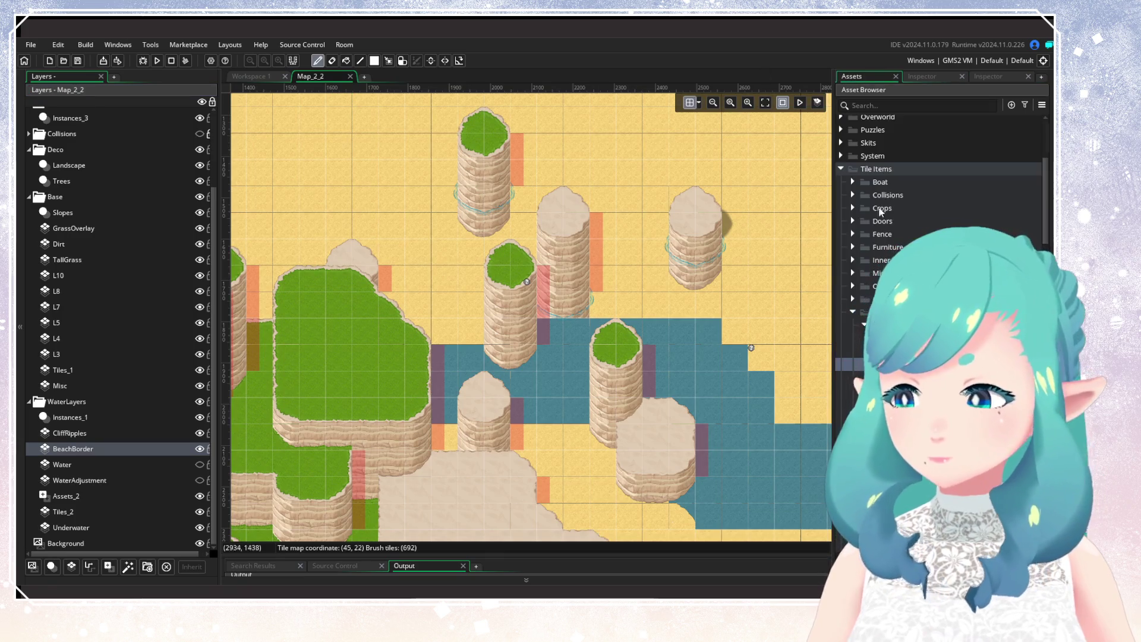
{"action": "left_click", "coordinate": [851, 313]}
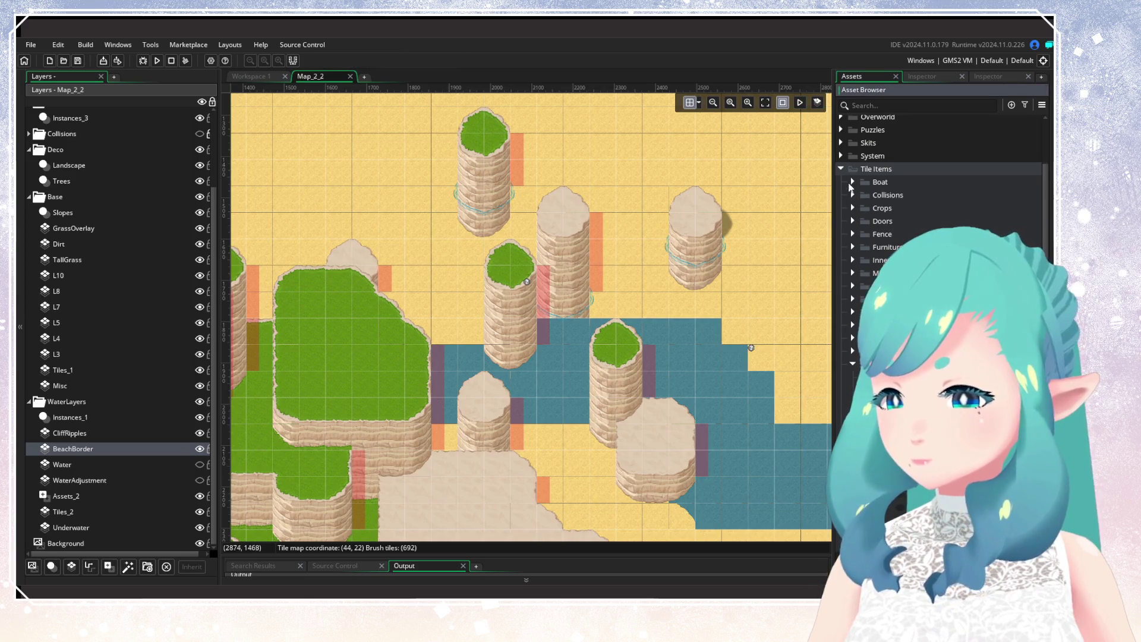
{"action": "scroll", "coordinate": [863, 227], "scroll_direction": "up", "scroll_amount": 10}
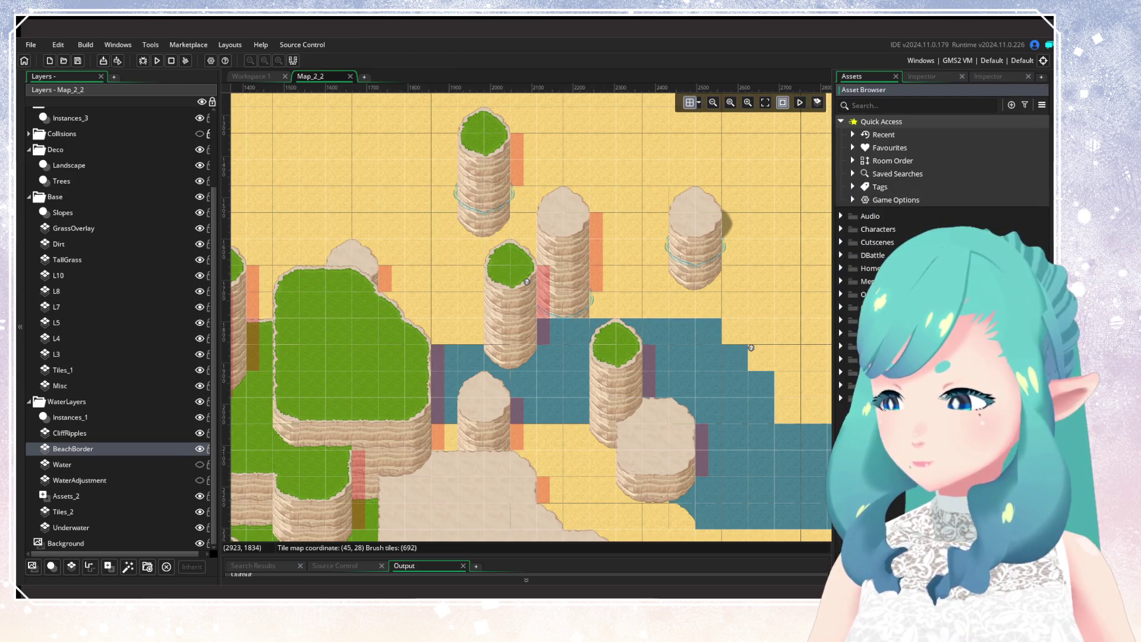
{"action": "left_click", "coordinate": [840, 121]}
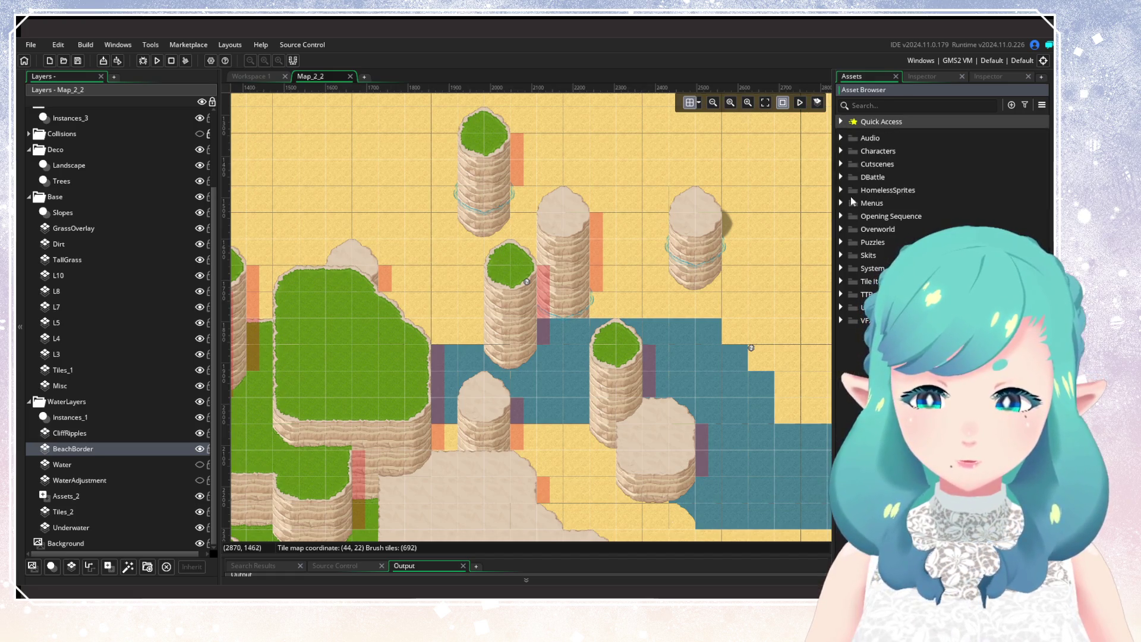
{"action": "left_click", "coordinate": [840, 269]}
{"action": "left_click", "coordinate": [841, 269]}
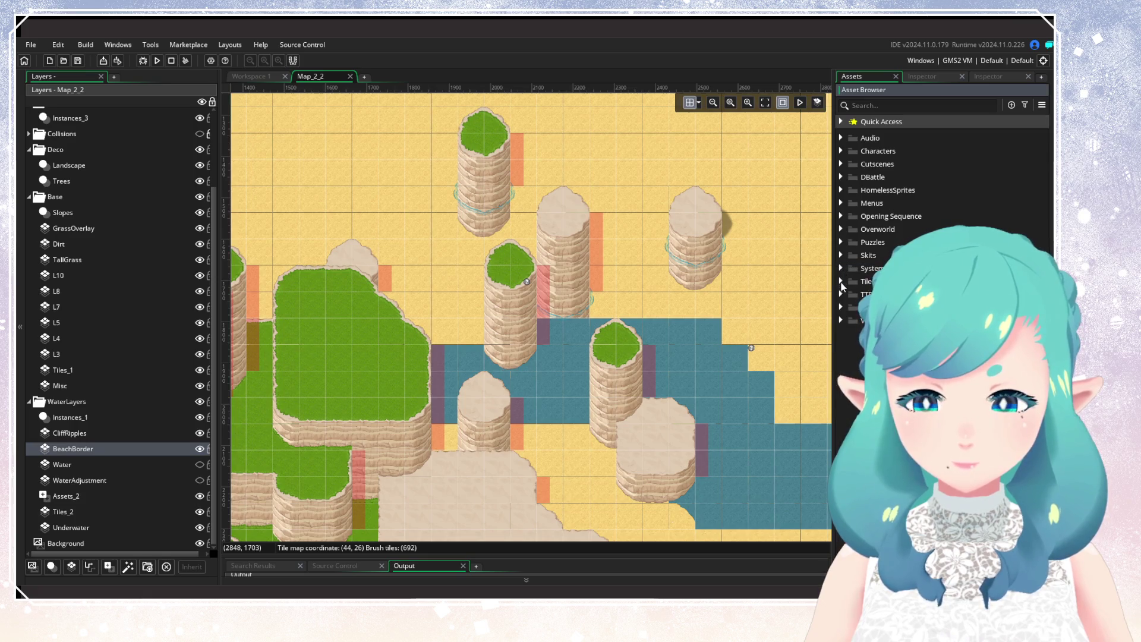
{"action": "left_click", "coordinate": [840, 229]}
{"action": "left_click", "coordinate": [852, 255]}
{"action": "scroll", "coordinate": [939, 238], "scroll_direction": "down", "scroll_amount": 5}
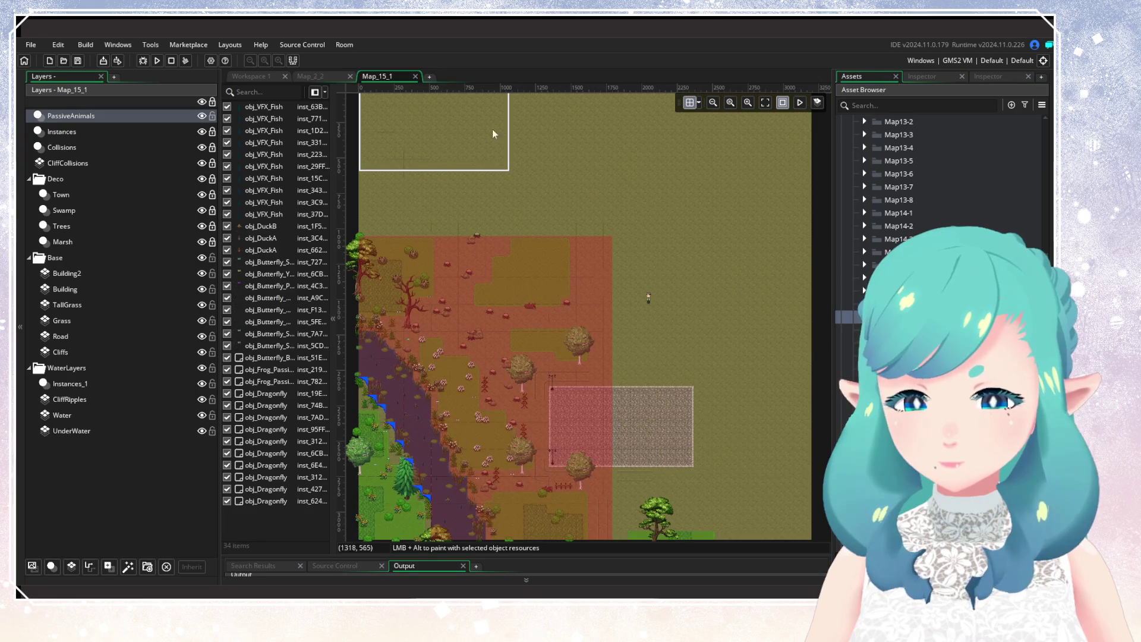
Close Map_15_1 and Map_2_2, open Map_14_1 from its folder, then close it too
{"action": "left_click", "coordinate": [415, 77]}
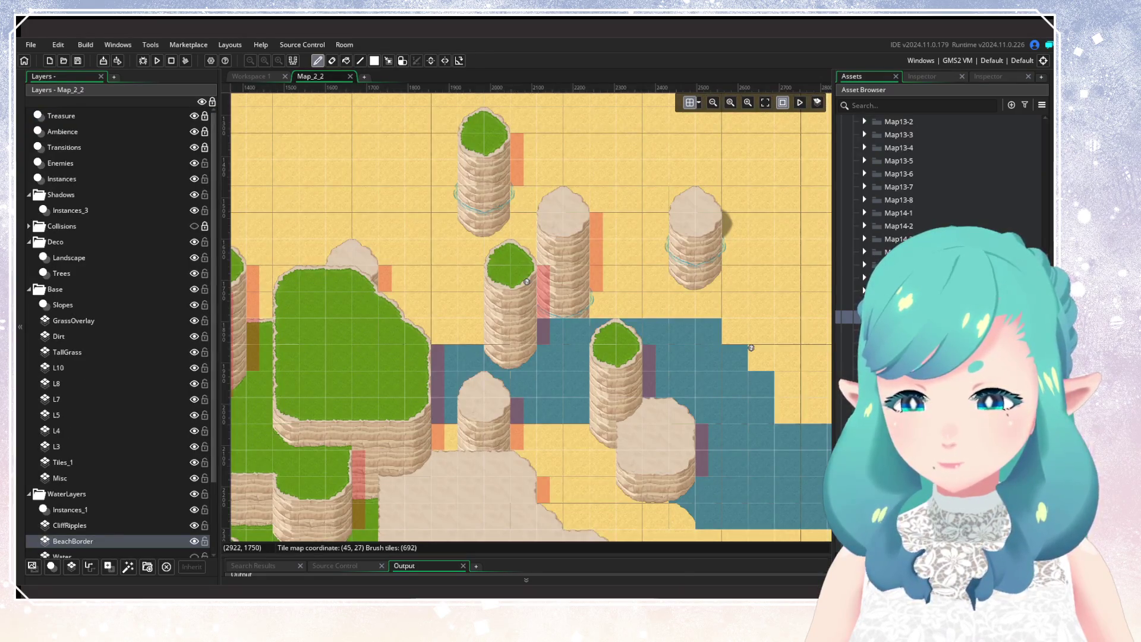
{"action": "left_click", "coordinate": [865, 213]}
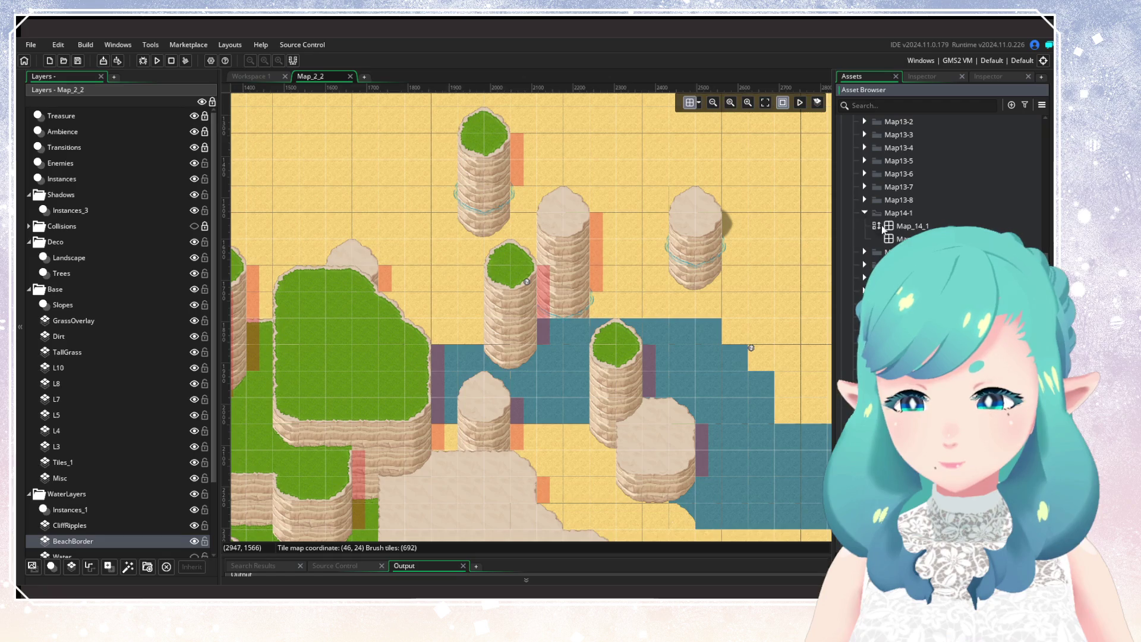
{"action": "left_click", "coordinate": [904, 226]}
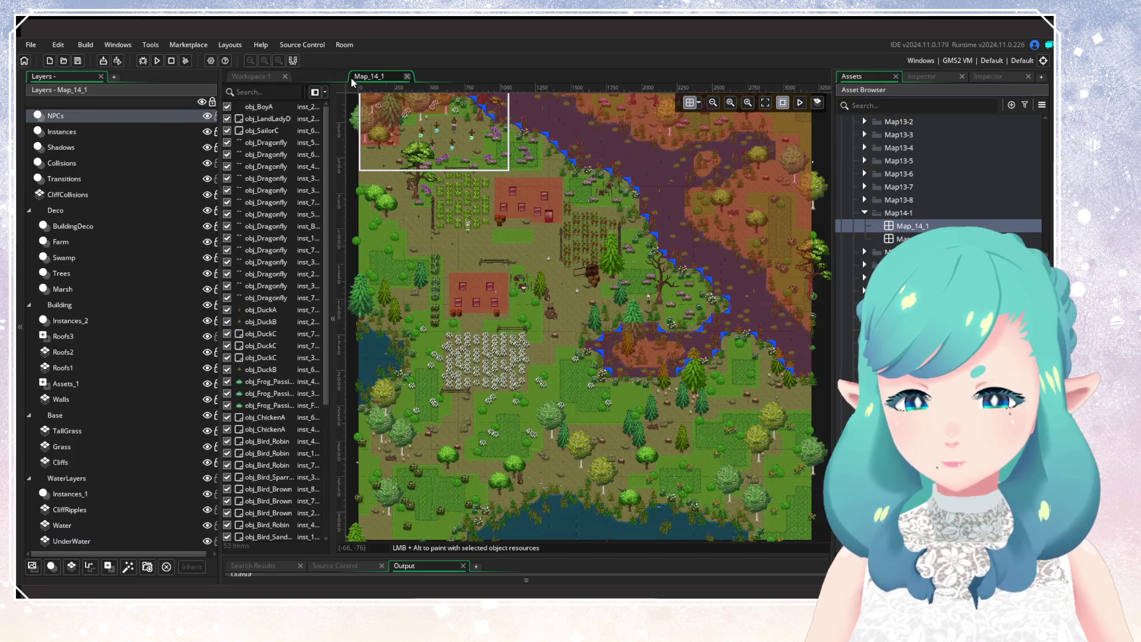
{"action": "left_click", "coordinate": [351, 76]}
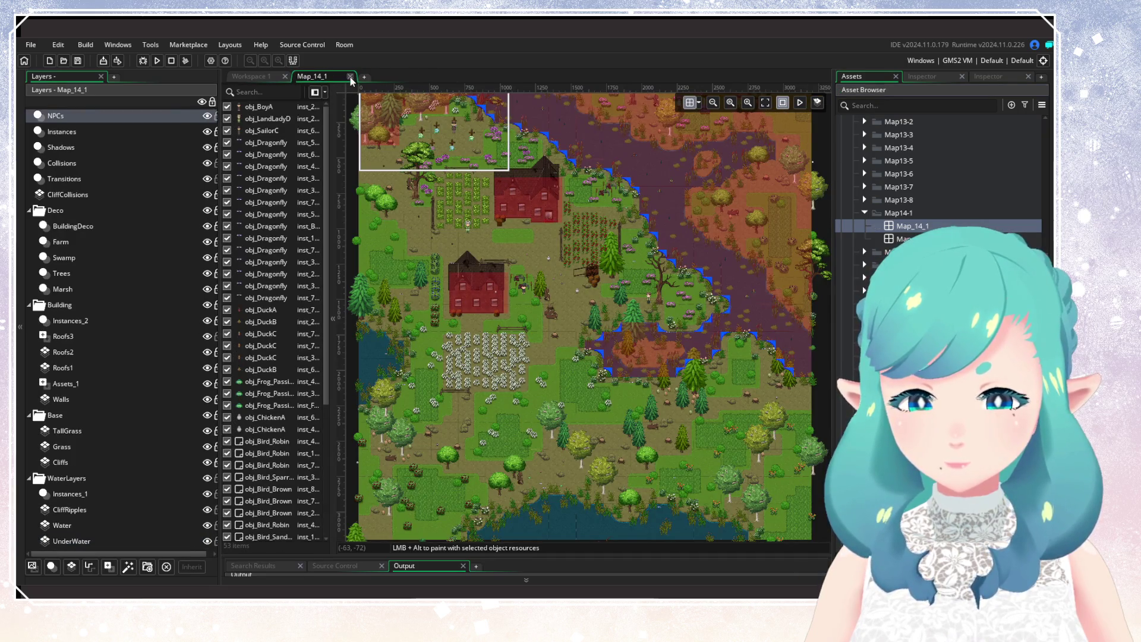
{"action": "left_click", "coordinate": [350, 76]}
Collapse the Map14-1 folder and open the beach room Map_12_1 from the Map12-1 folder
{"action": "left_click", "coordinate": [859, 214]}
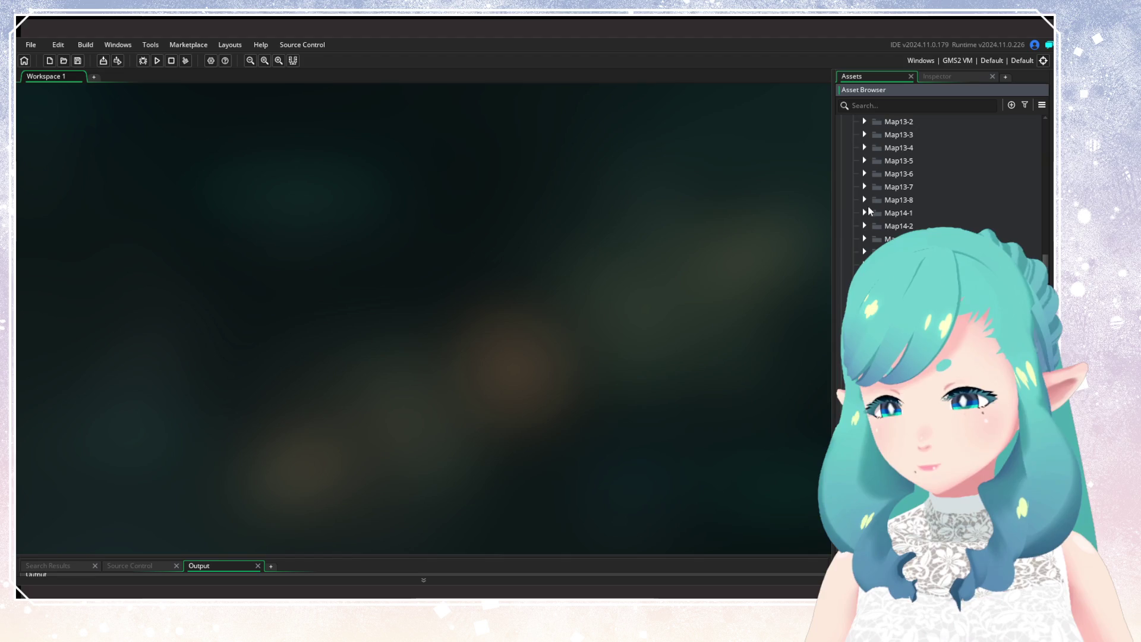
{"action": "scroll", "coordinate": [860, 226], "scroll_direction": "up", "scroll_amount": 3}
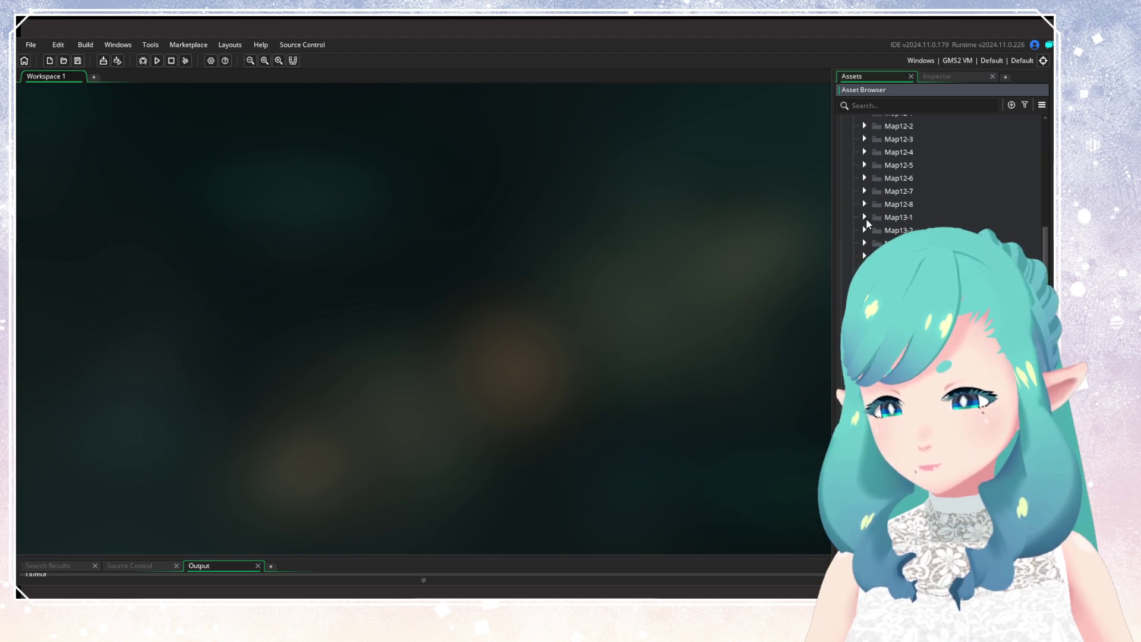
{"action": "scroll", "coordinate": [866, 167], "scroll_direction": "up", "scroll_amount": 1}
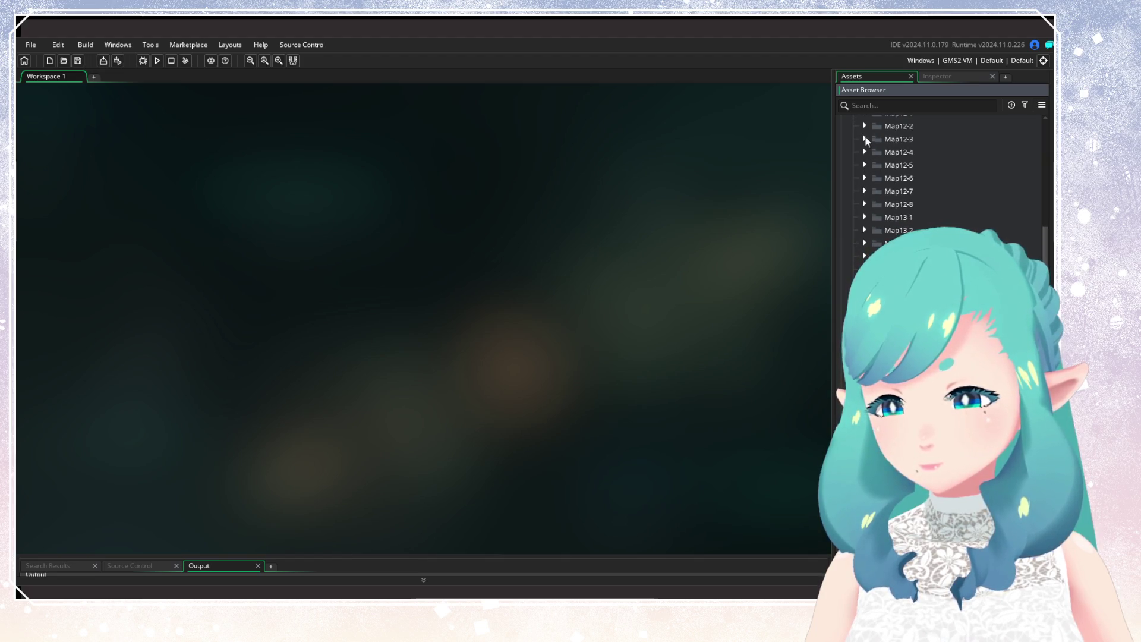
{"action": "left_click", "coordinate": [865, 134]}
{"action": "left_click", "coordinate": [913, 148]}
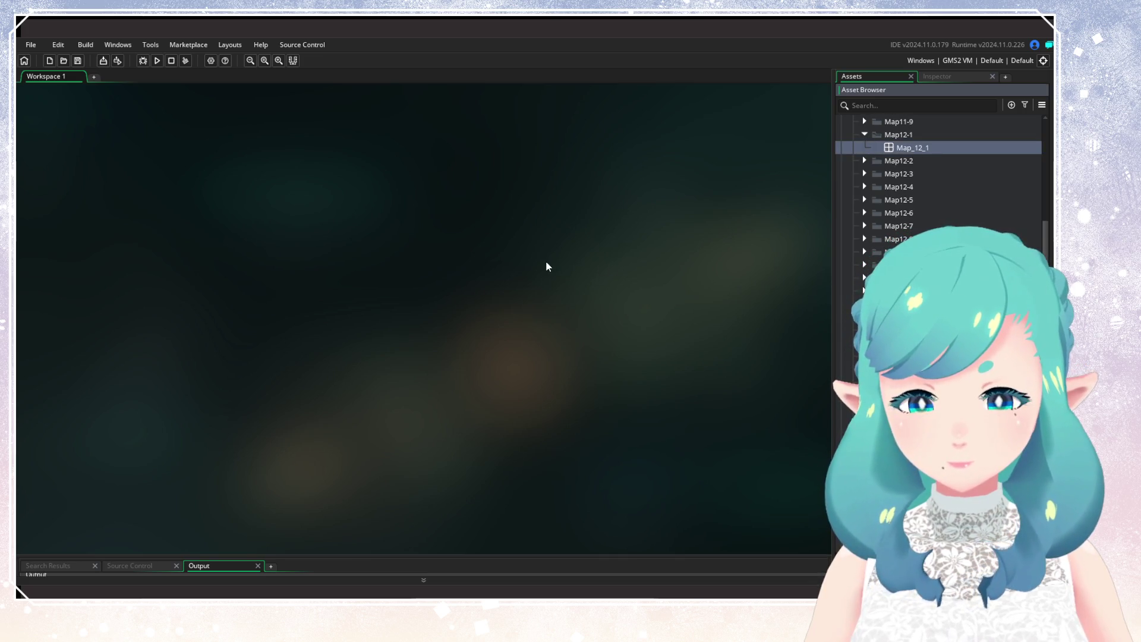
{"action": "scroll", "coordinate": [610, 307], "scroll_direction": "up", "scroll_amount": 4}
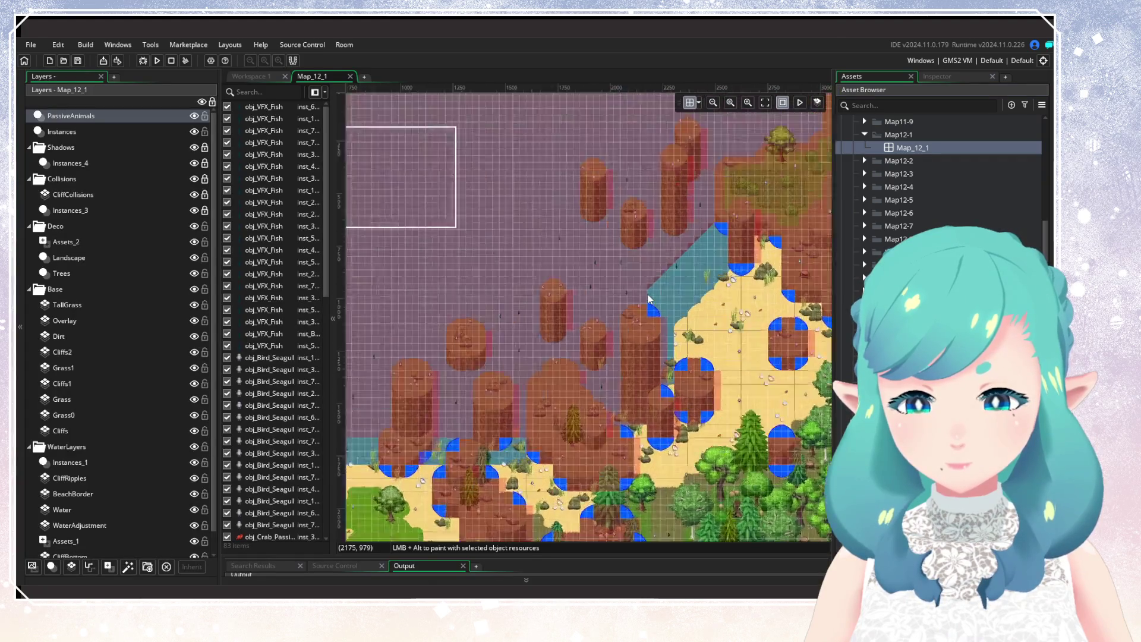
{"action": "scroll", "coordinate": [639, 337], "scroll_direction": "up", "scroll_amount": 2}
{"action": "scroll", "coordinate": [639, 337], "scroll_direction": "left", "scroll_amount": 3}
{"action": "scroll", "coordinate": [151, 367], "scroll_direction": "down", "scroll_amount": 1}
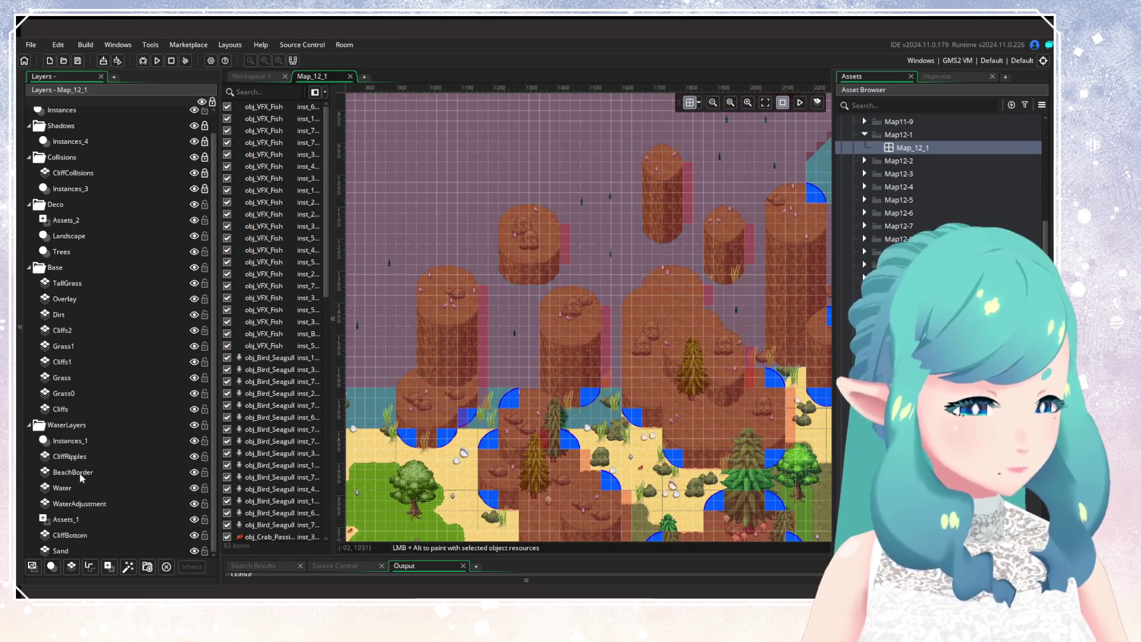
Hide Map_12_1's Water layer and briefly toggle BeachBorder while viewing the diagonal beach
{"action": "left_click", "coordinate": [181, 471]}
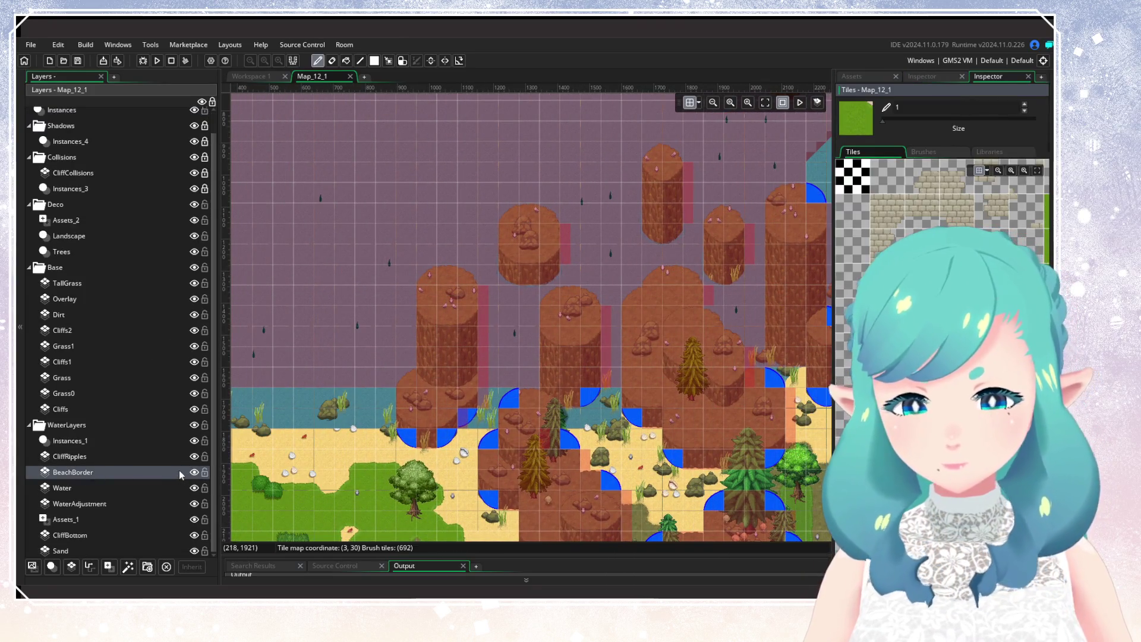
{"action": "left_click", "coordinate": [194, 488]}
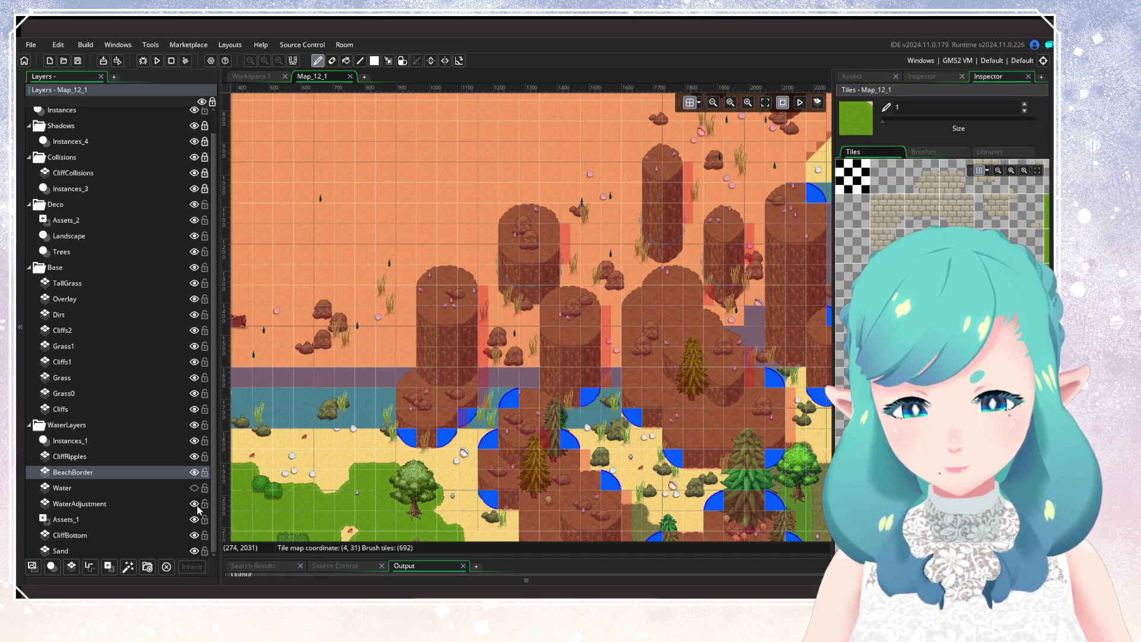
{"action": "left_click", "coordinate": [195, 475]}
{"action": "left_click", "coordinate": [196, 475]}
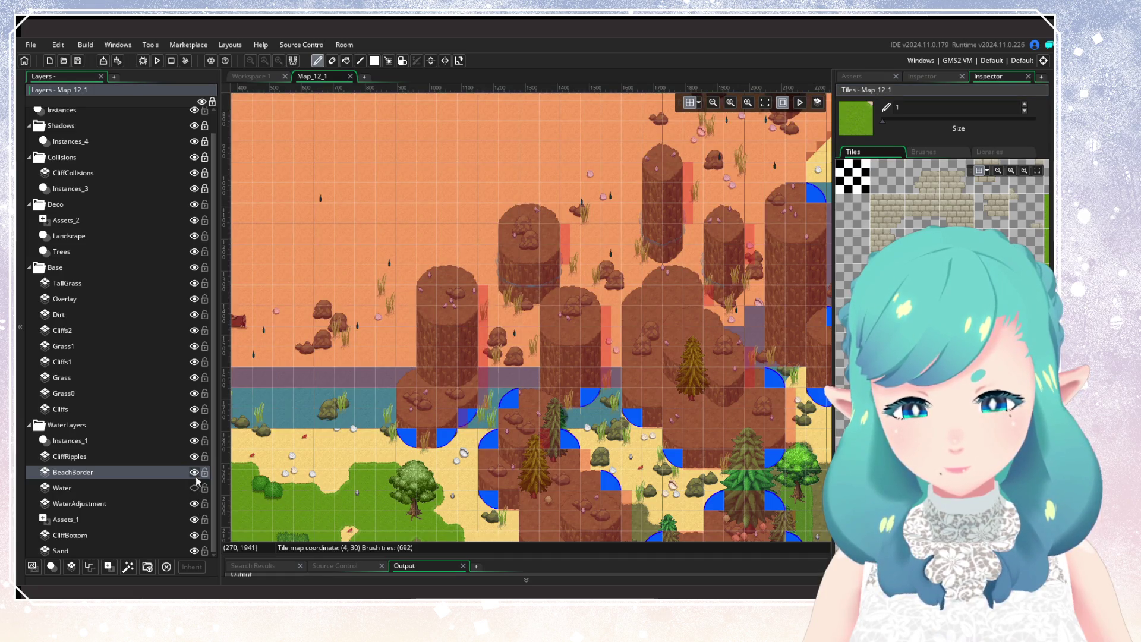
{"action": "mouse_move", "coordinate": [565, 357]}
{"action": "left_mouse_down"}
{"action": "mouse_move", "coordinate": [305, 422]}
{"action": "mouse_move", "coordinate": [419, 399]}
{"action": "left_mouse_up"}
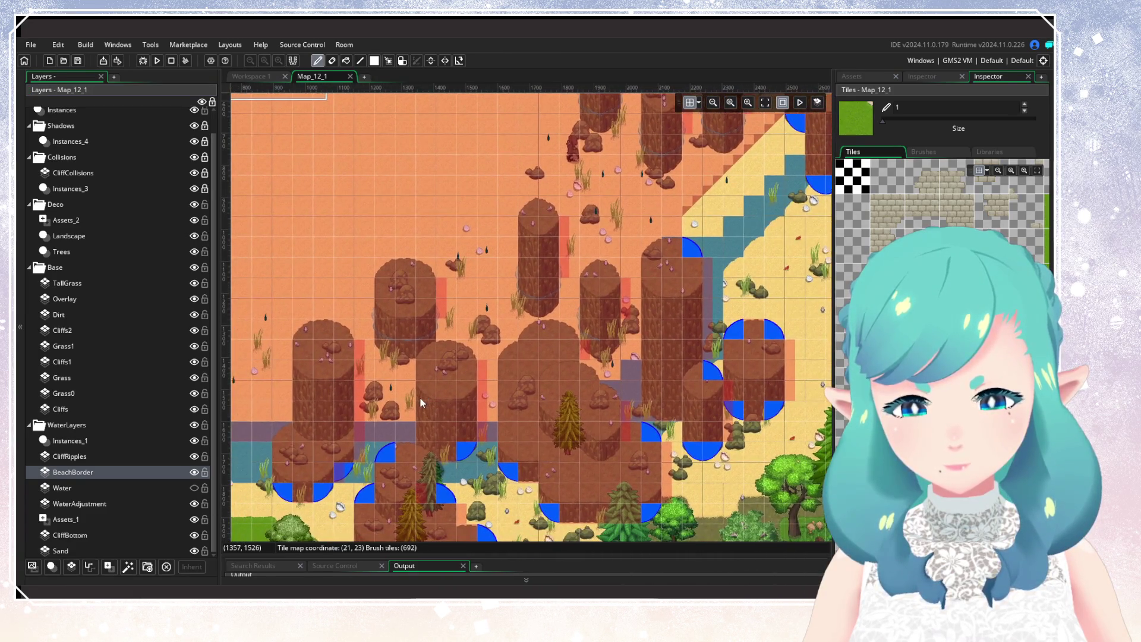
Toggle the CliffBottom layer on and off repeatedly to check its tiles
{"action": "left_click", "coordinate": [195, 535]}
{"action": "left_click", "coordinate": [195, 535]}
{"action": "left_click", "coordinate": [195, 535]}
{"action": "left_click", "coordinate": [195, 535]}
{"action": "left_click", "coordinate": [195, 535]}
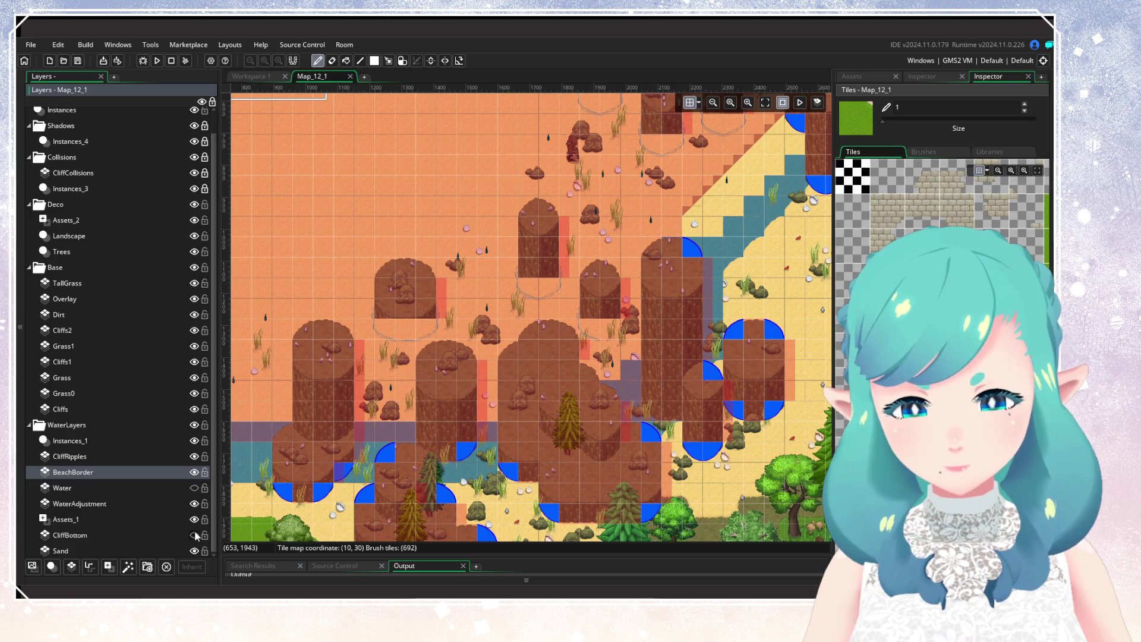
{"action": "left_click", "coordinate": [195, 535]}
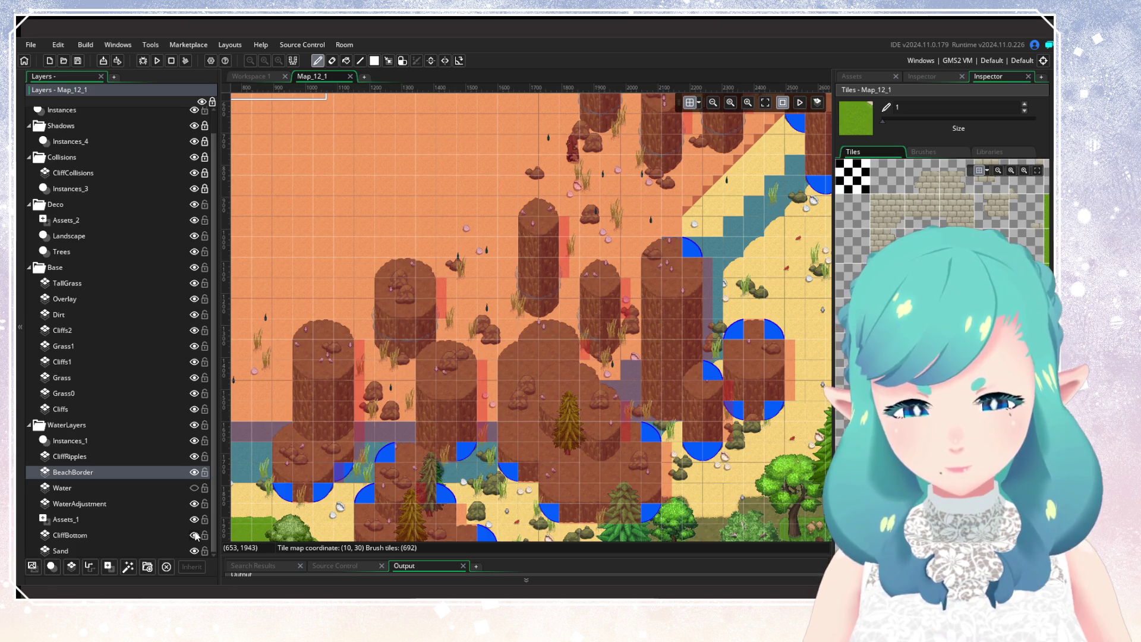
{"action": "left_click", "coordinate": [195, 535]}
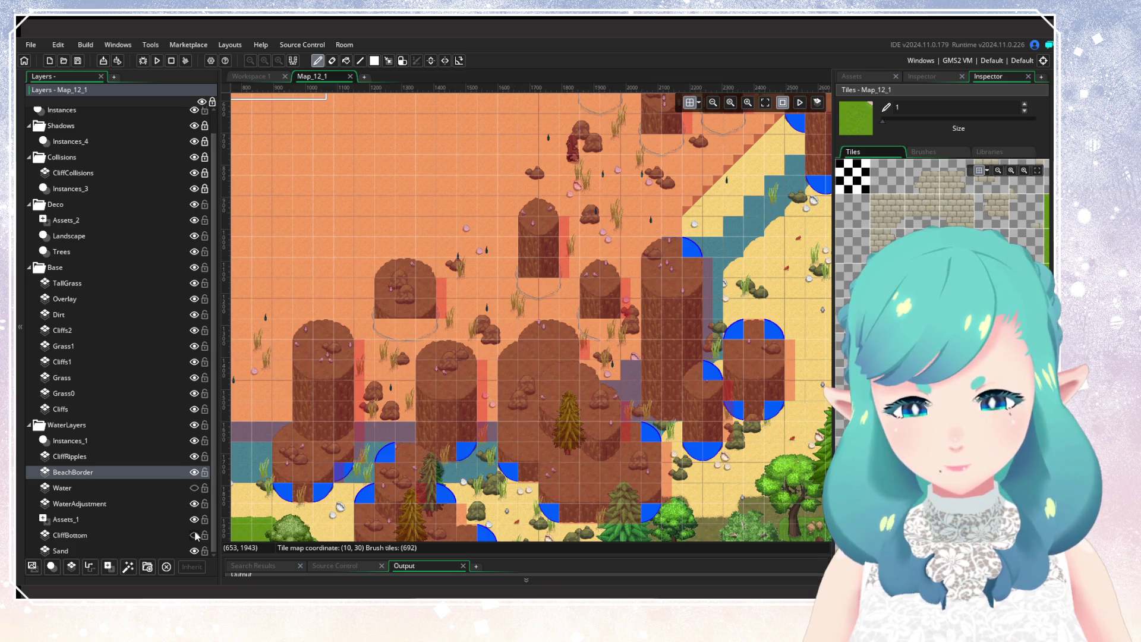
{"action": "left_click", "coordinate": [195, 535]}
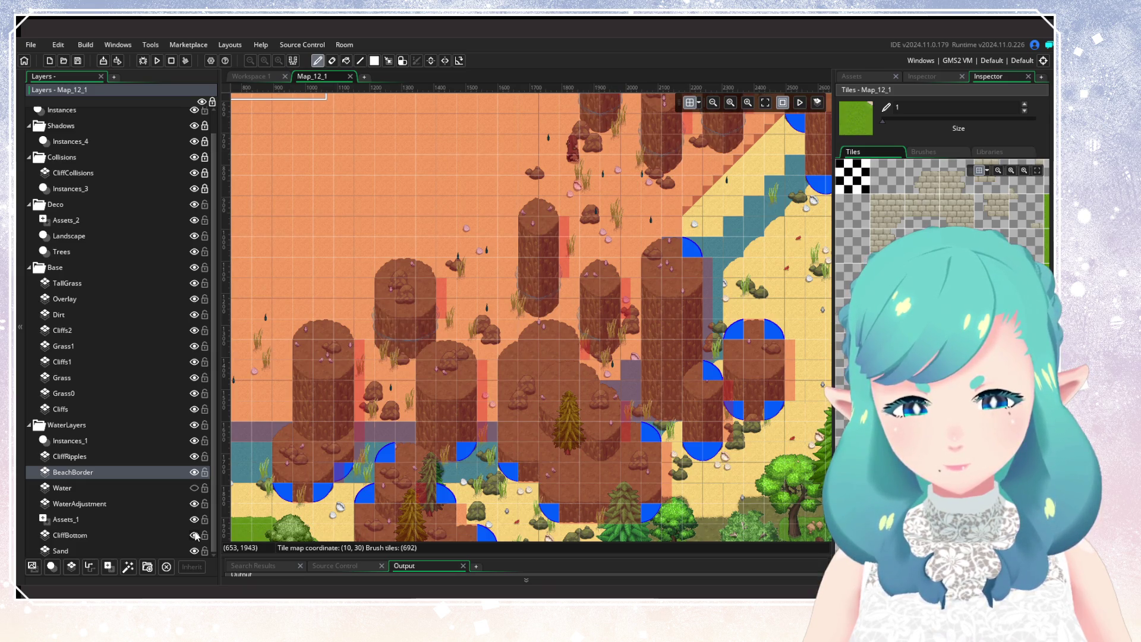
Toggle the Water layer repeatedly to compare the map, then switch to Workspace 1
{"action": "left_click", "coordinate": [194, 489]}
{"action": "left_click", "coordinate": [194, 488]}
{"action": "left_click", "coordinate": [194, 489]}
{"action": "left_click", "coordinate": [194, 488]}
{"action": "left_click", "coordinate": [194, 489]}
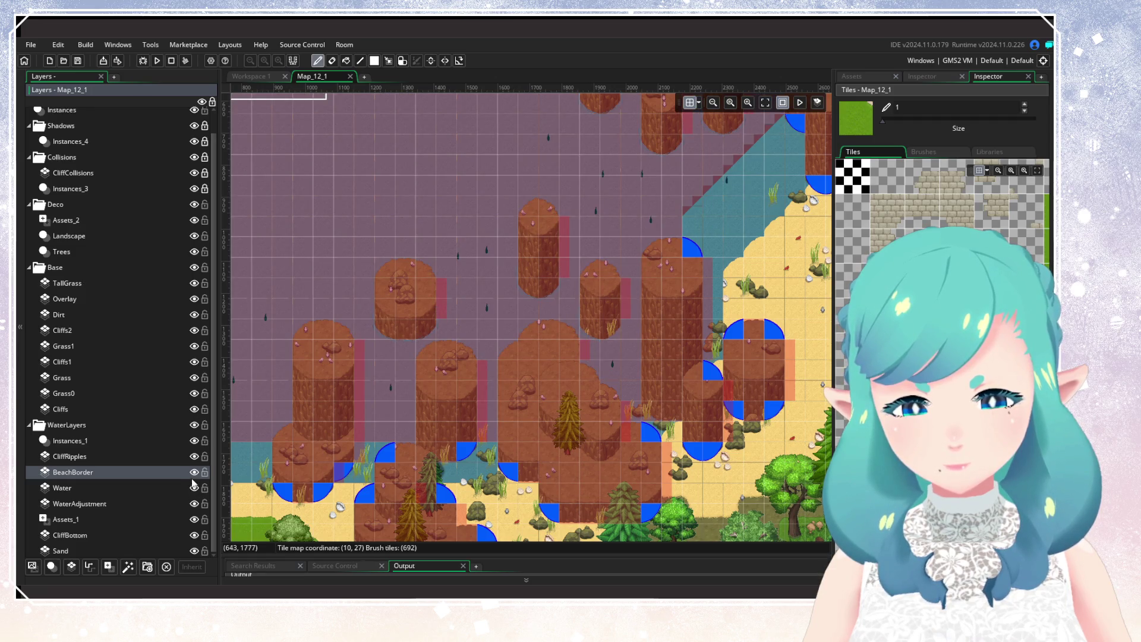
{"action": "left_click", "coordinate": [193, 489]}
{"action": "left_click", "coordinate": [193, 489]}
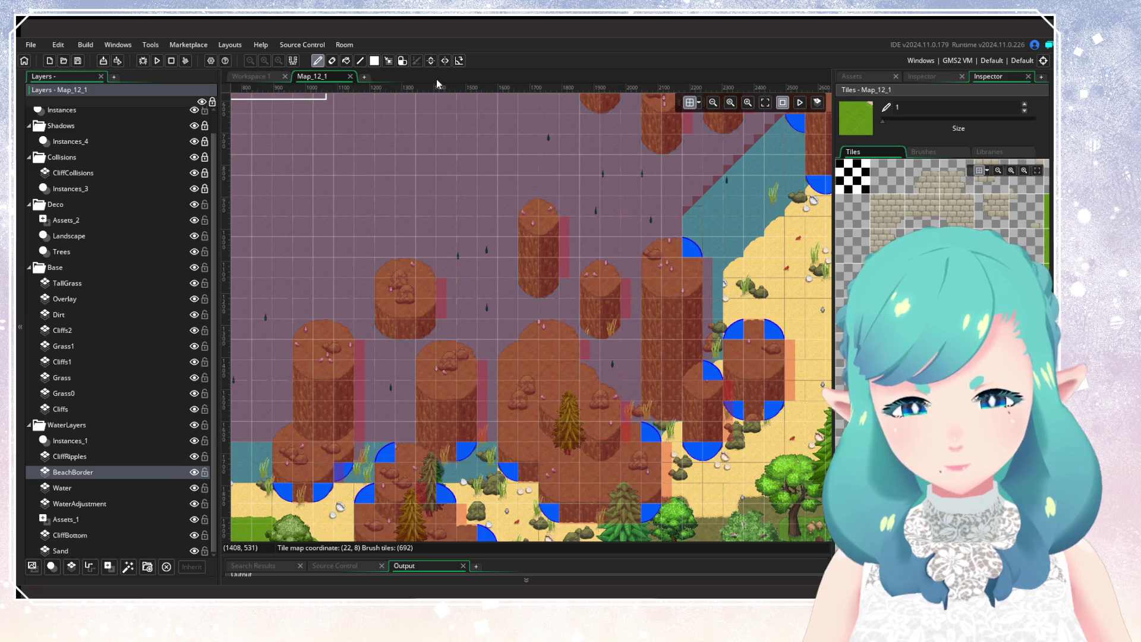
{"action": "left_click", "coordinate": [350, 76]}
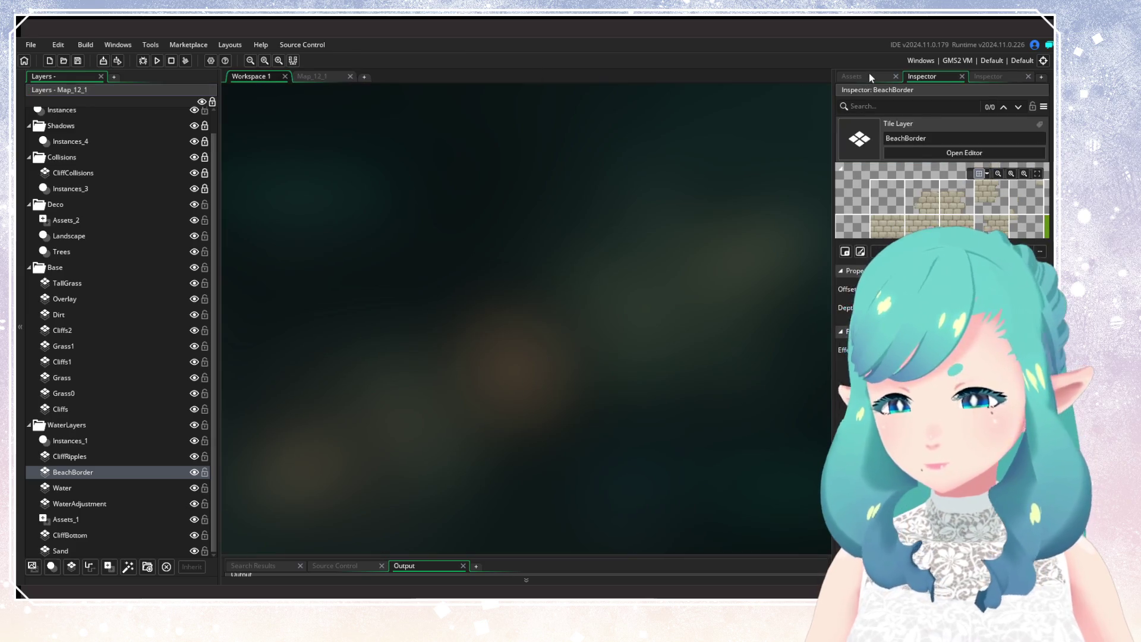
Locate and open the Map_2_2 room from the Asset Browser
{"action": "left_click", "coordinate": [869, 74]}
{"action": "scroll", "coordinate": [939, 178], "scroll_direction": "up", "scroll_amount": 10}
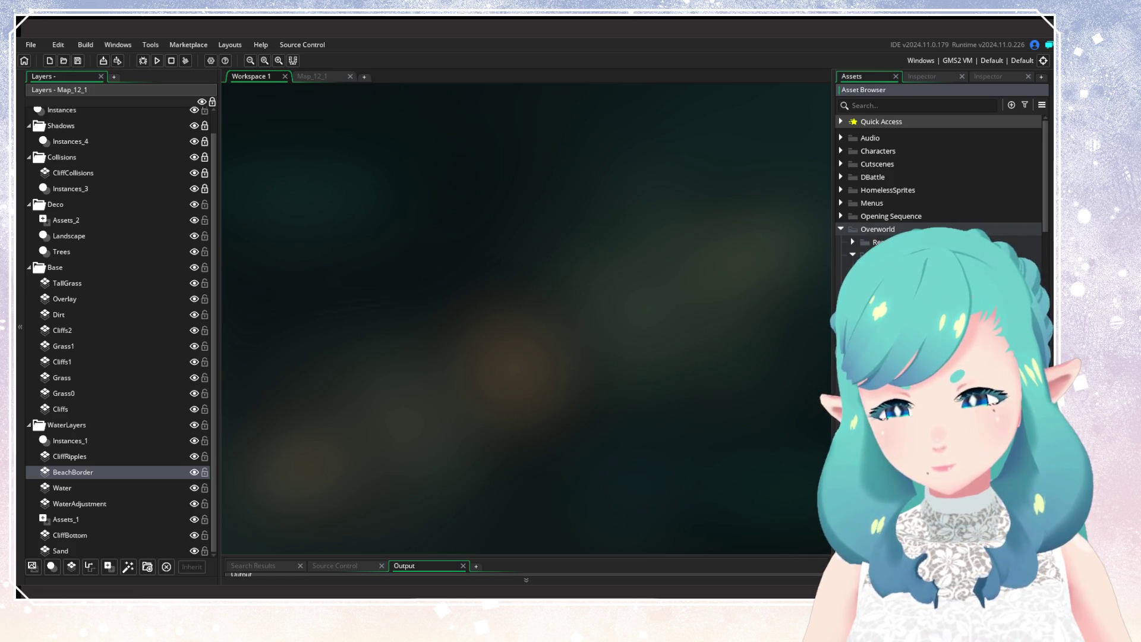
{"action": "scroll", "coordinate": [939, 178], "scroll_direction": "down", "scroll_amount": 3}
{"action": "scroll", "coordinate": [939, 178], "scroll_direction": "down", "scroll_amount": 8}
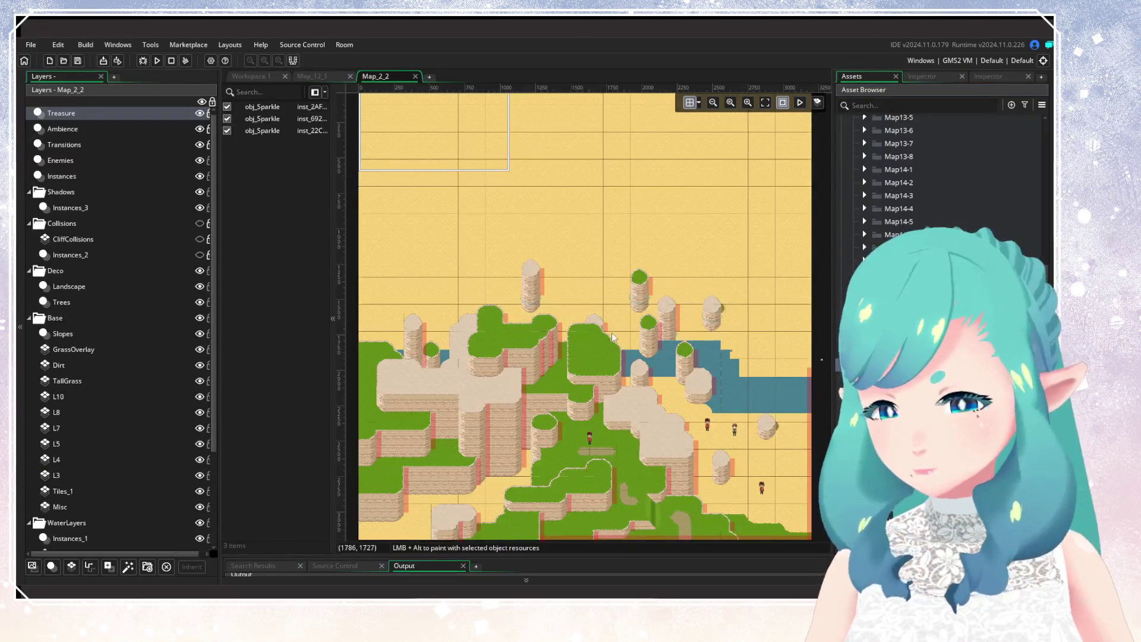
{"action": "scroll", "coordinate": [581, 257], "scroll_direction": "up", "scroll_amount": 3}
{"action": "scroll", "coordinate": [581, 257], "scroll_direction": "up", "scroll_amount": 2}
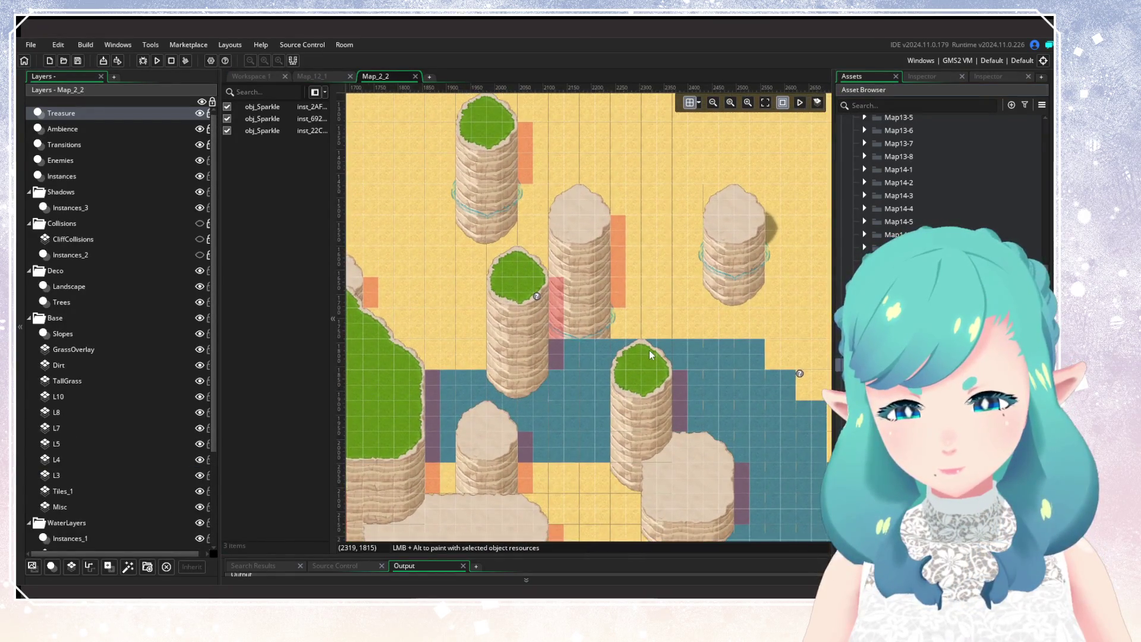
{"action": "scroll", "coordinate": [112, 410], "scroll_direction": "down", "scroll_amount": 2}
{"action": "scroll", "coordinate": [112, 410], "scroll_direction": "down", "scroll_amount": 2}
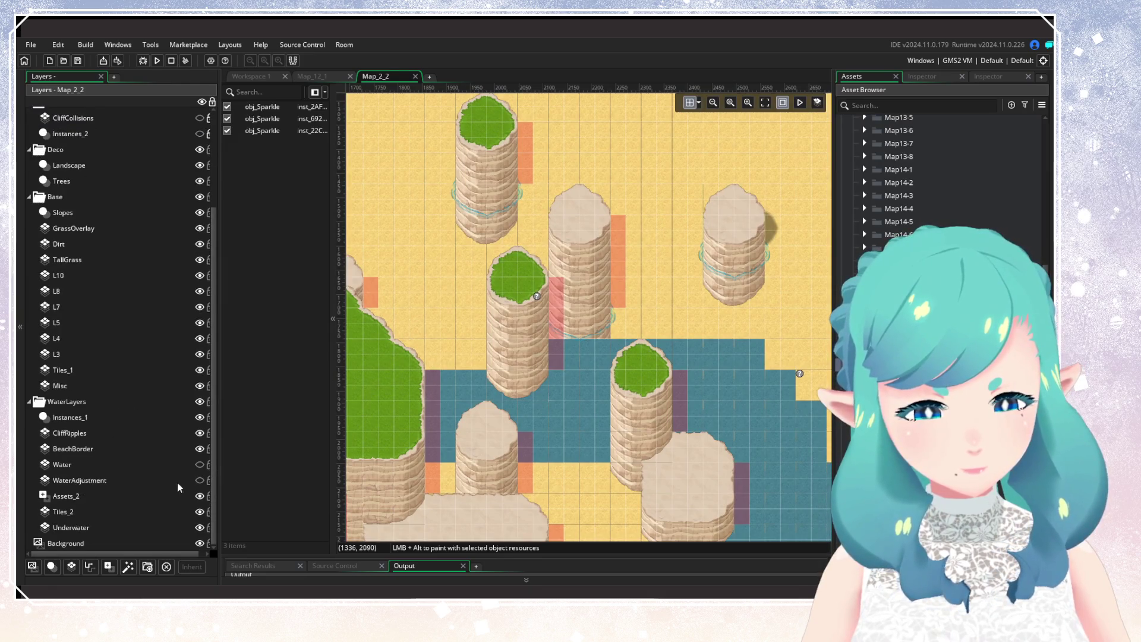
Make Map_2_2's WaterAdjustment and Water layers visible, then return to Map_12_1
{"action": "left_click", "coordinate": [199, 480]}
{"action": "left_click", "coordinate": [200, 465]}
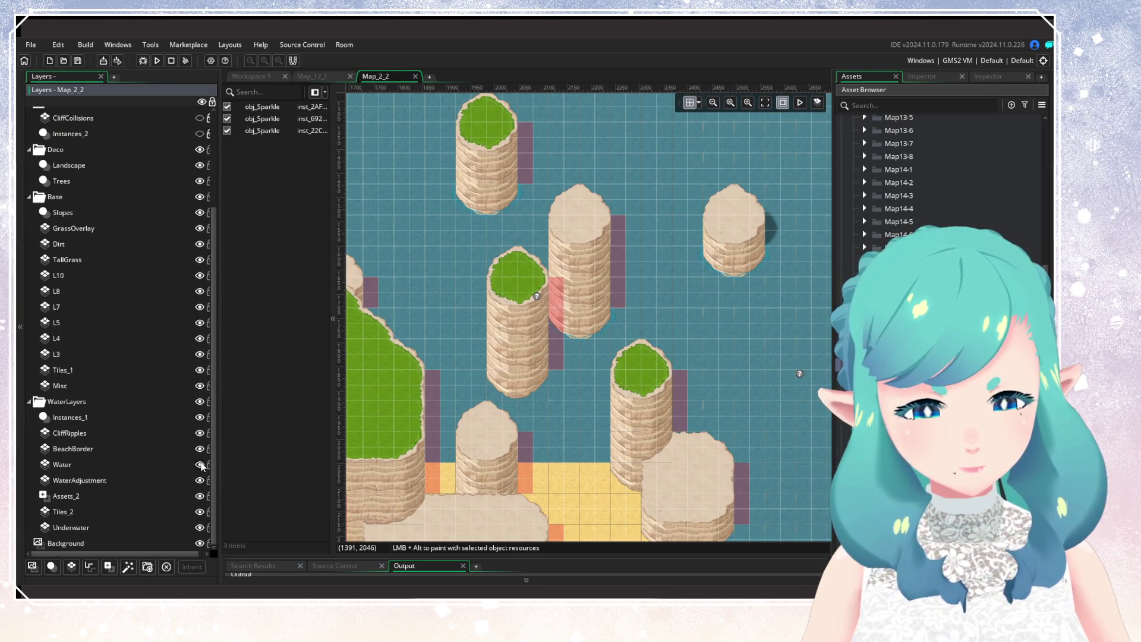
{"action": "left_click", "coordinate": [330, 78]}
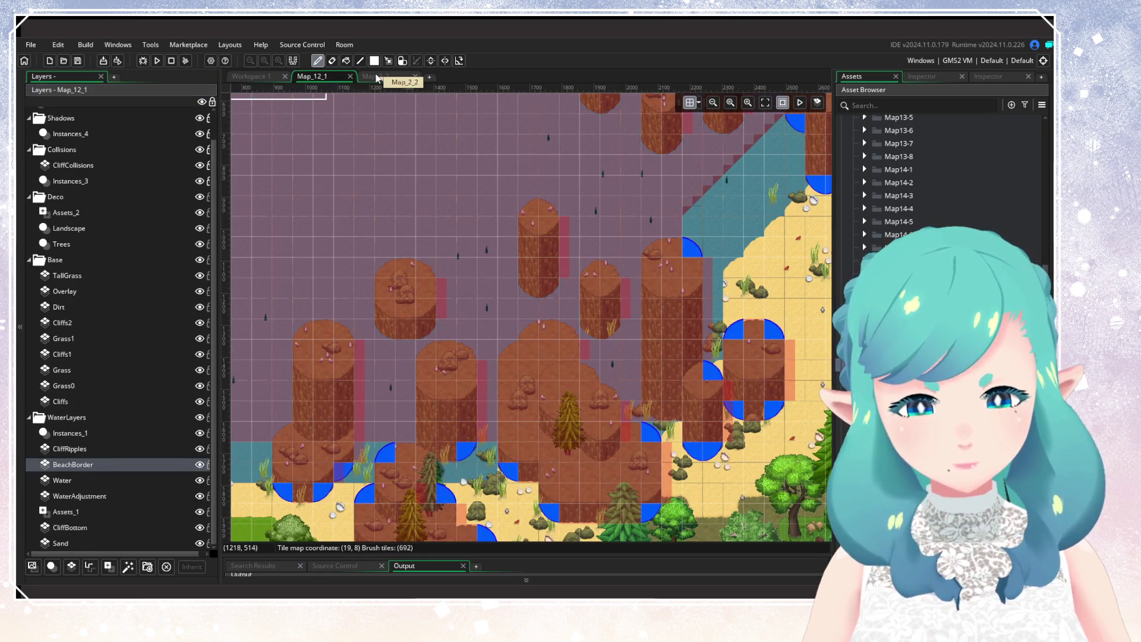
Hide and then re-show Map_12_1's BeachBorder and Water layers to compare
{"action": "left_click", "coordinate": [200, 465]}
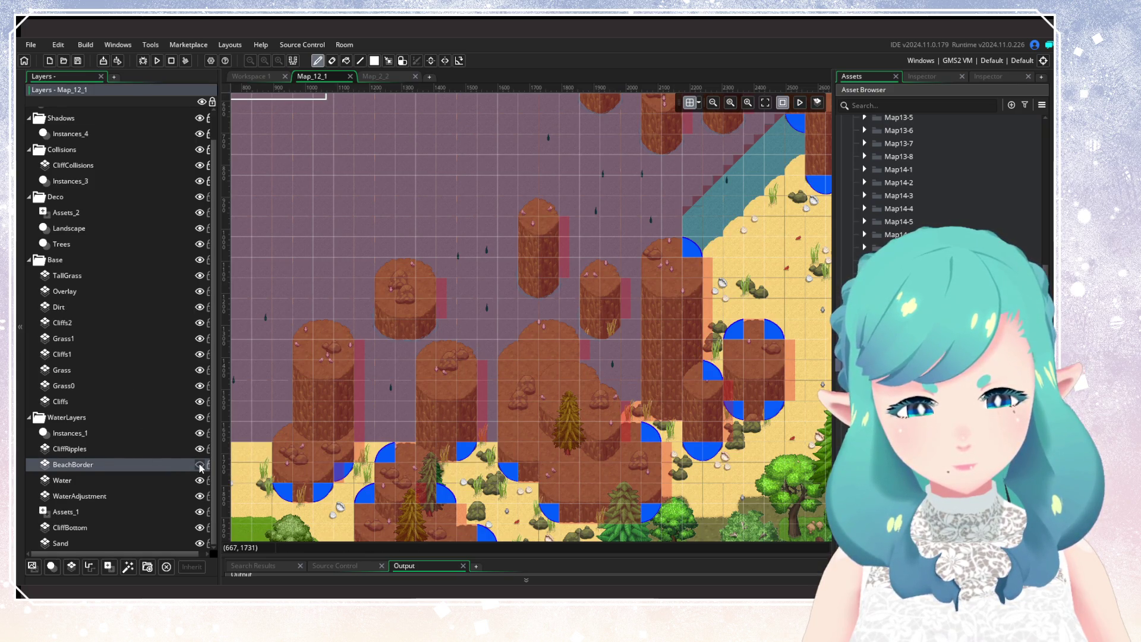
{"action": "left_click", "coordinate": [200, 481]}
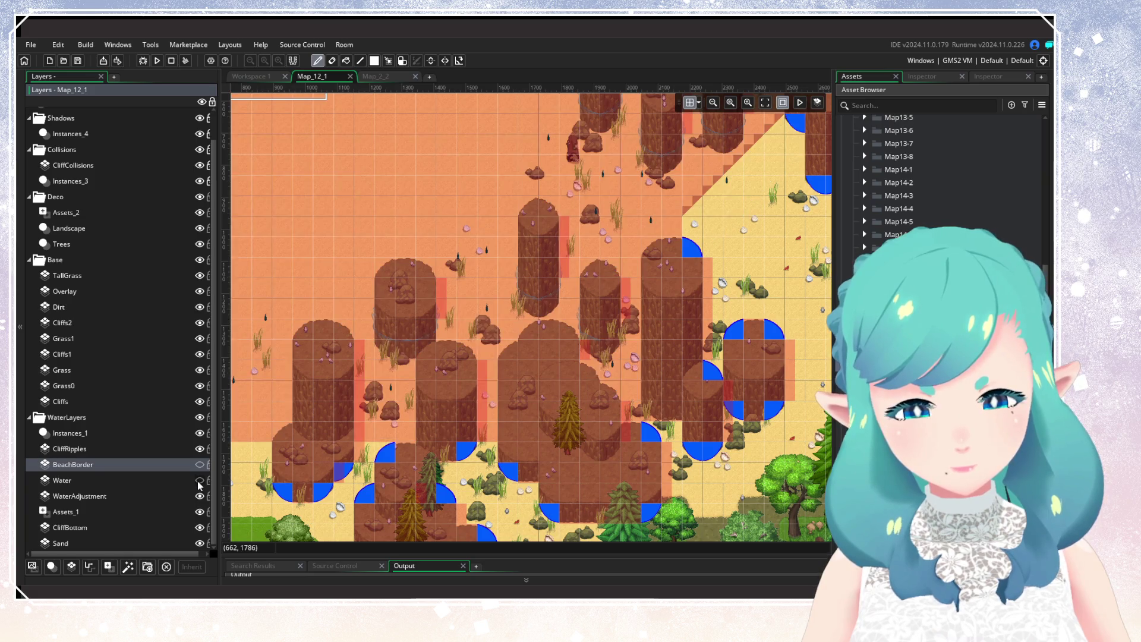
{"action": "scroll", "coordinate": [458, 398], "scroll_direction": "down", "scroll_amount": 4}
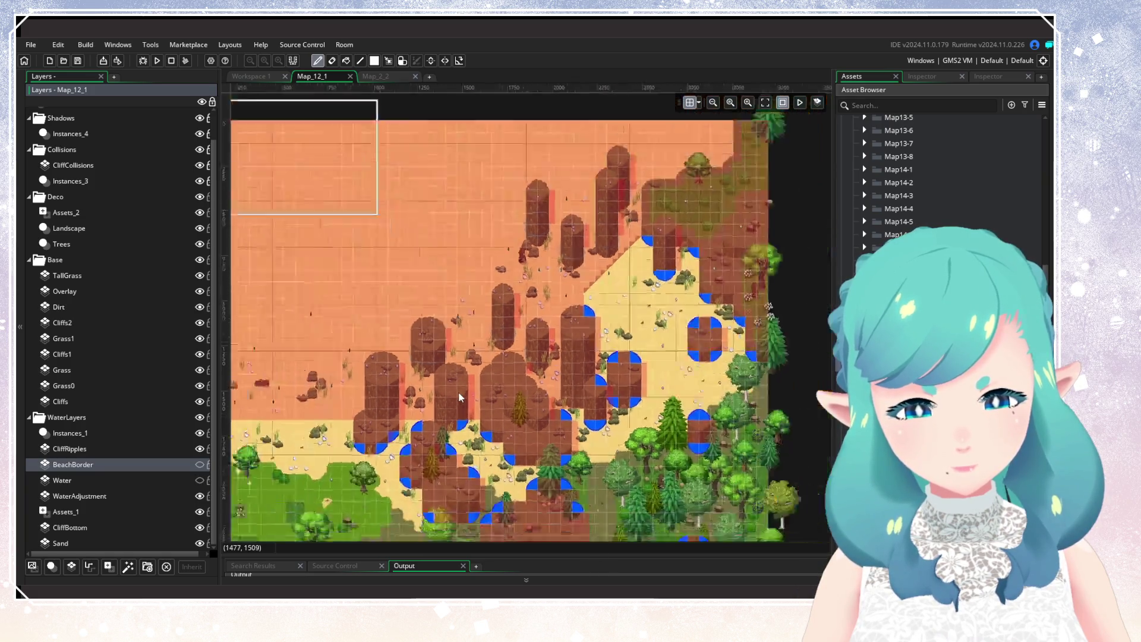
{"action": "scroll", "coordinate": [459, 397], "scroll_direction": "up", "scroll_amount": 2}
{"action": "left_click", "coordinate": [200, 464]}
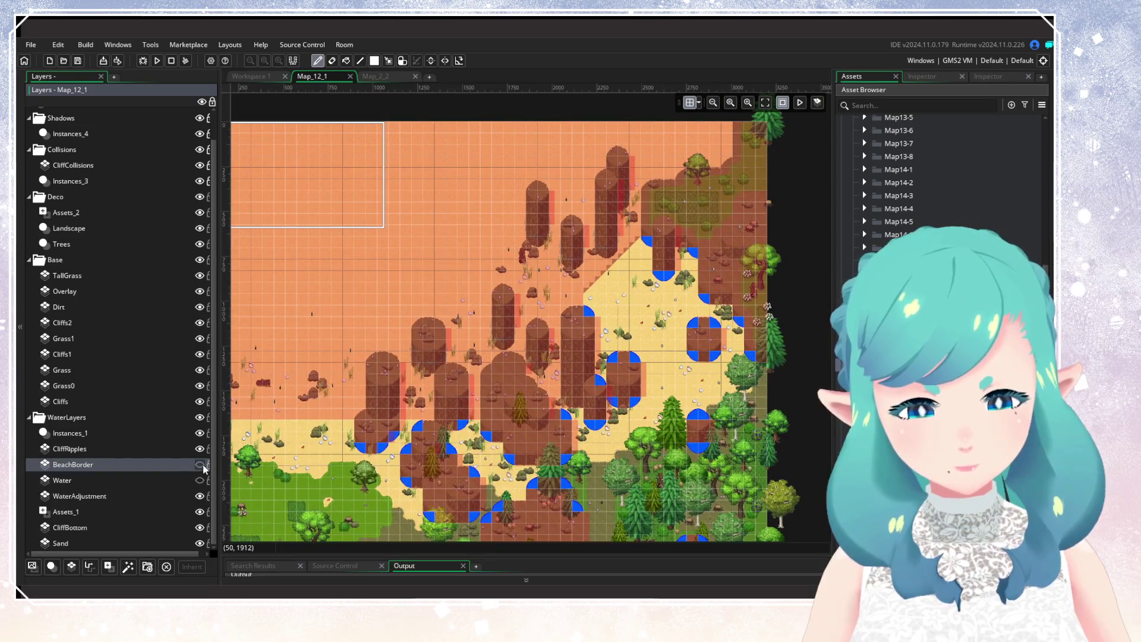
{"action": "left_click", "coordinate": [199, 480]}
Rename Map_2_2's WaterAdjustment layer to WaterAdjustment_ and run the game with F5
{"action": "left_click", "coordinate": [375, 76]}
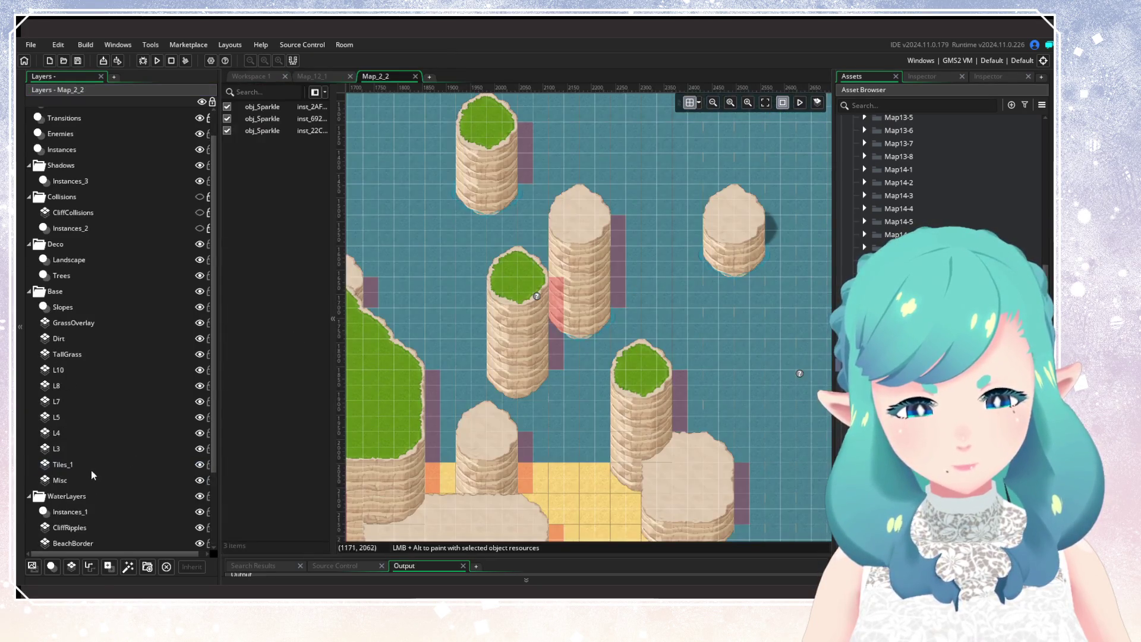
{"action": "left_click", "coordinate": [116, 482]}
{"action": "right_click", "coordinate": [128, 481]}
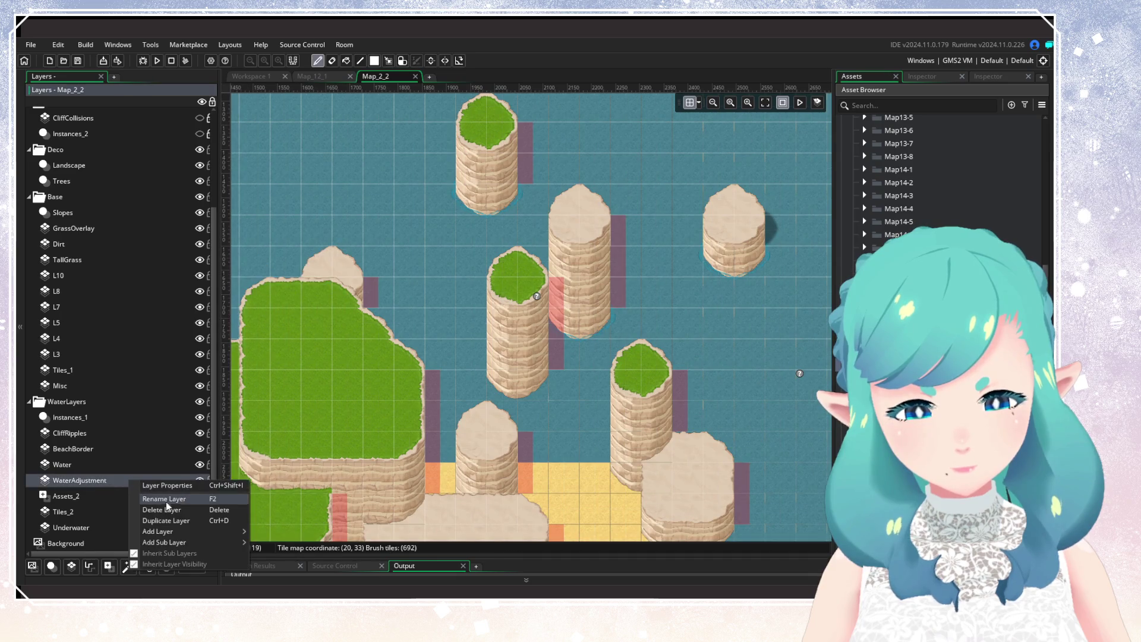
{"action": "left_click", "coordinate": [171, 498]}
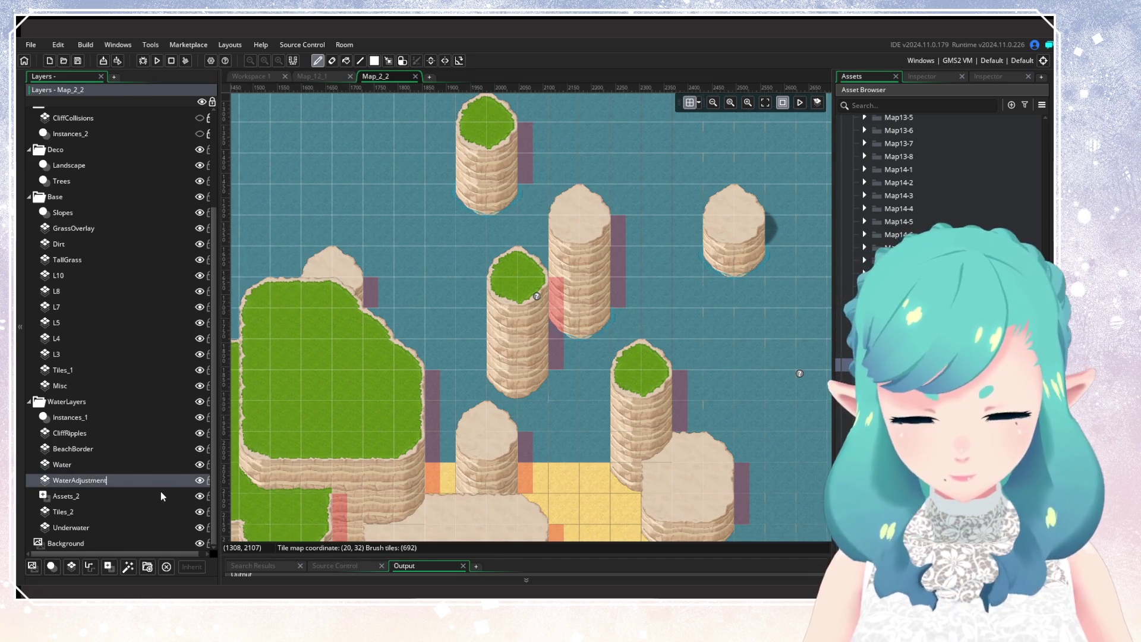
{"action": "left_click", "coordinate": [96, 480]}
{"action": "type", "text": "_"}
{"action": "key", "text": "F5"}
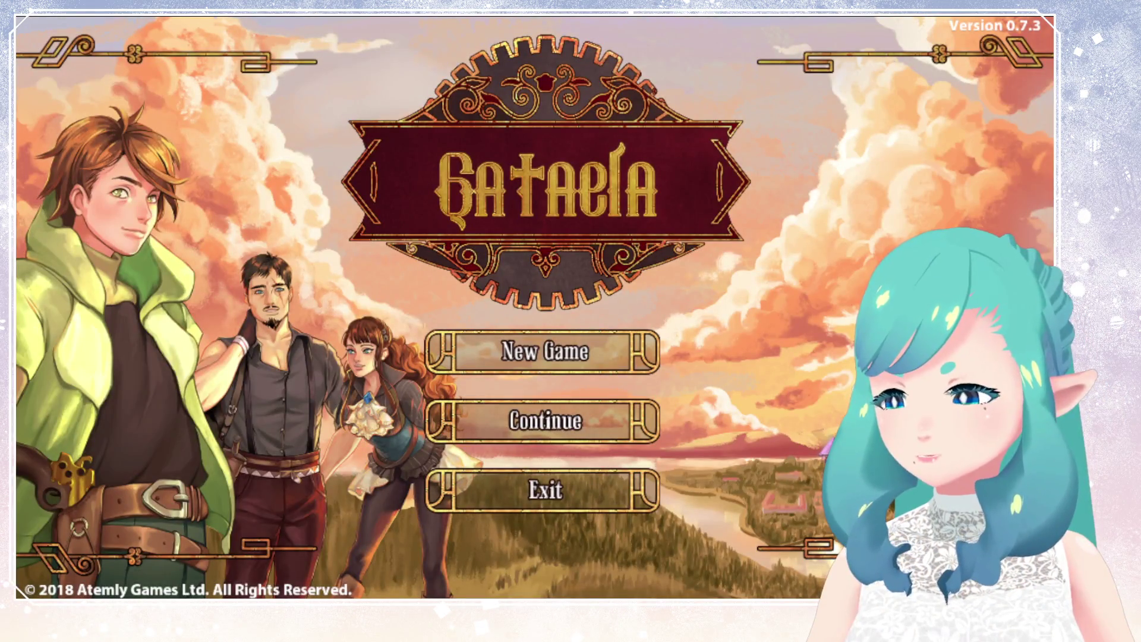
Load the saved game, walk the hero into the shallow water, then begin renaming WaterAdjustment_
{"action": "key", "text": "Down"}
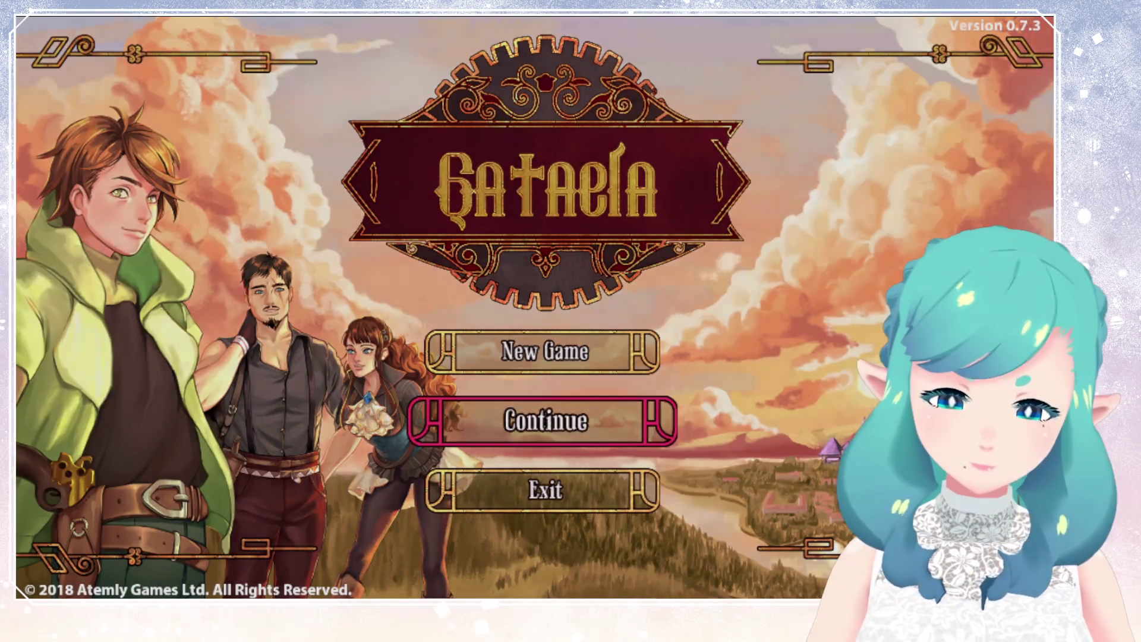
{"action": "key", "text": "Return"}
{"action": "key", "text": "Return"}
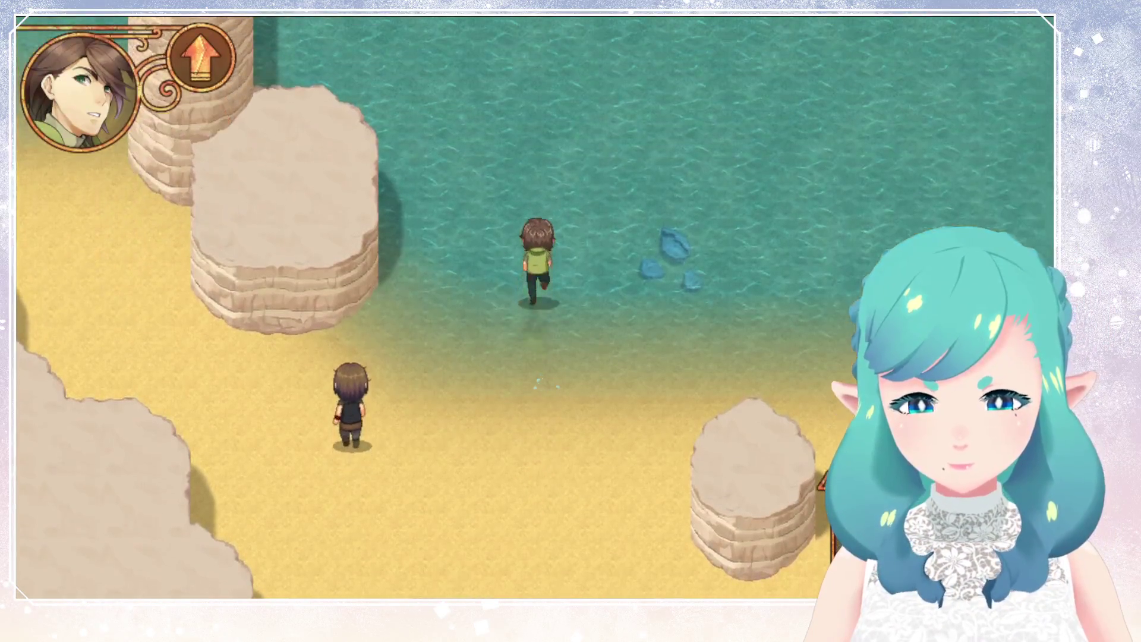
{"action": "key", "text": "Left"}
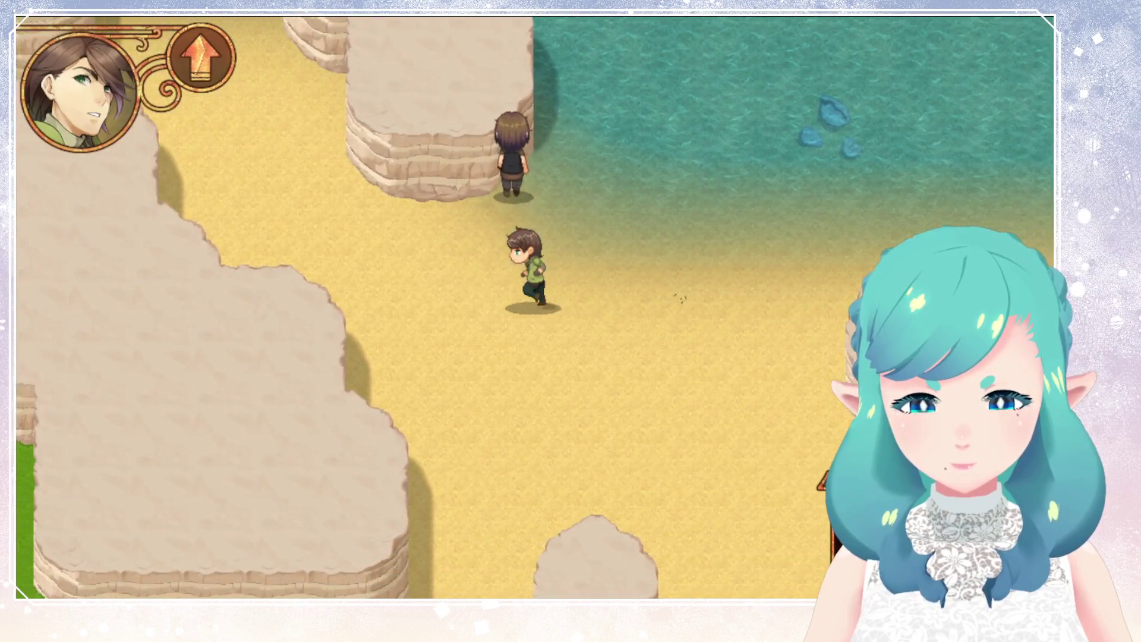
{"action": "key", "text": "Up"}
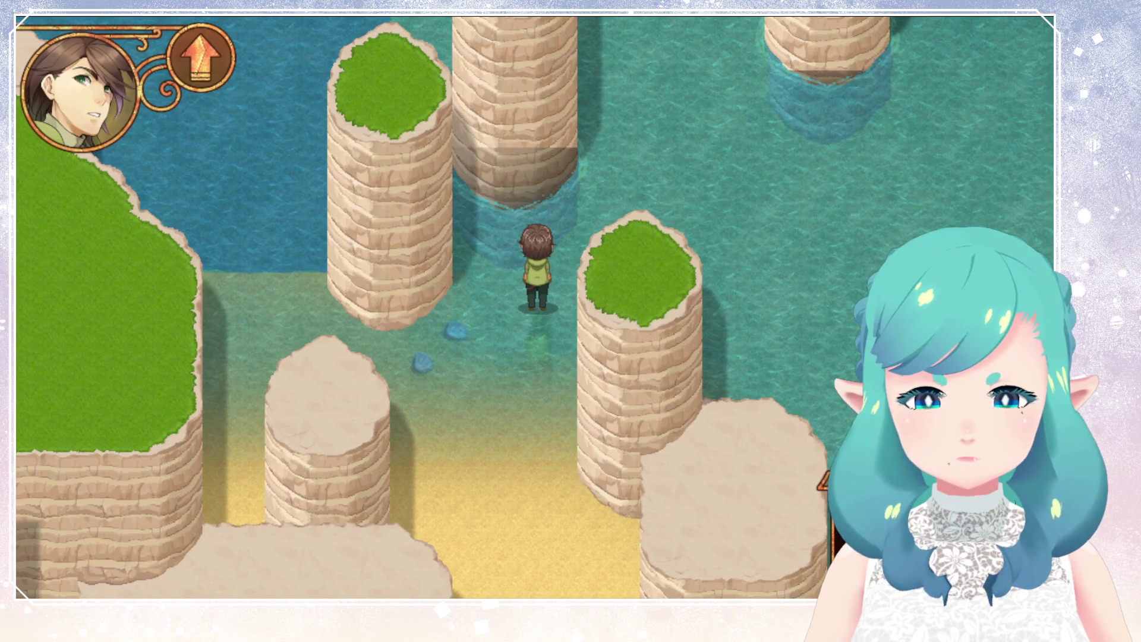
{"action": "key", "text": "Left"}
{"action": "key", "text": "Up"}
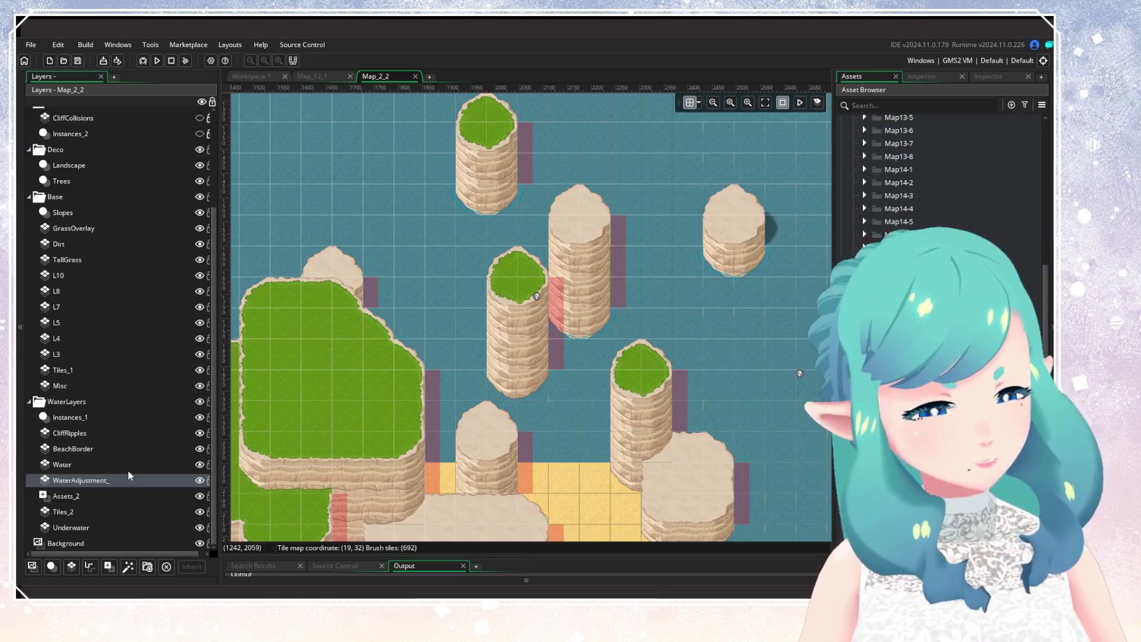
{"action": "right_click", "coordinate": [120, 480]}
{"action": "left_click", "coordinate": [149, 499]}
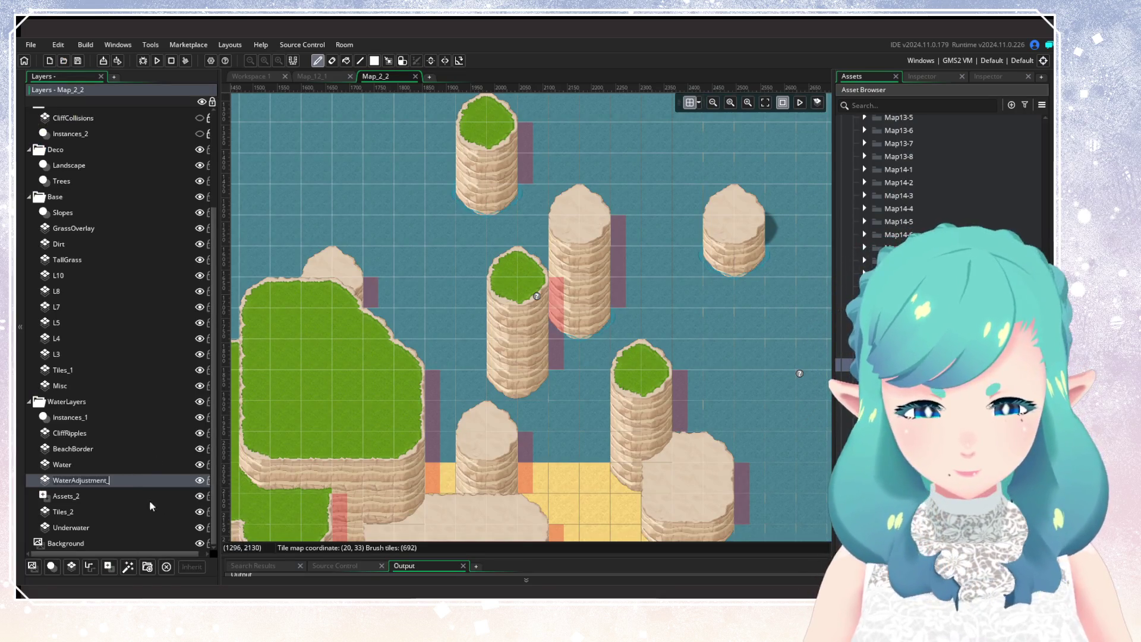
Restore the name WaterAdjustment, then hide Water and WaterAdjustment while toggling BeachBorder
{"action": "key", "text": "BackSpace"}
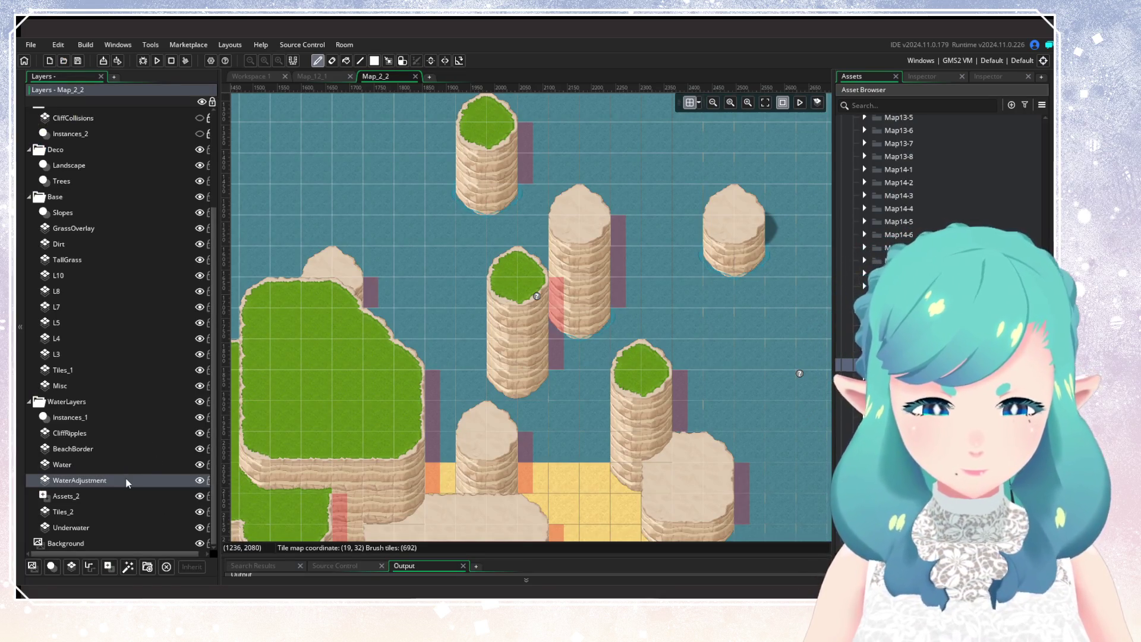
{"action": "key", "text": "Return"}
{"action": "left_click", "coordinate": [148, 450]}
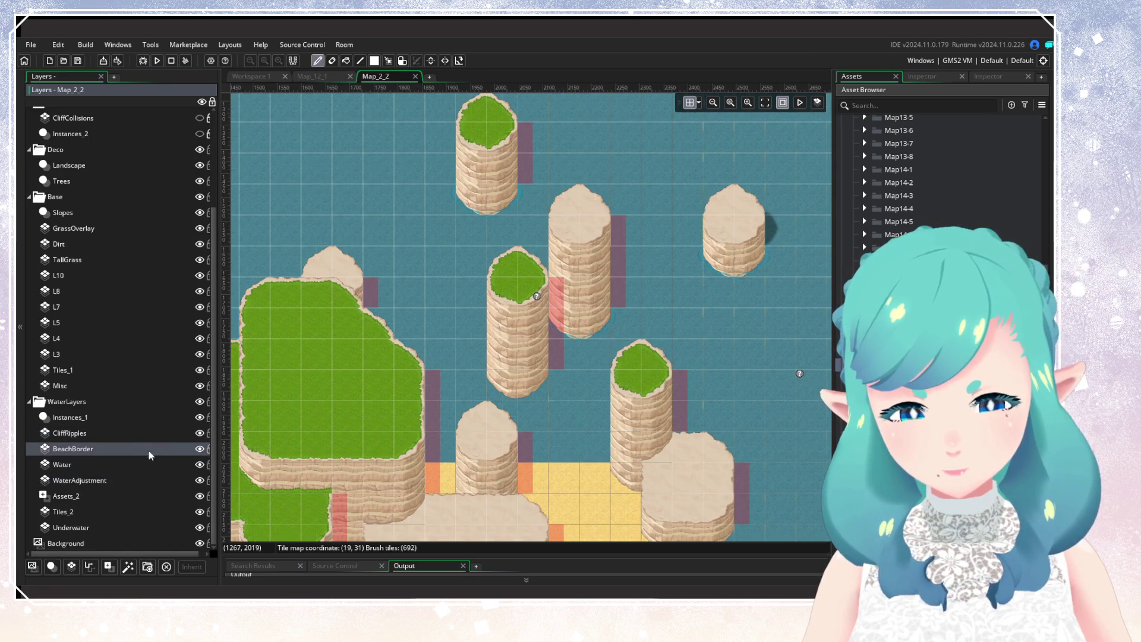
{"action": "left_click", "coordinate": [199, 450]}
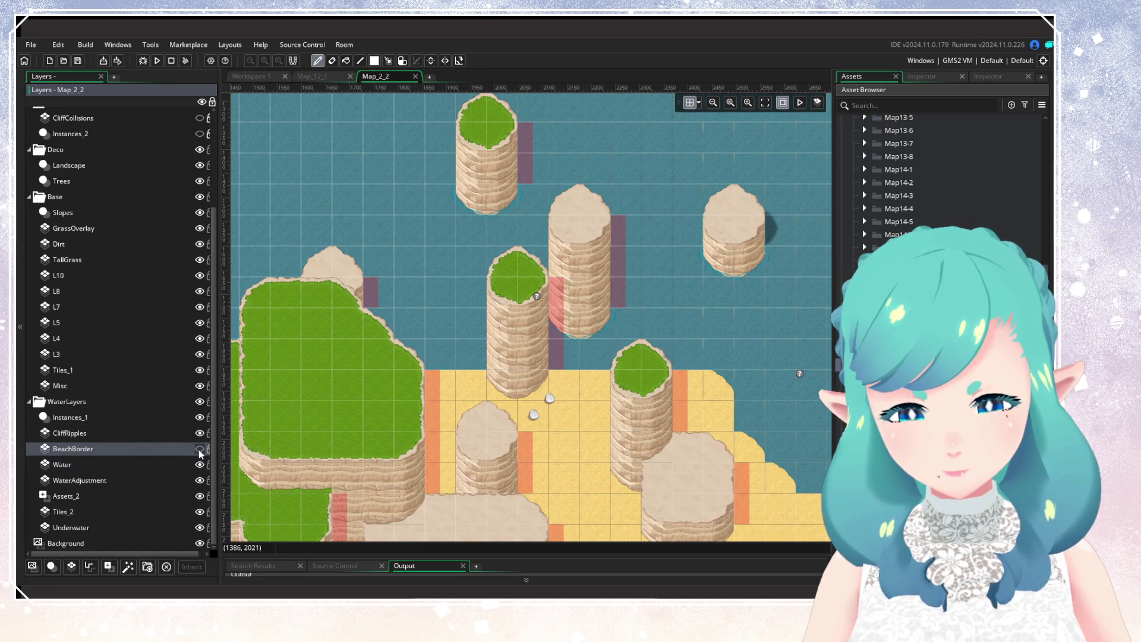
{"action": "left_click", "coordinate": [200, 450]}
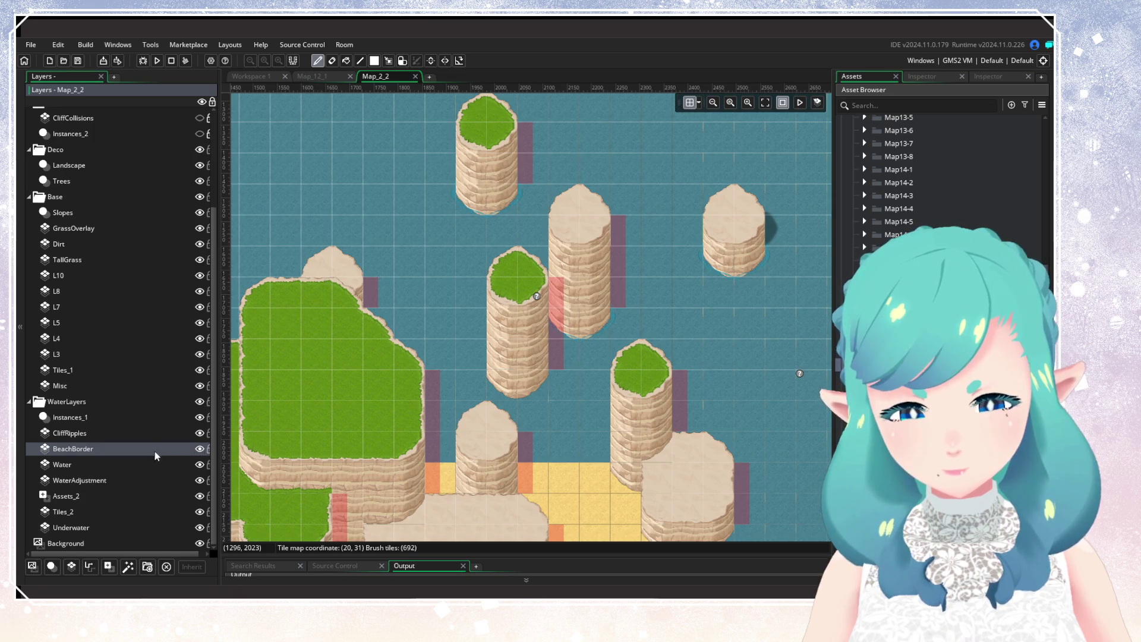
{"action": "left_click", "coordinate": [199, 464]}
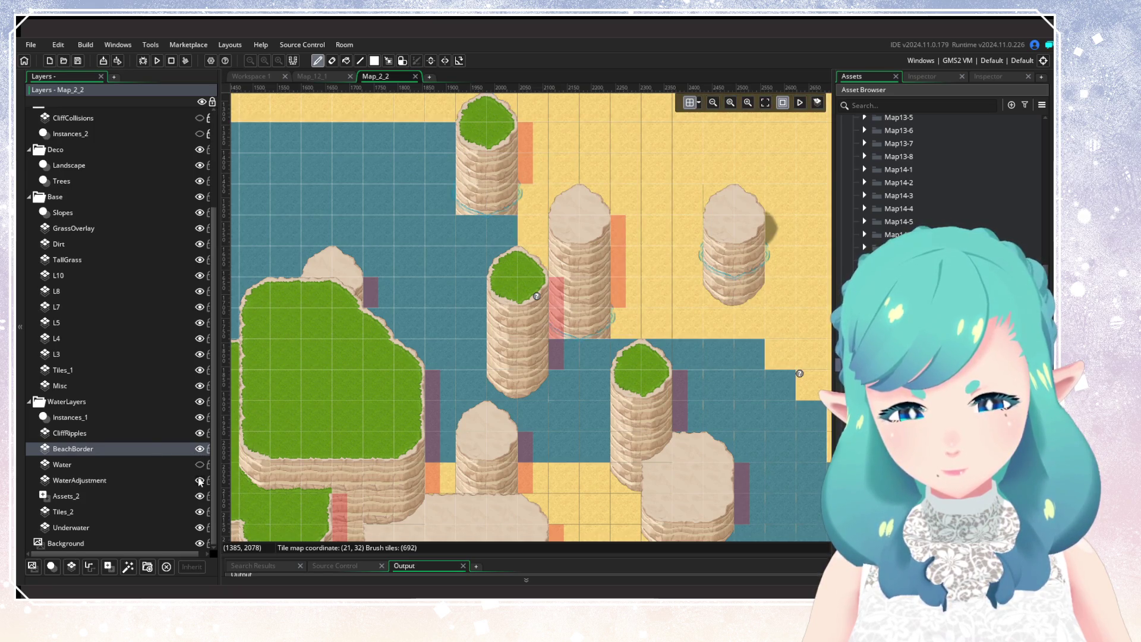
{"action": "left_click", "coordinate": [200, 480]}
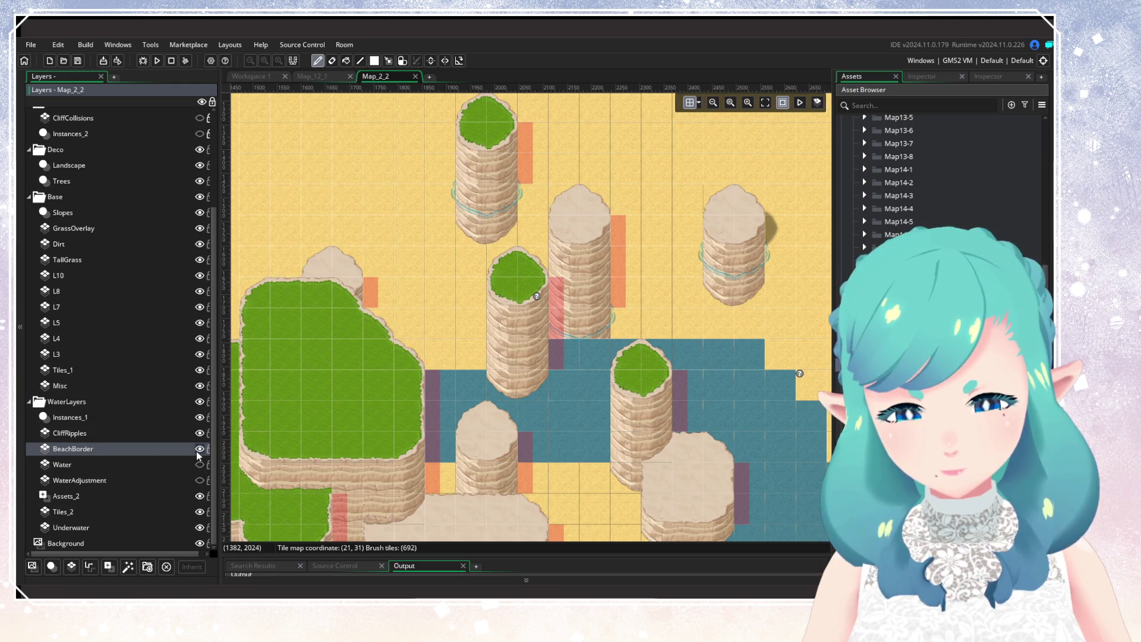
{"action": "left_click", "coordinate": [198, 450]}
{"action": "left_click", "coordinate": [198, 449]}
Toggle the Underwater and Tiles_2 layers to check their contents
{"action": "mouse_move", "coordinate": [787, 495]}
{"action": "left_mouse_down"}
{"action": "mouse_move", "coordinate": [540, 316]}
{"action": "mouse_move", "coordinate": [508, 273]}
{"action": "mouse_move", "coordinate": [769, 466]}
{"action": "left_mouse_up"}
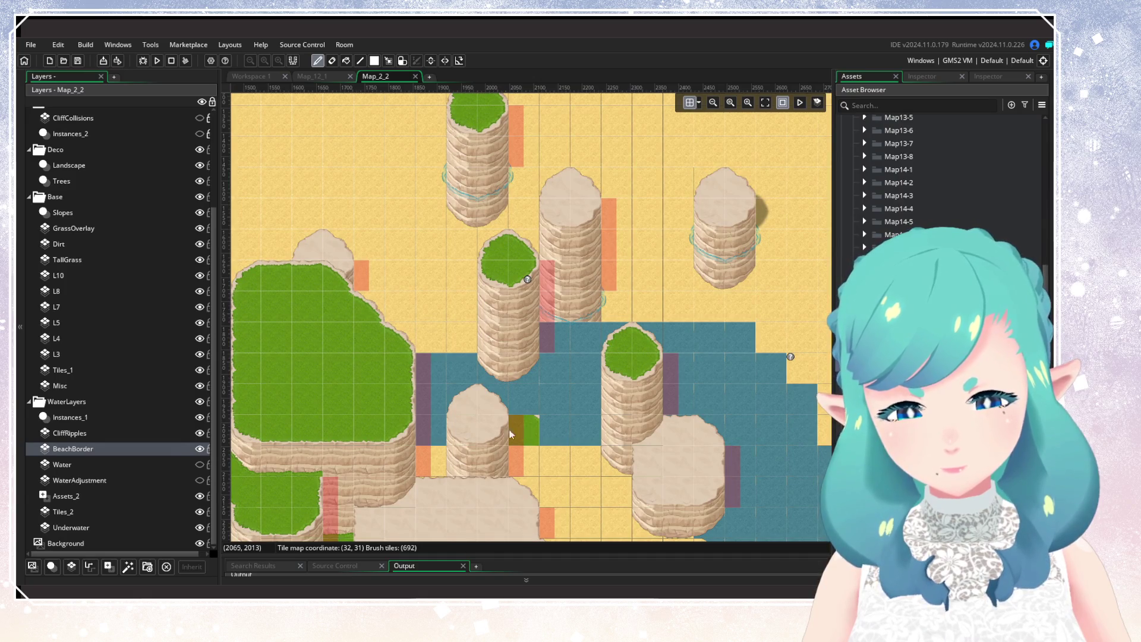
{"action": "left_click", "coordinate": [199, 527]}
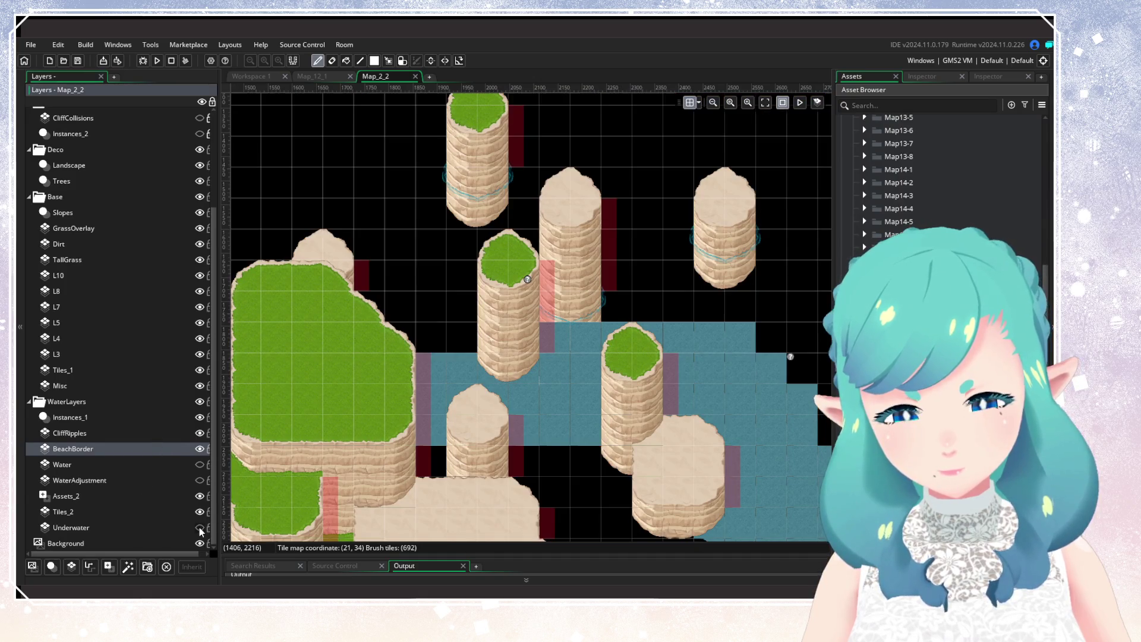
{"action": "left_click", "coordinate": [200, 527]}
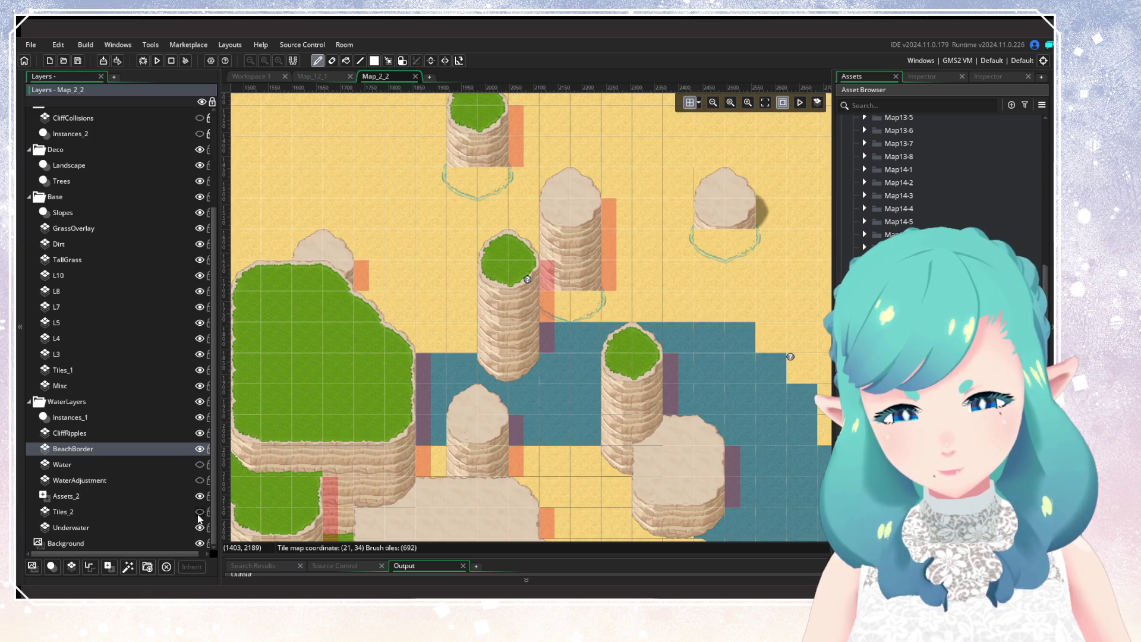
{"action": "left_click", "coordinate": [199, 514]}
{"action": "double_click", "coordinate": [199, 514]}
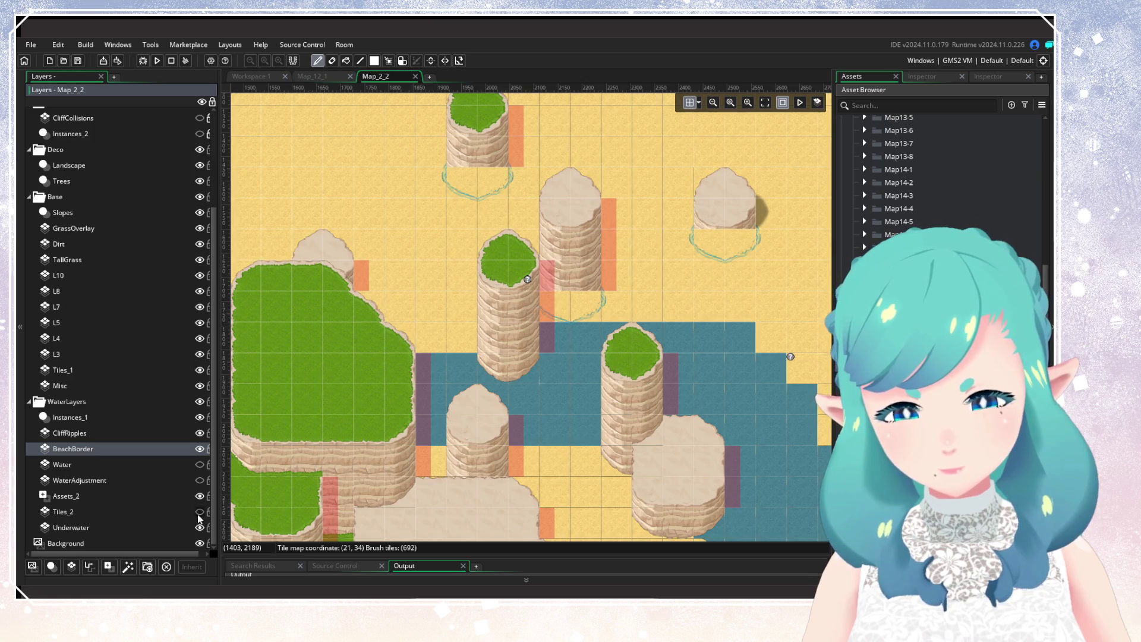
{"action": "left_click", "coordinate": [199, 514]}
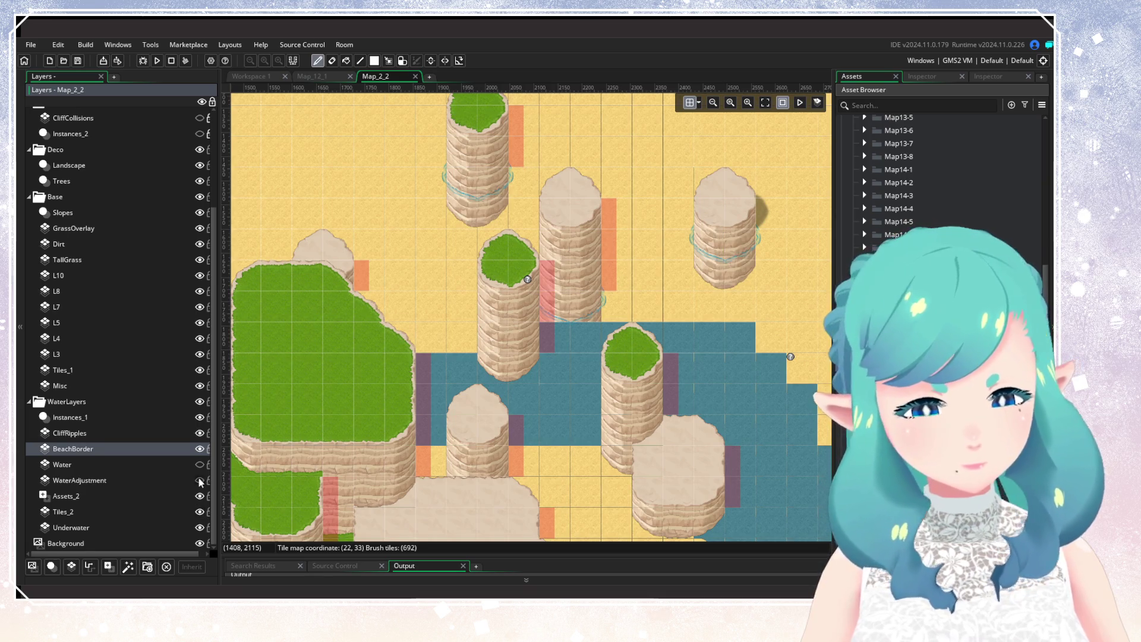
Rename the Water layer to Water_
{"action": "left_click", "coordinate": [133, 465]}
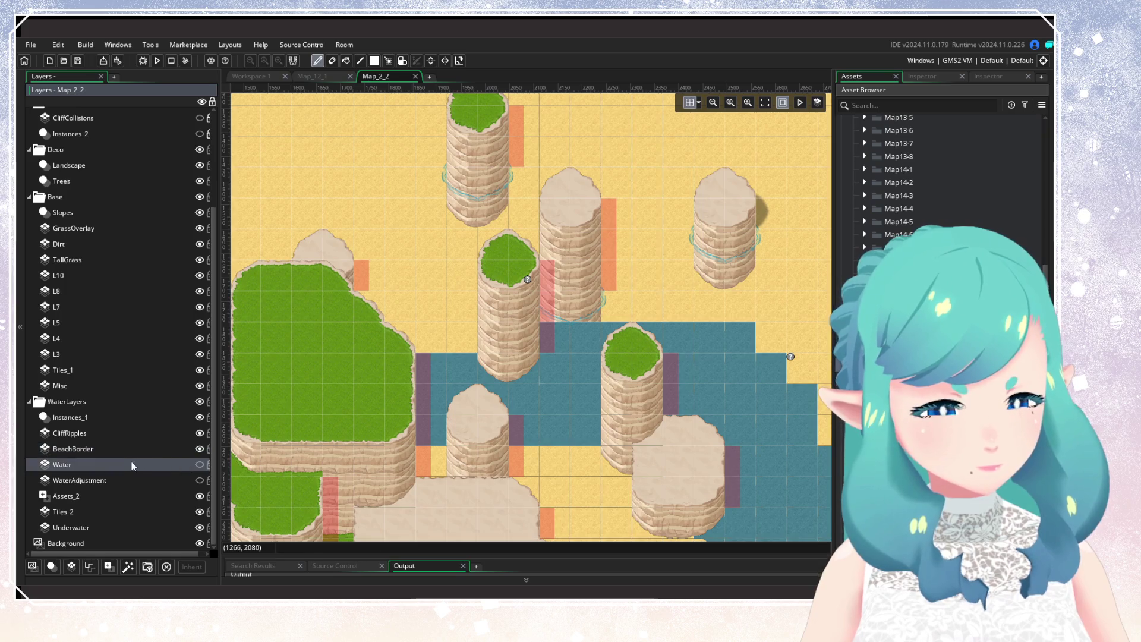
{"action": "right_click", "coordinate": [133, 466]}
{"action": "left_click", "coordinate": [152, 480]}
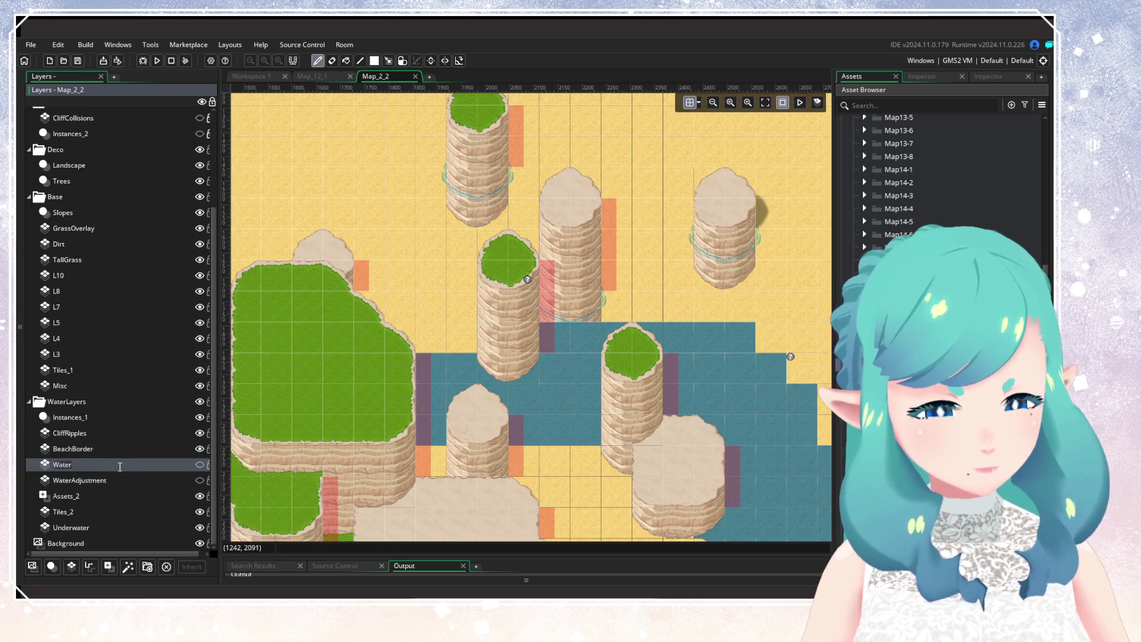
{"action": "left_click", "coordinate": [121, 467]}
{"action": "type", "text": "_"}
{"action": "key", "text": "Return"}
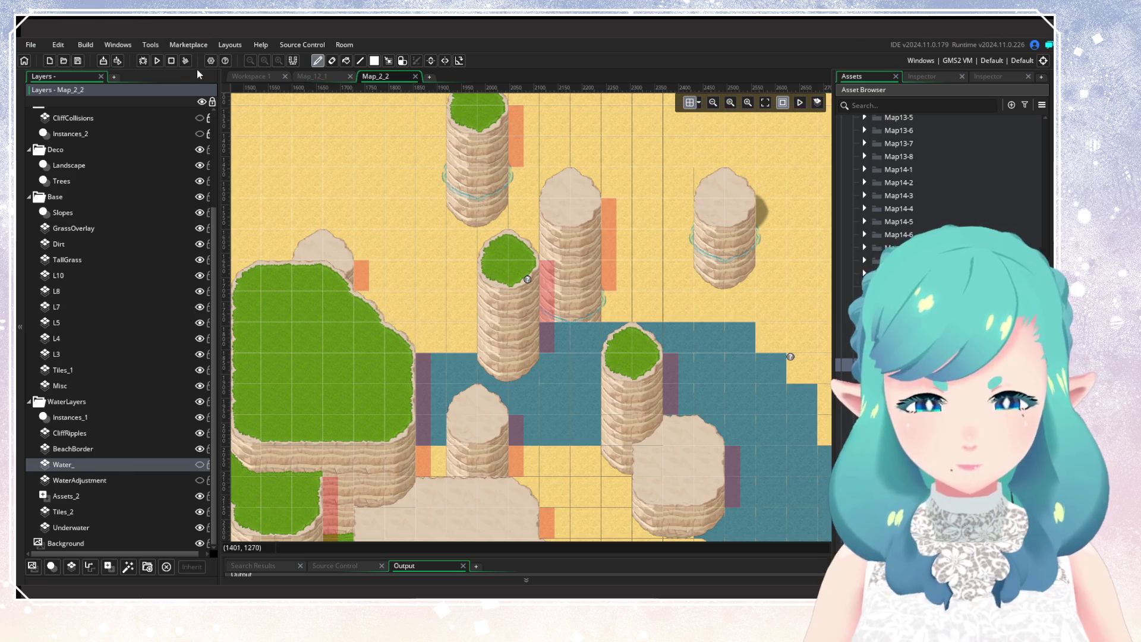
Run the build, continue from the save and walk the hero north into the water
{"action": "left_click", "coordinate": [157, 60]}
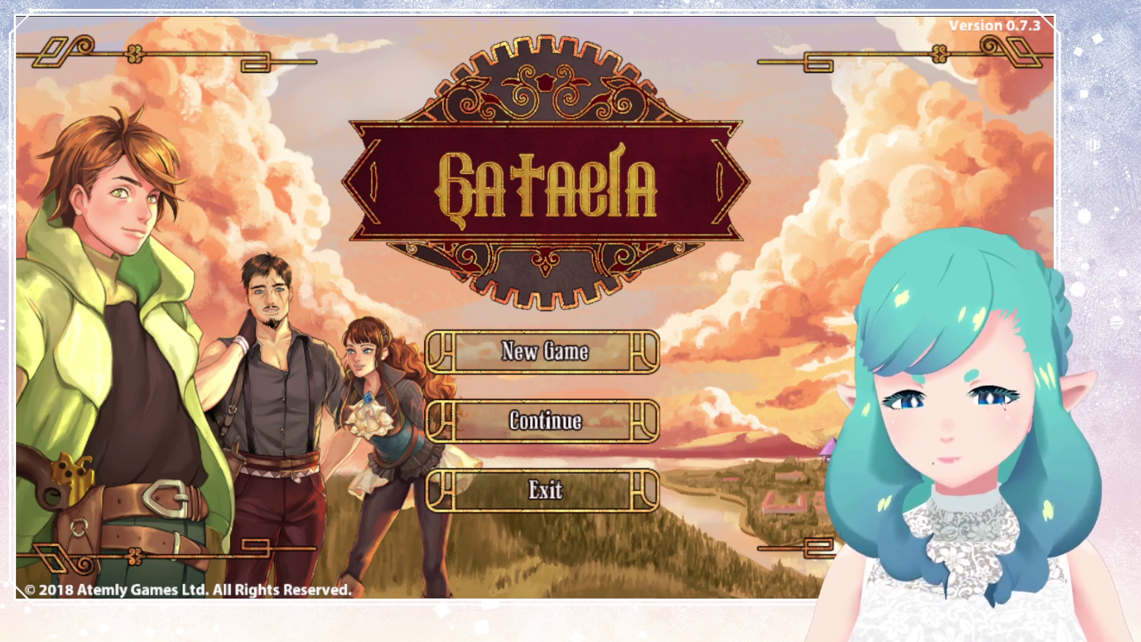
{"action": "key", "text": "Return"}
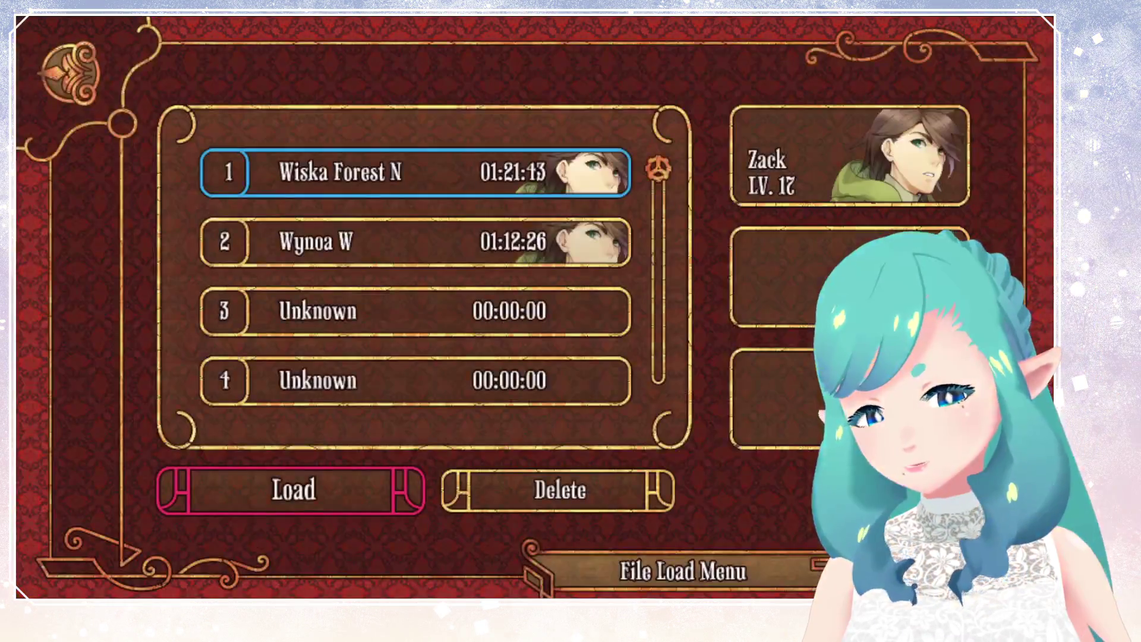
{"action": "key", "text": "Return"}
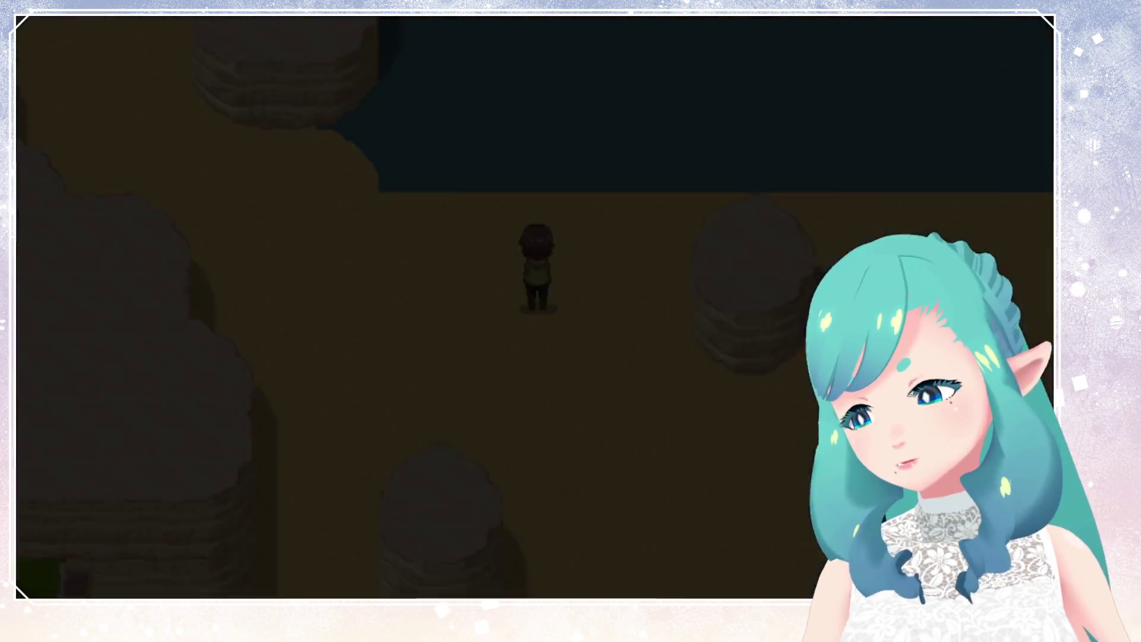
{"action": "key", "text": "Up"}
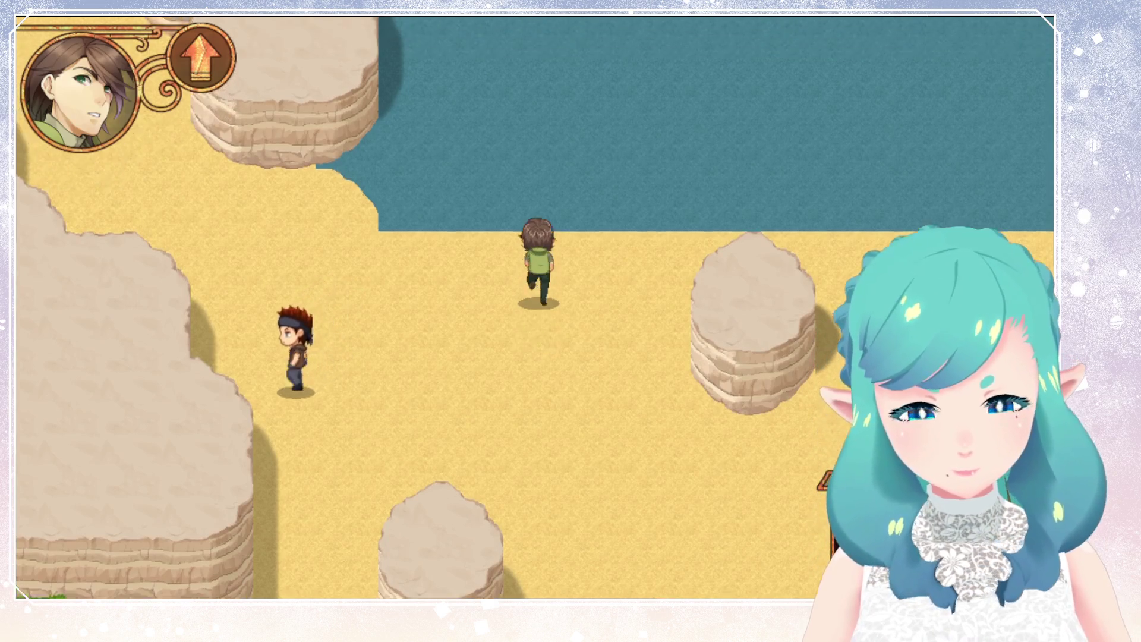
{"action": "key", "text": "Up"}
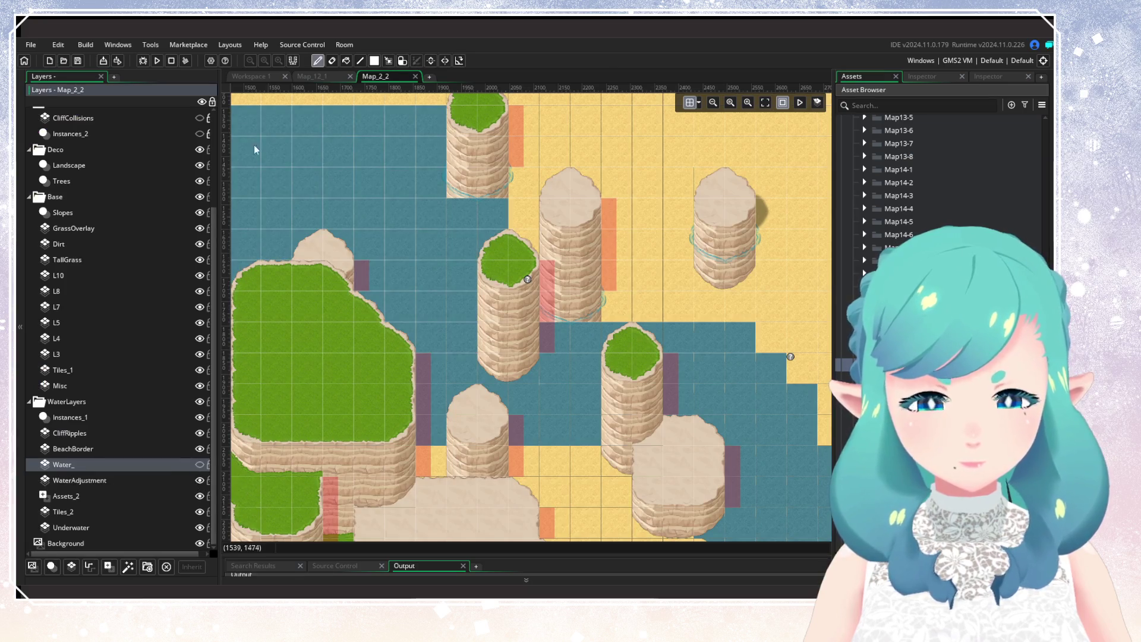
Rebuild with F5, select WaterAdjustment, and switch between the room tabs, ending on Map_12_1
{"action": "key", "text": "F5"}
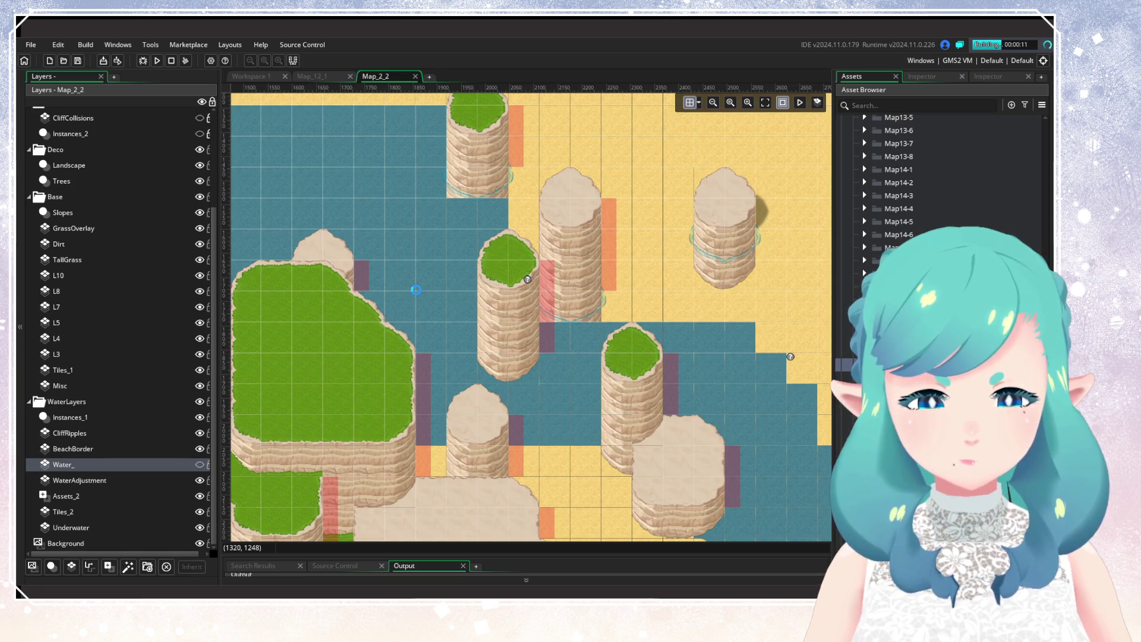
{"action": "left_click", "coordinate": [182, 482]}
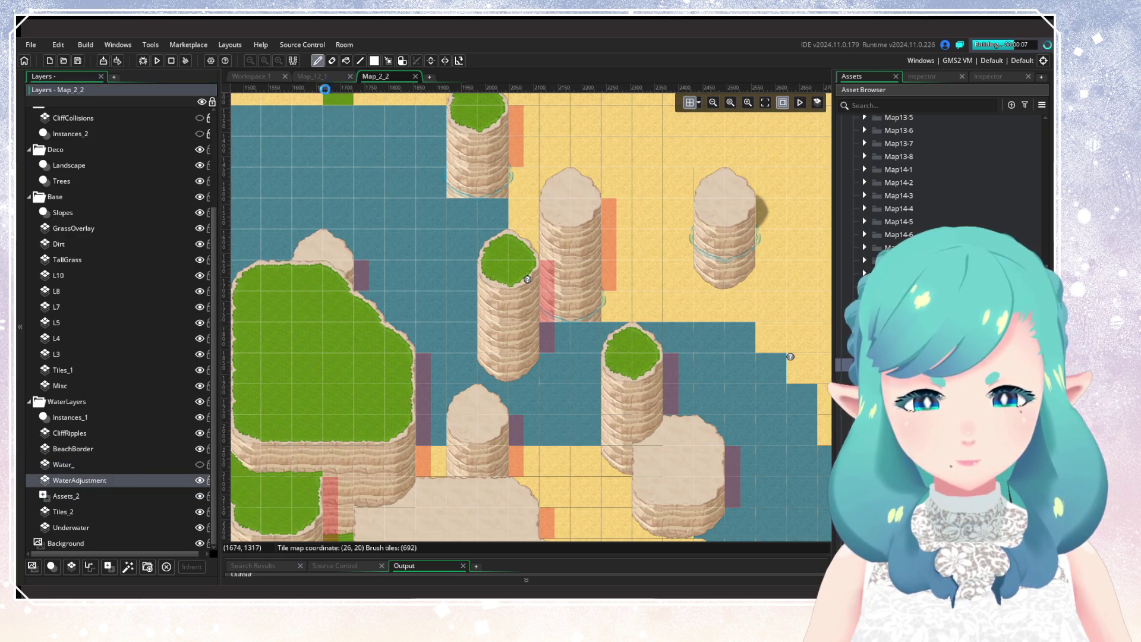
{"action": "left_click", "coordinate": [321, 76]}
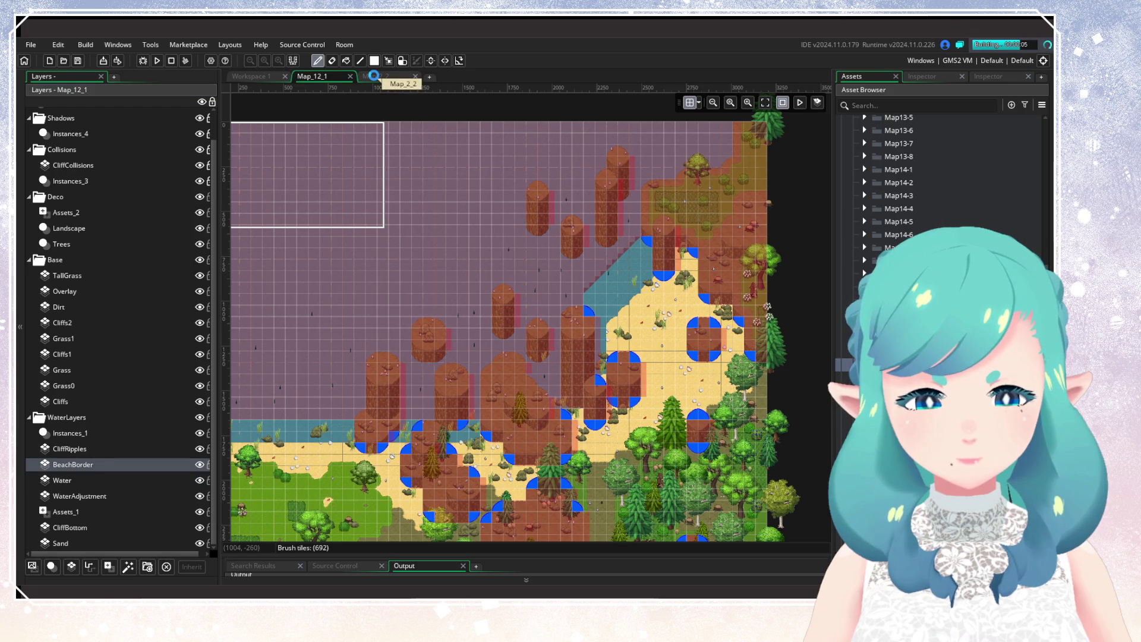
{"action": "left_click", "coordinate": [374, 75]}
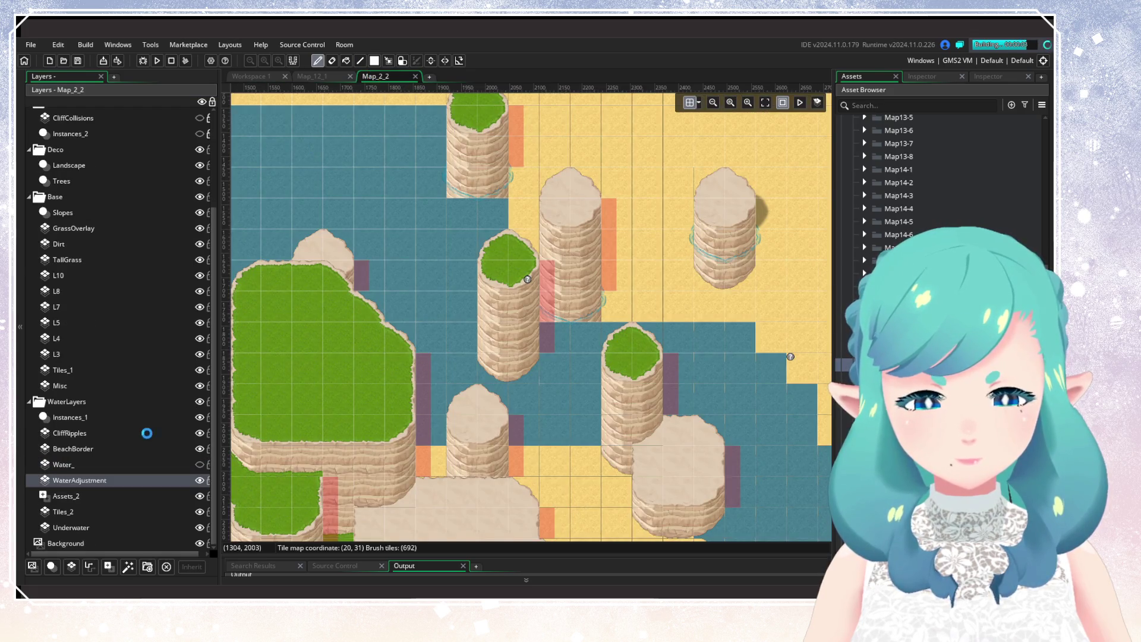
{"action": "left_click", "coordinate": [326, 76]}
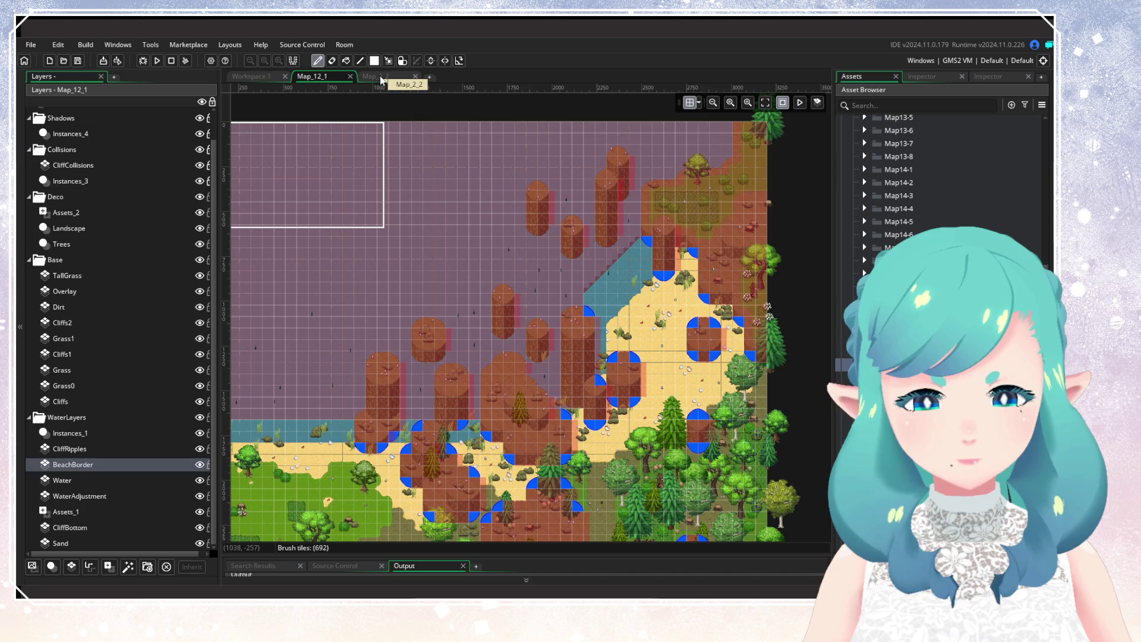
Return to Map_2_2 and load save slot 1 in the rebuilt game
{"action": "left_click", "coordinate": [381, 80]}
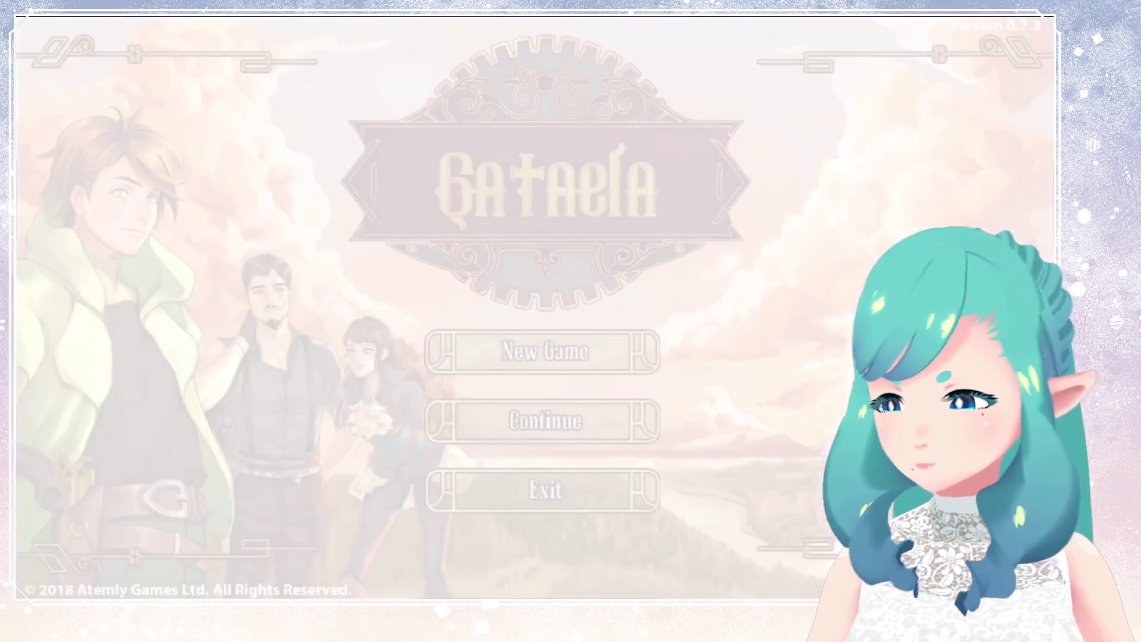
{"action": "key", "text": "Down"}
{"action": "key", "text": "Return"}
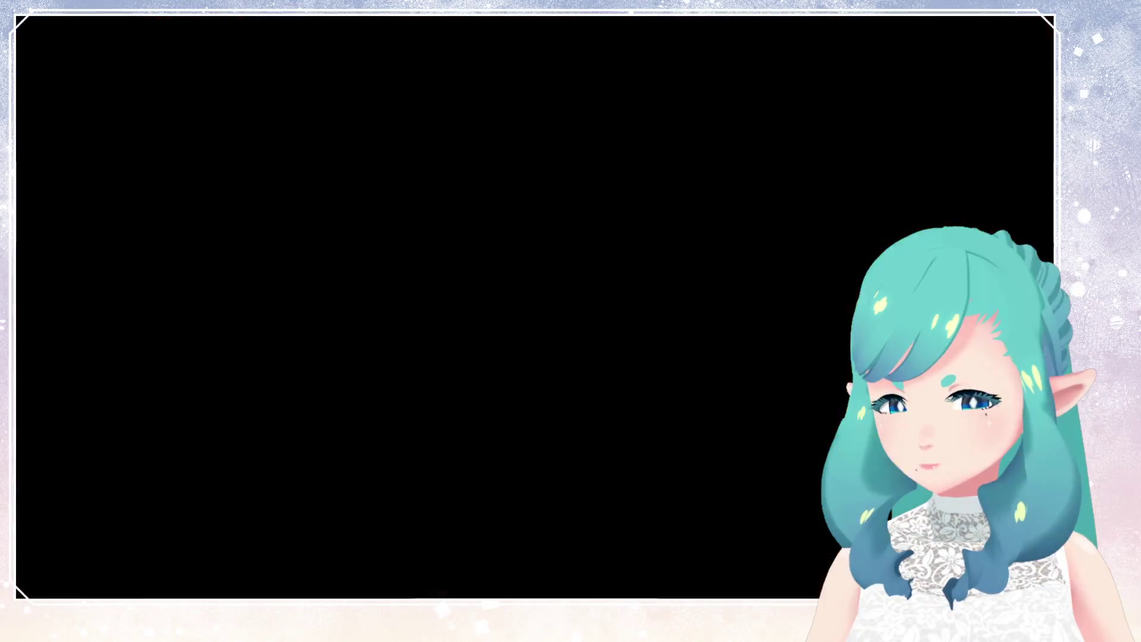
{"action": "key", "text": "Return"}
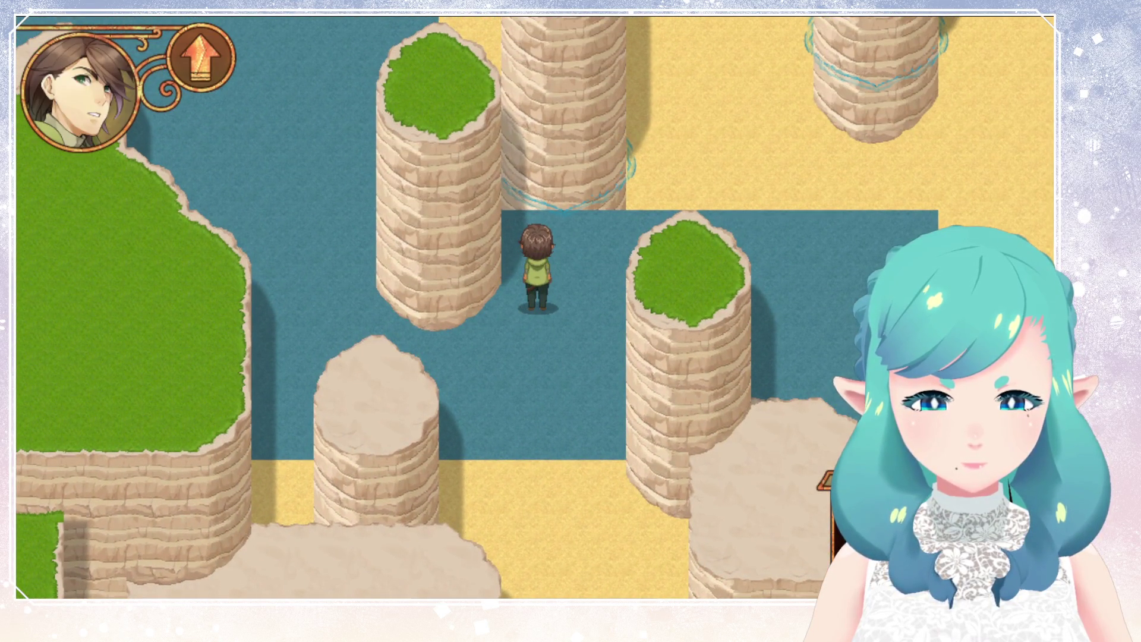
Make the Water_ layer visible, rename it back to Water, and run the game to its title screen
{"action": "scroll", "coordinate": [156, 478], "scroll_direction": "down", "scroll_amount": 5}
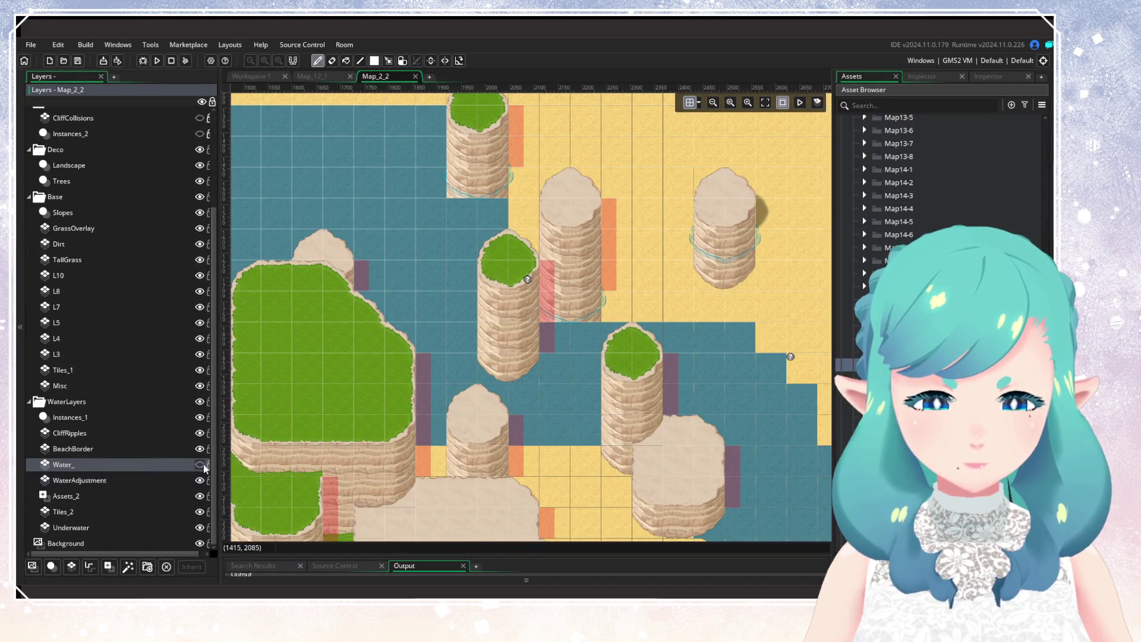
{"action": "left_click", "coordinate": [200, 464]}
{"action": "right_click", "coordinate": [121, 465]}
{"action": "left_click", "coordinate": [142, 472]}
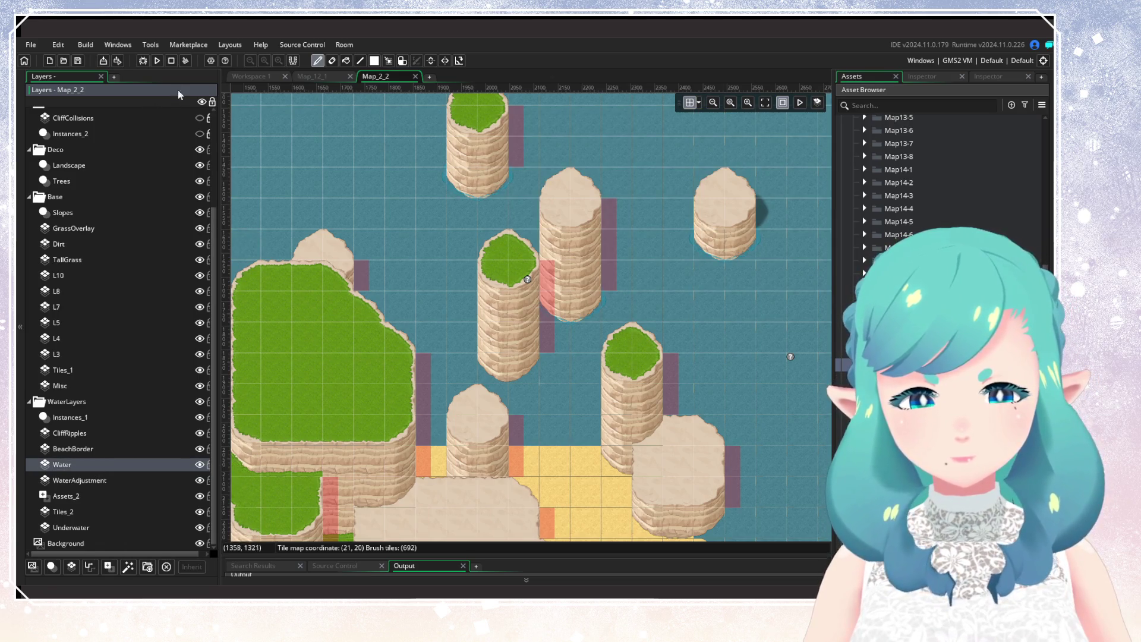
{"action": "left_click", "coordinate": [157, 61]}
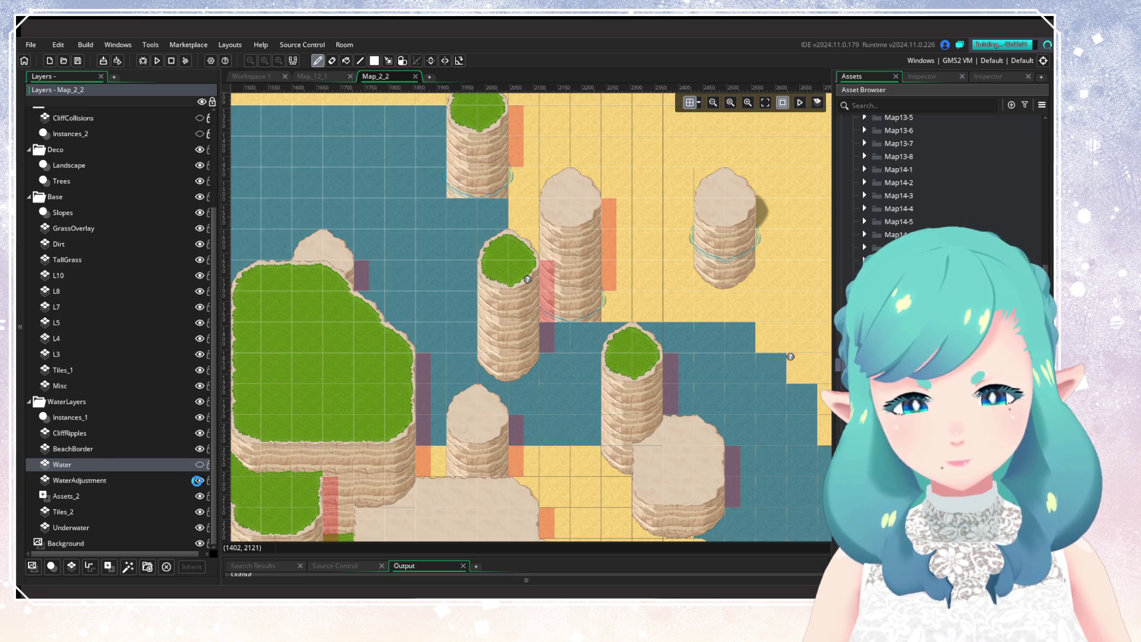
{"action": "left_click_drag", "start_coordinate": [343, 369], "coordinate": [435, 391]}
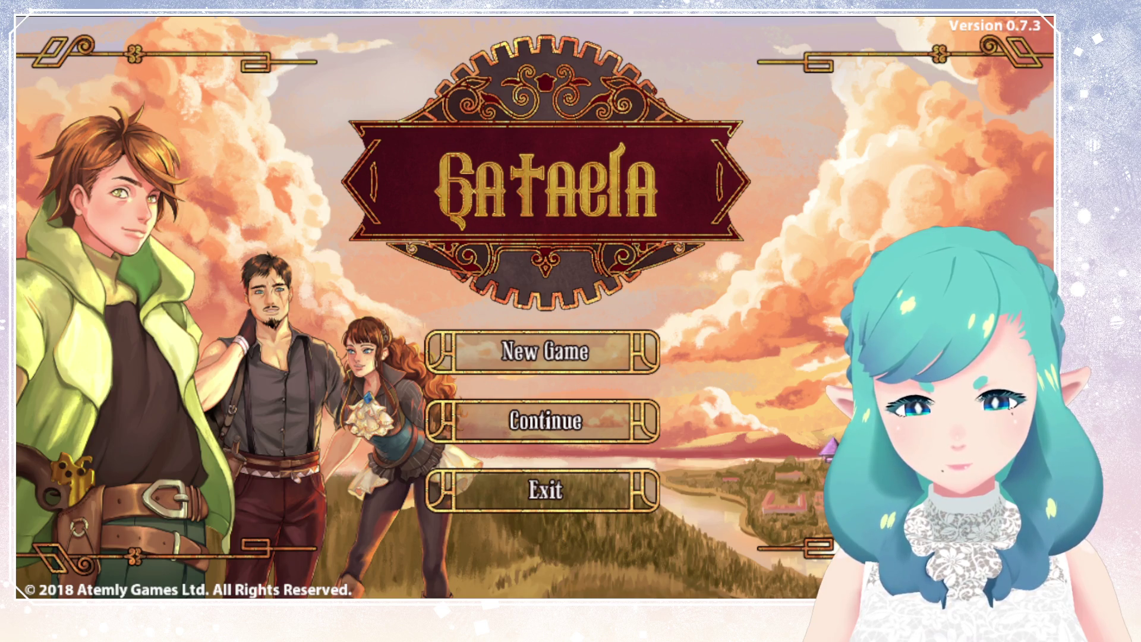
Continue from save slot 1 and walk the hero north and west through the shallow water
{"action": "key", "text": "Return"}
{"action": "key", "text": "Return"}
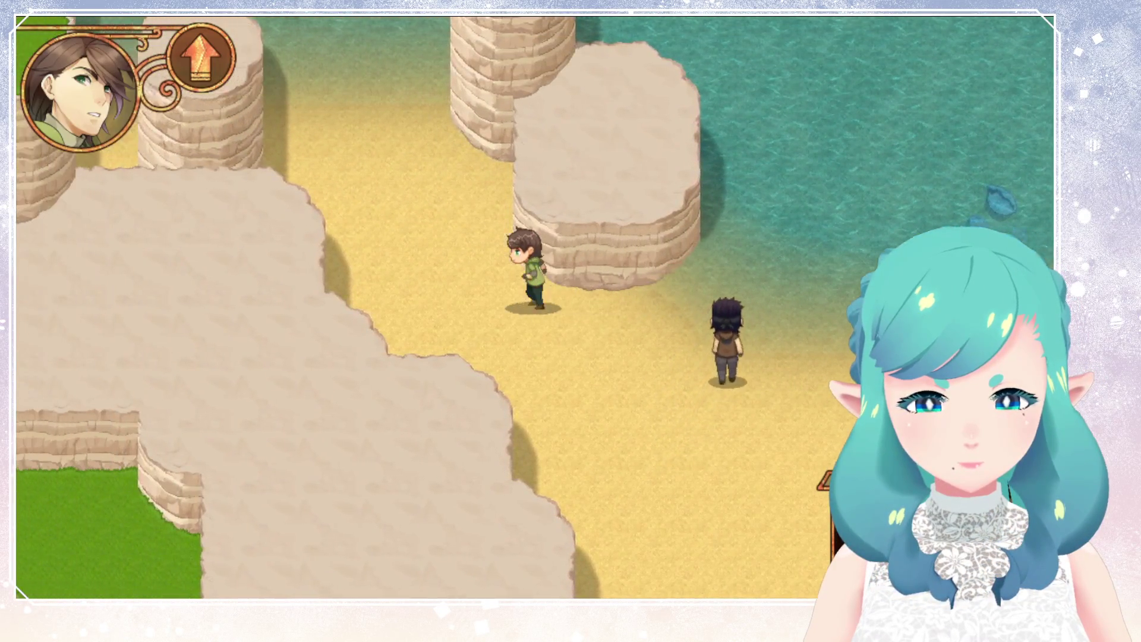
{"action": "key", "text": "Up"}
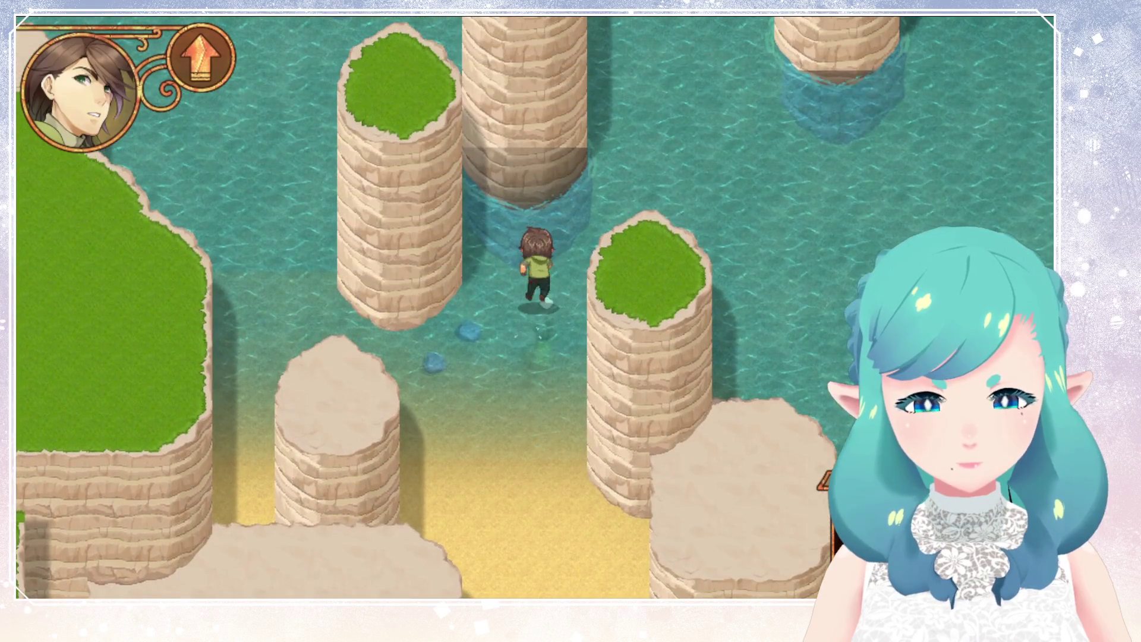
{"action": "key", "text": "Left"}
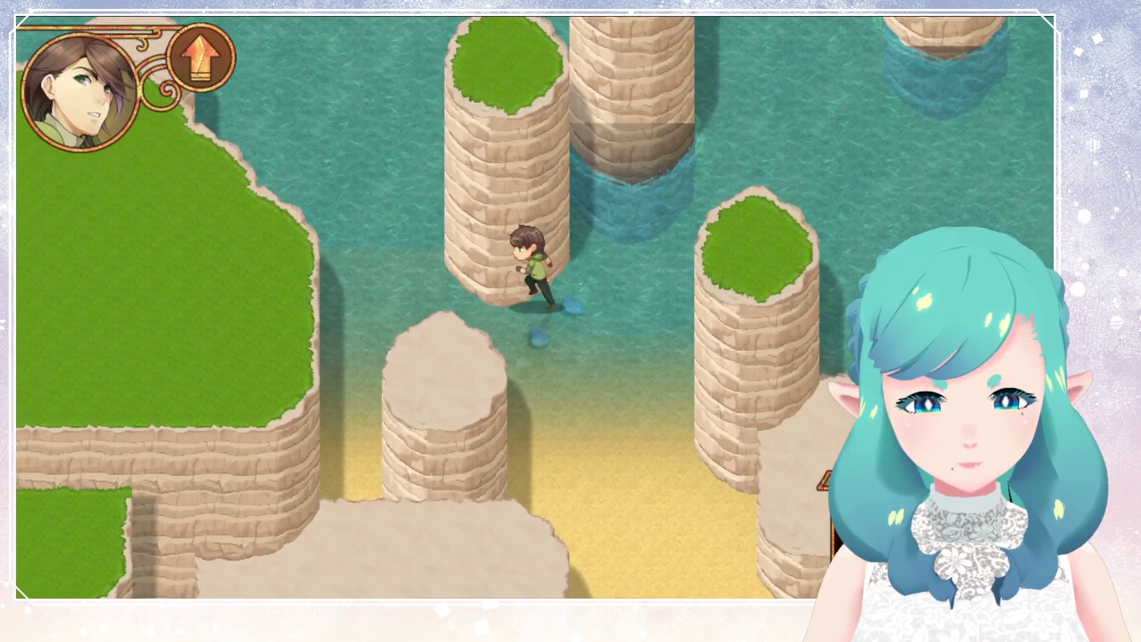
{"action": "key", "text": "Right"}
{"action": "key", "text": "Up"}
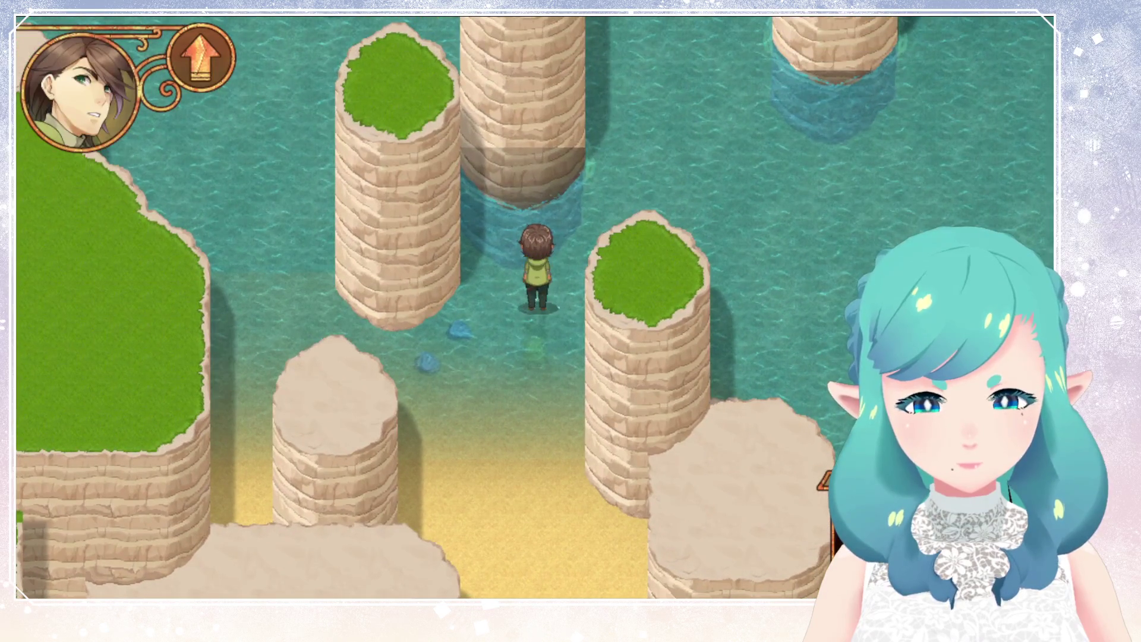
{"action": "key", "text": "Up"}
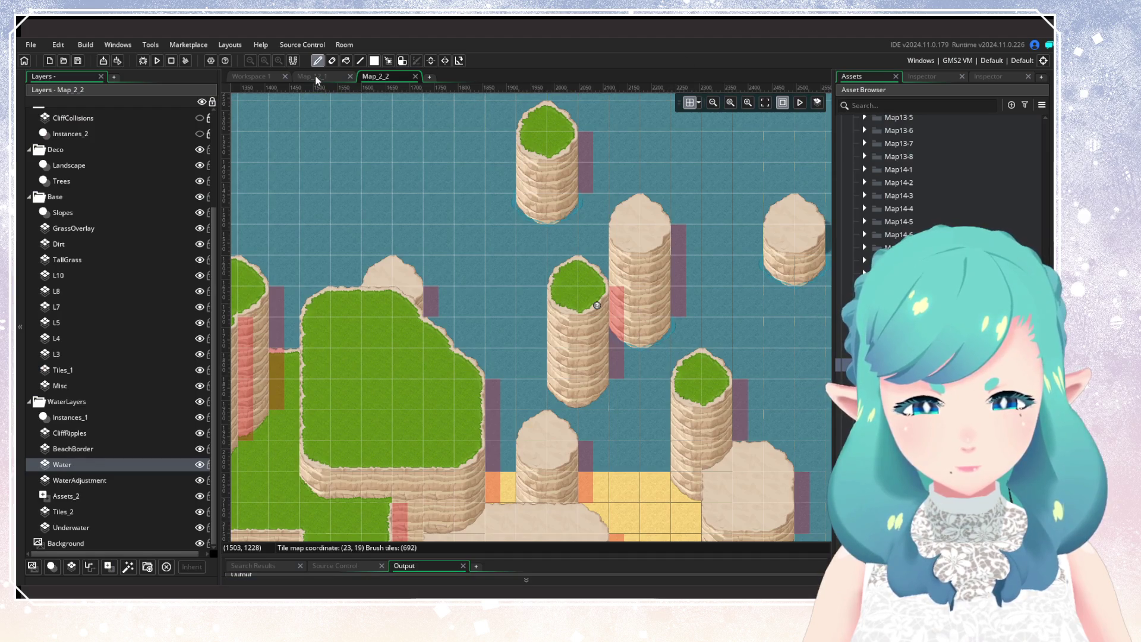
Show the Collisions folder and the CliffCollisions layer over Map_2_2
{"action": "scroll", "coordinate": [103, 203], "scroll_direction": "up", "scroll_amount": 3}
{"action": "left_click", "coordinate": [85, 241]}
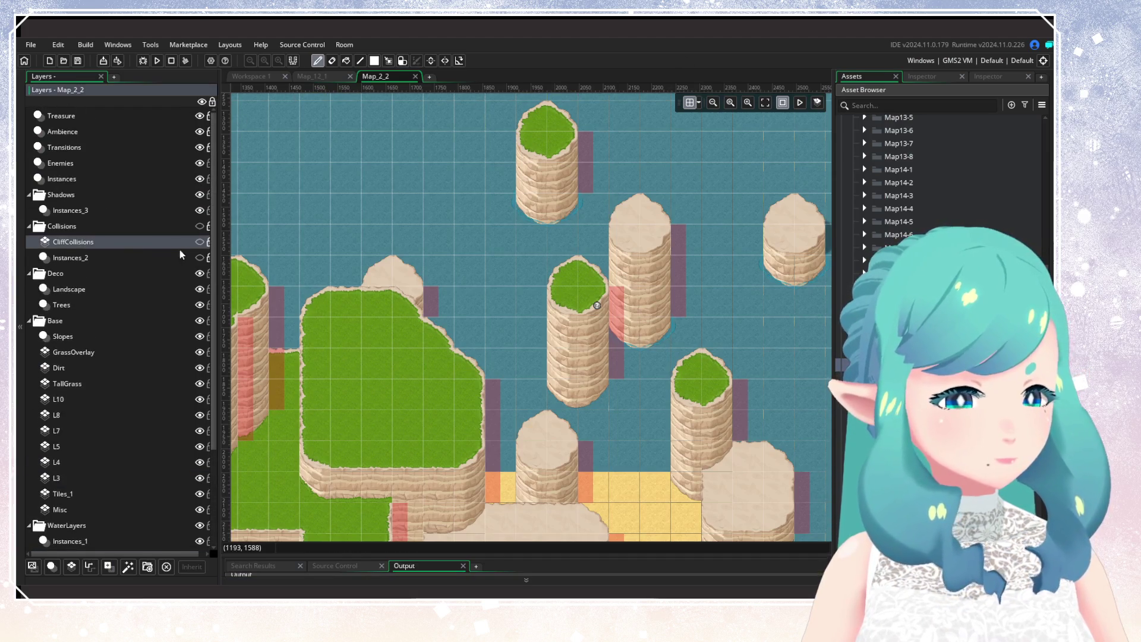
{"action": "left_click", "coordinate": [199, 226]}
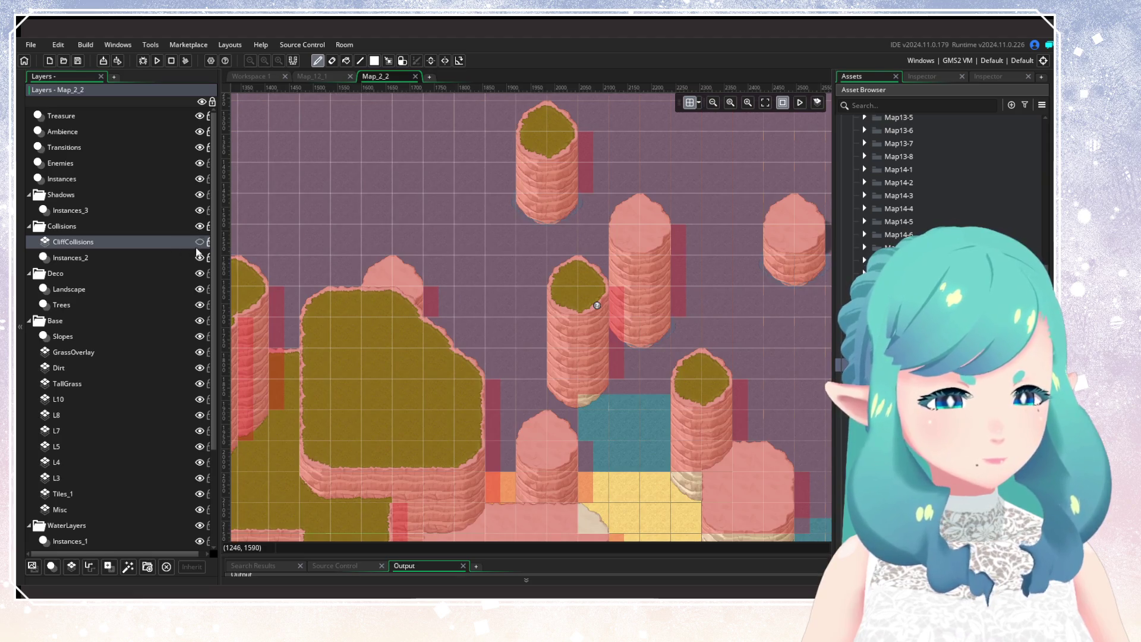
{"action": "left_click", "coordinate": [199, 242]}
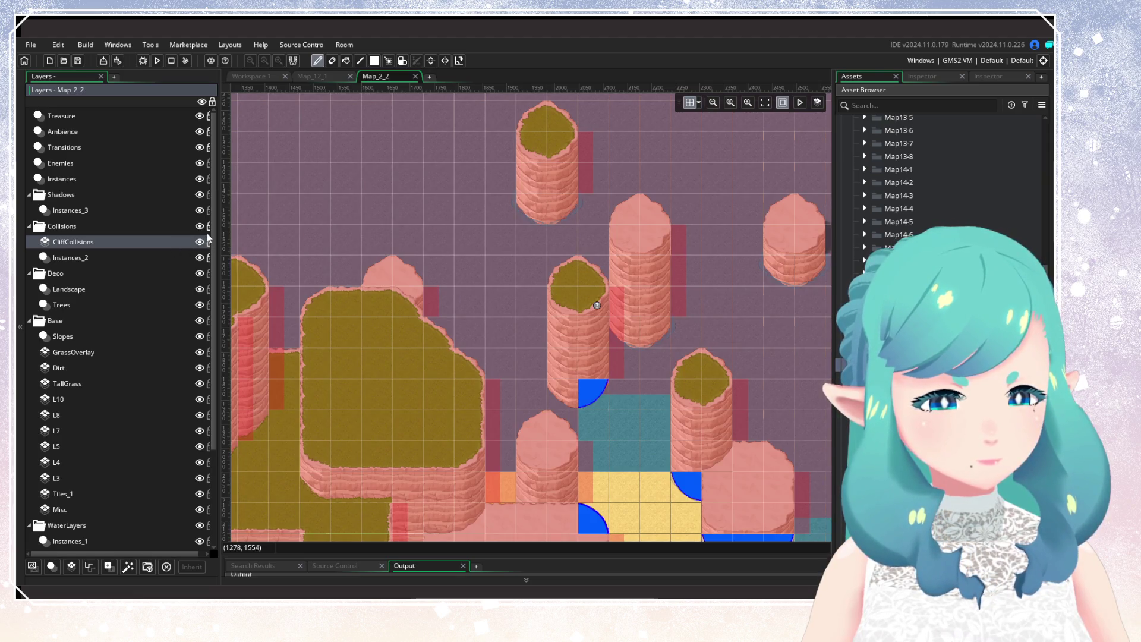
Open the Instances_2 instance list and select the large collision instance covering the water
{"action": "left_click", "coordinate": [191, 259]}
{"action": "left_click", "coordinate": [200, 258]}
{"action": "left_click", "coordinate": [200, 258]}
{"action": "scroll", "coordinate": [566, 352], "scroll_direction": "down", "scroll_amount": 3}
{"action": "left_click", "coordinate": [571, 356]}
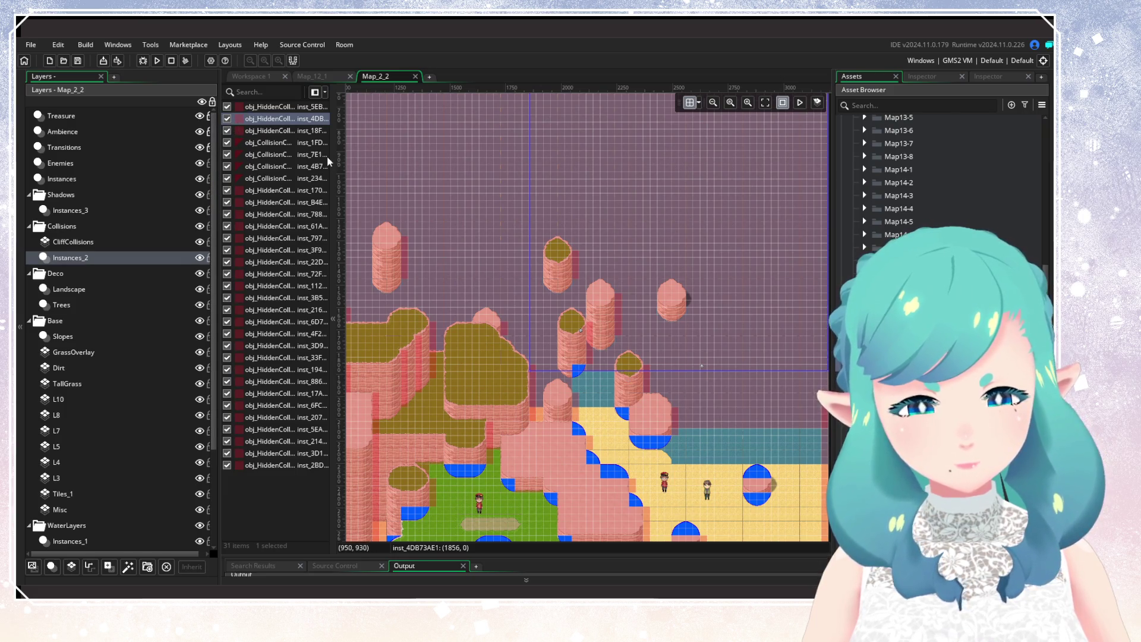
Uncheck the two large obj_HiddenCollision instances in Instances_2 and start a test run
{"action": "left_click", "coordinate": [227, 119]}
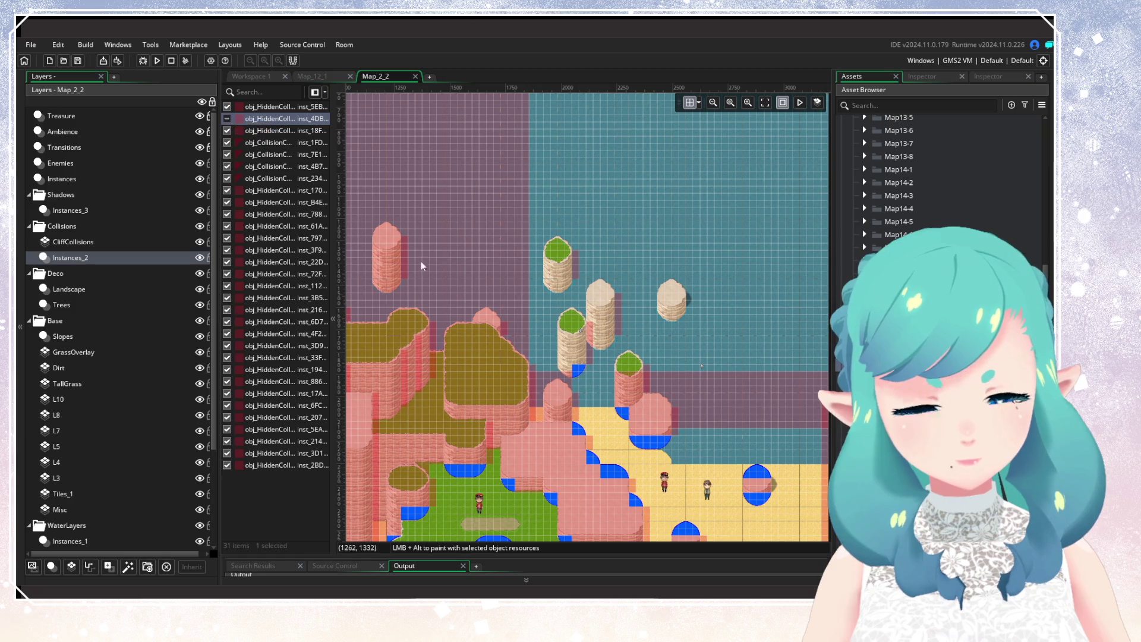
{"action": "left_click", "coordinate": [267, 107], "text": "ctrl"}
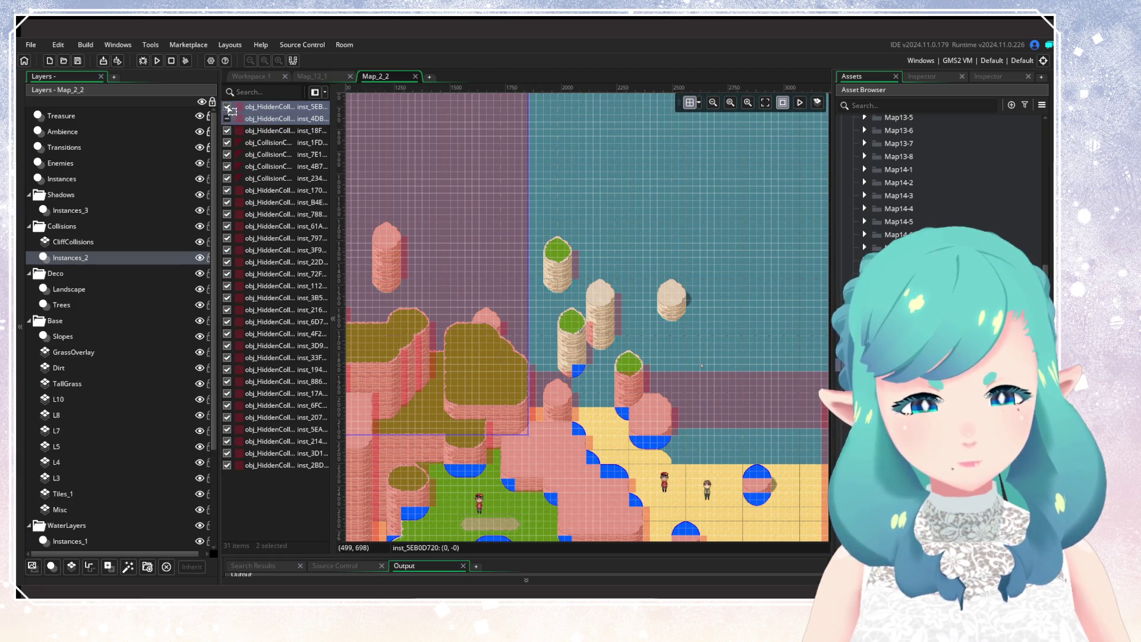
{"action": "left_click", "coordinate": [228, 107]}
{"action": "left_click", "coordinate": [157, 61]}
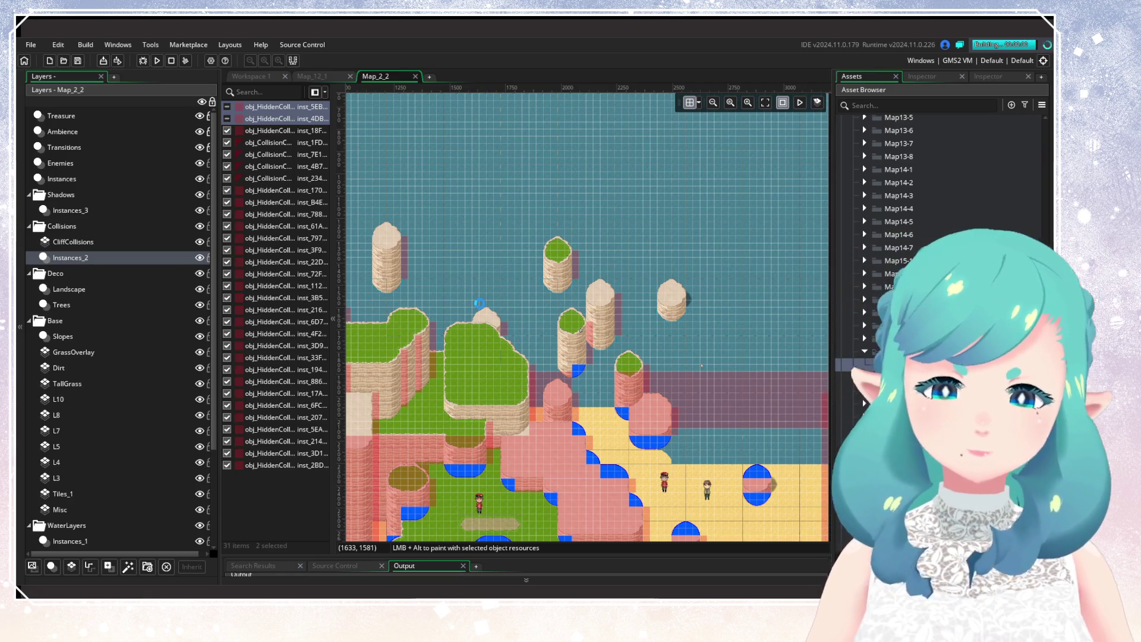
{"action": "scroll", "coordinate": [668, 349], "scroll_direction": "up", "scroll_amount": 3}
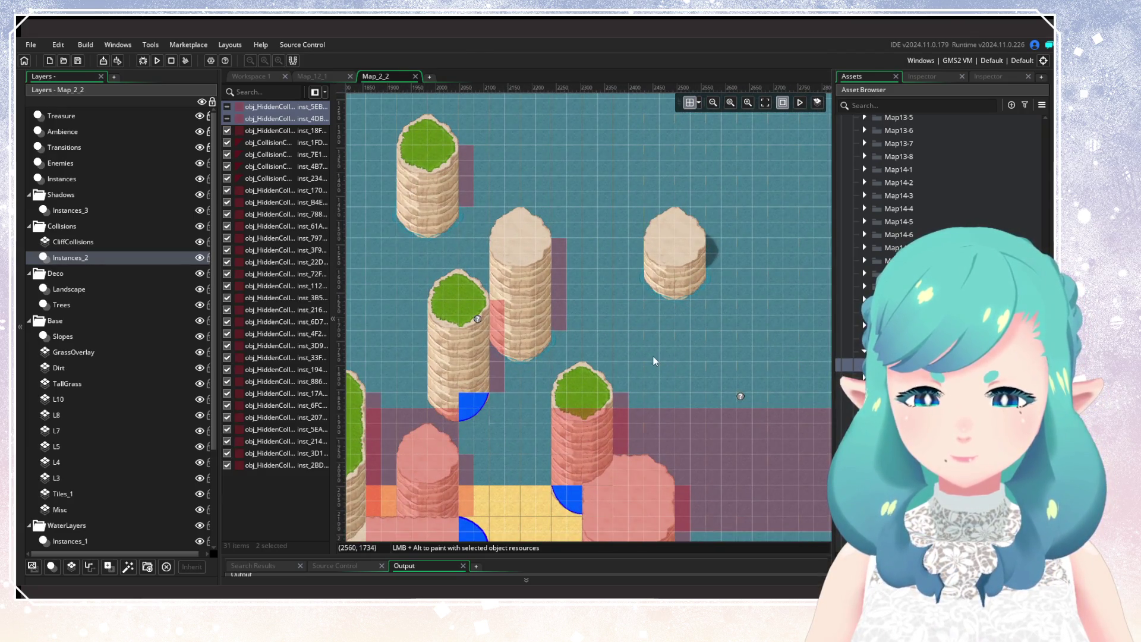
Load the save and walk the character up the beach toward the sea
{"action": "key", "text": "Return"}
{"action": "key", "text": "Return"}
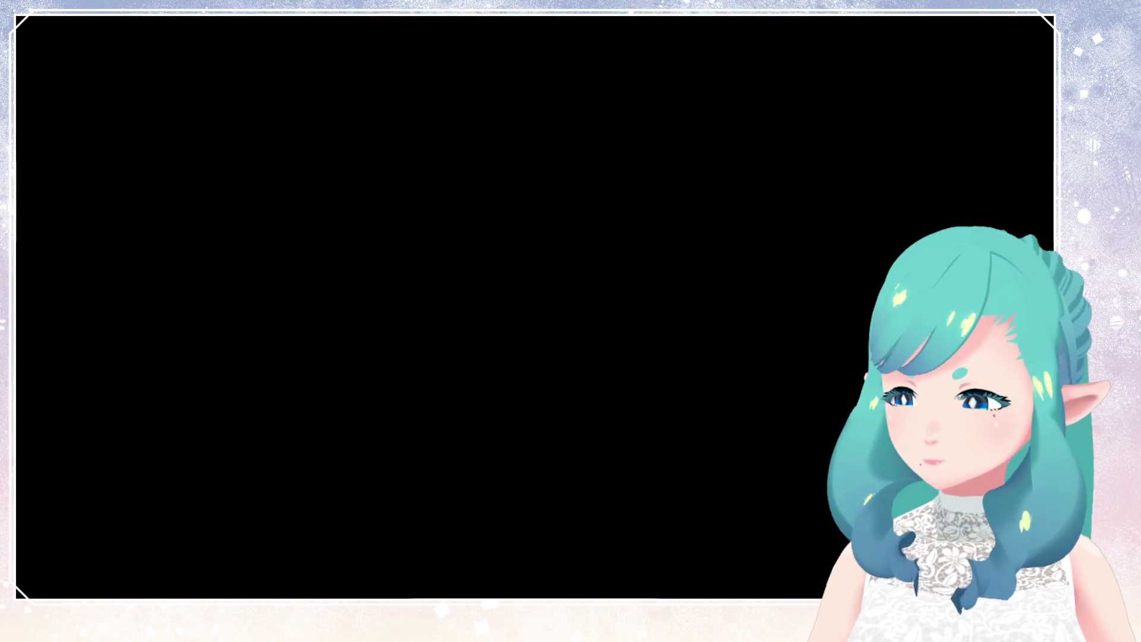
{"action": "key", "text": "Up"}
{"action": "key", "text": "Left"}
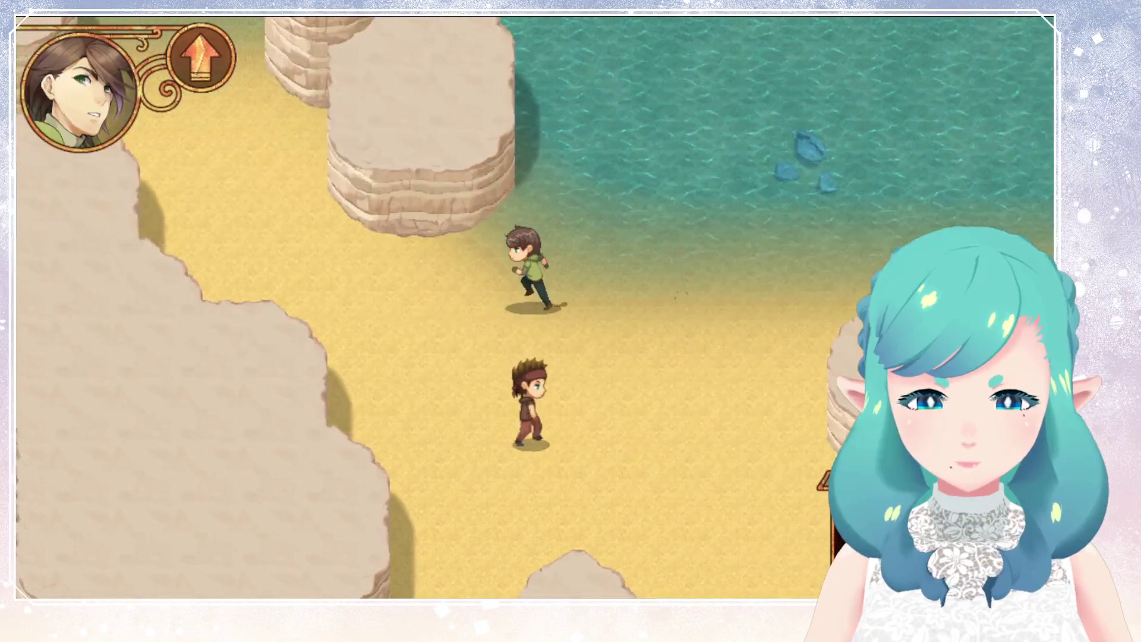
{"action": "key", "text": "Up"}
{"action": "key", "text": "Left"}
{"action": "key", "text": "Up"}
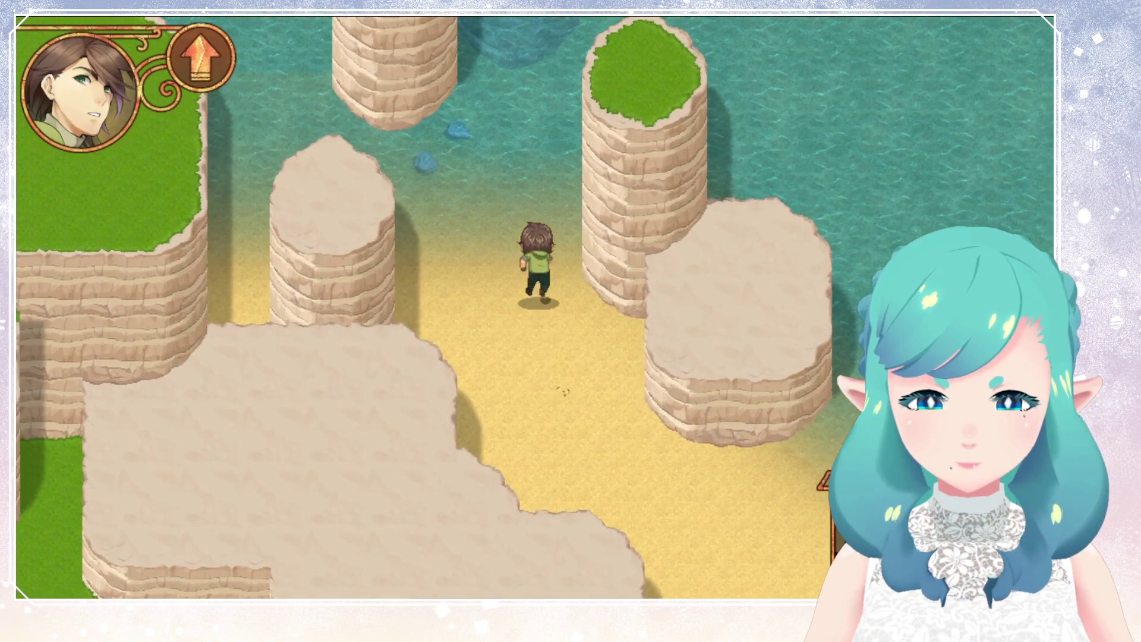
Run the character left, right and south across the open water between the pillars
{"action": "key", "text": "Up"}
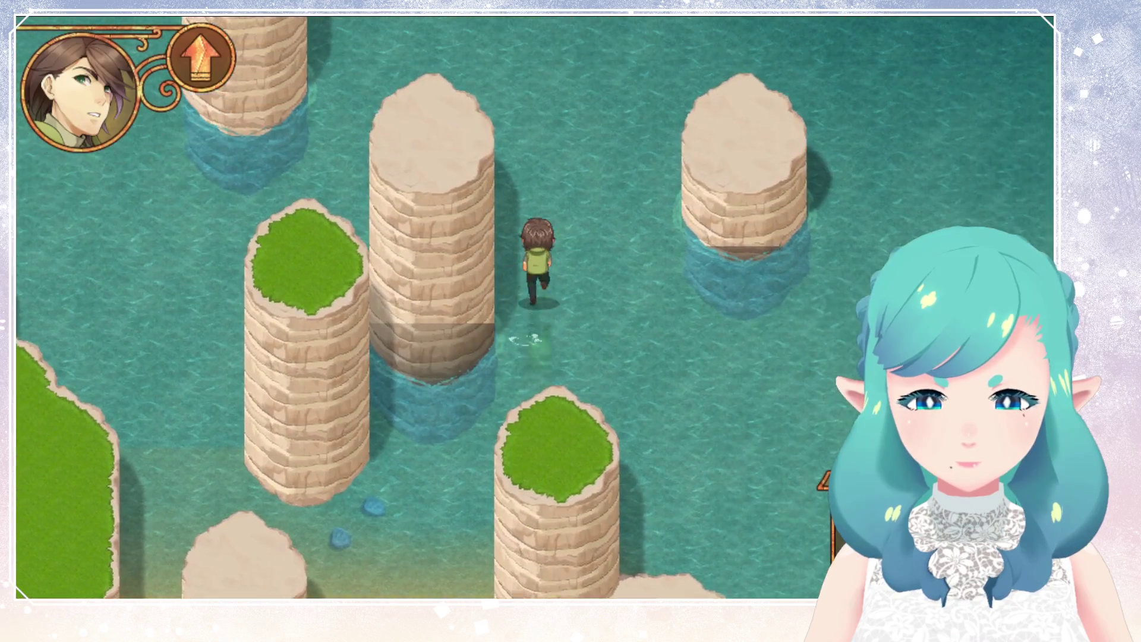
{"action": "key", "text": "Left"}
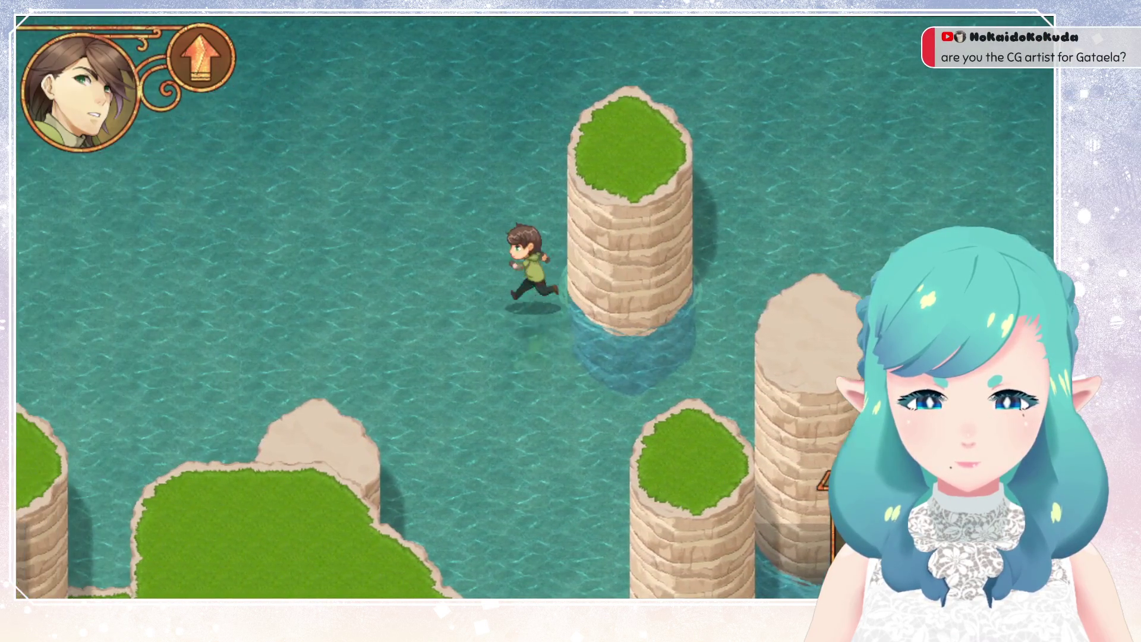
{"action": "key", "text": "Left"}
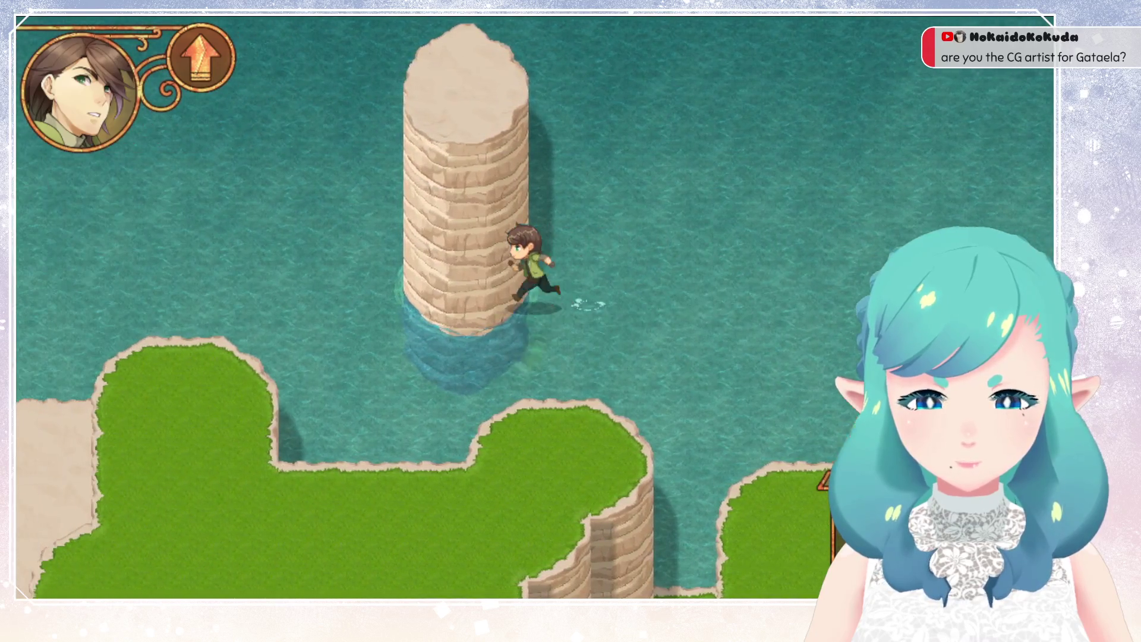
{"action": "key", "text": "Right"}
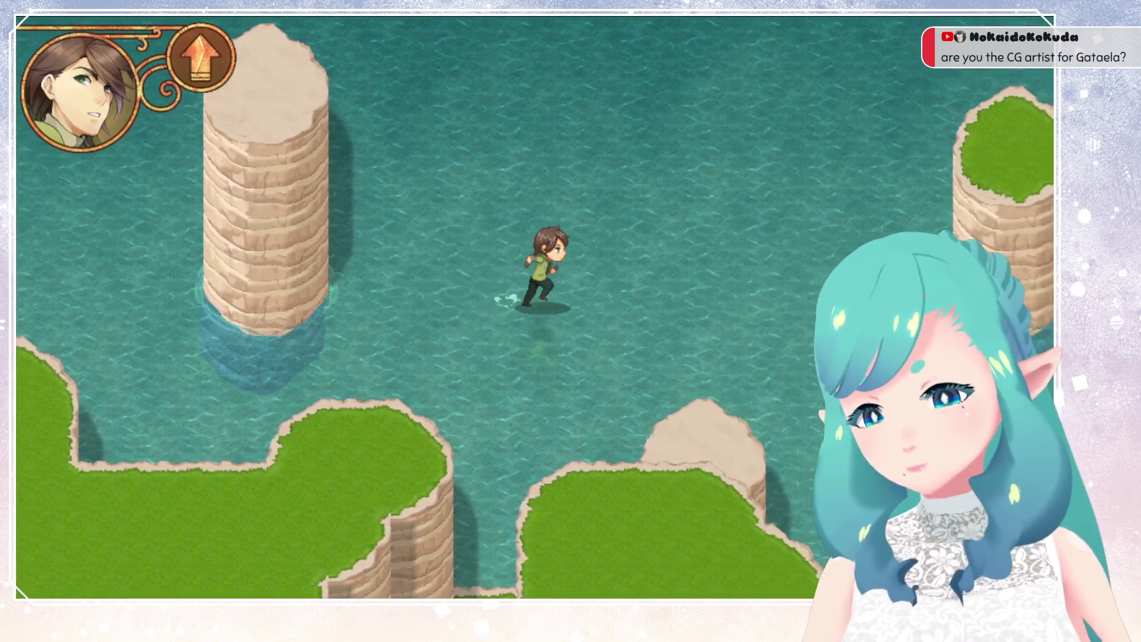
{"action": "key", "text": "Down"}
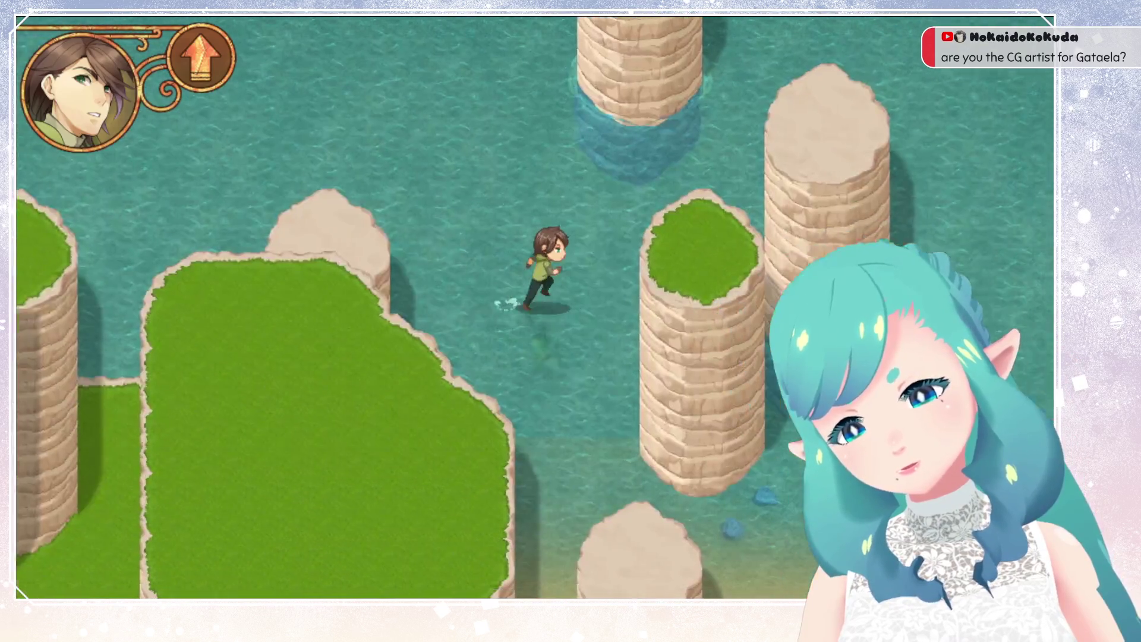
{"action": "key", "text": "Right"}
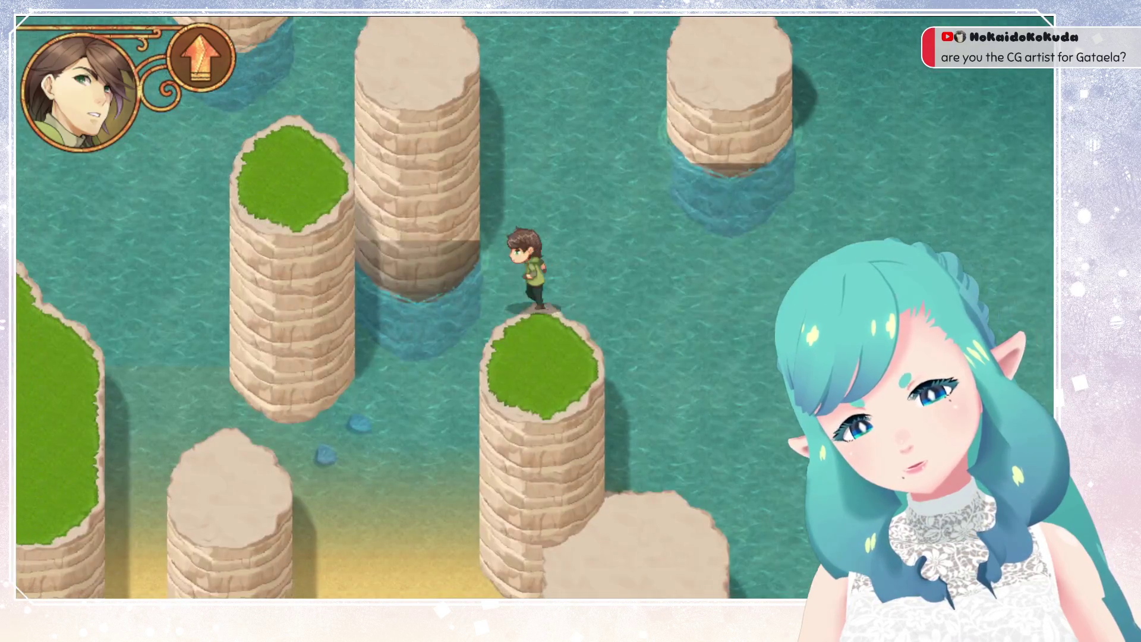
{"action": "key", "text": "Down"}
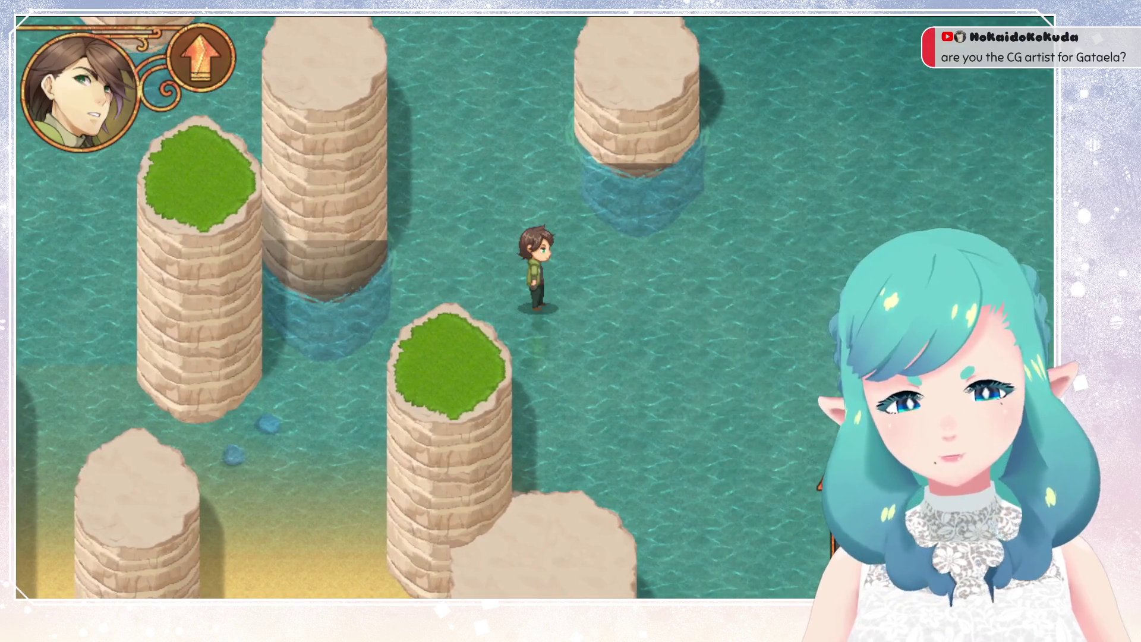
{"action": "key", "text": "Up"}
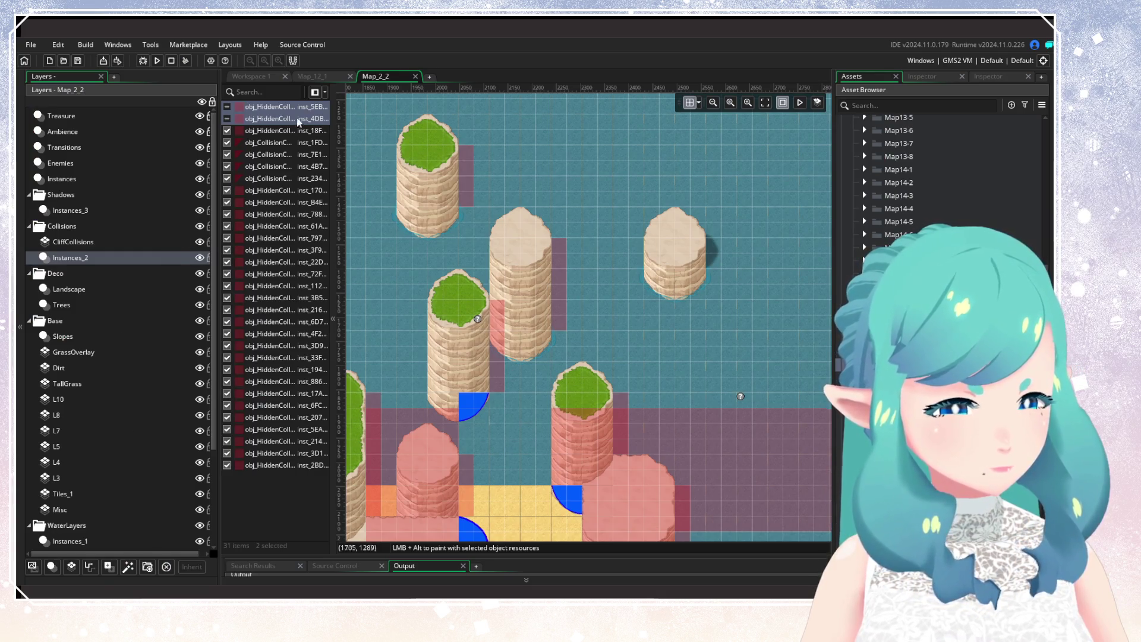
Re-enable the two large obj_HiddenCollision instances, deselect them, and zoom out over Map_2_2
{"action": "left_click", "coordinate": [226, 120]}
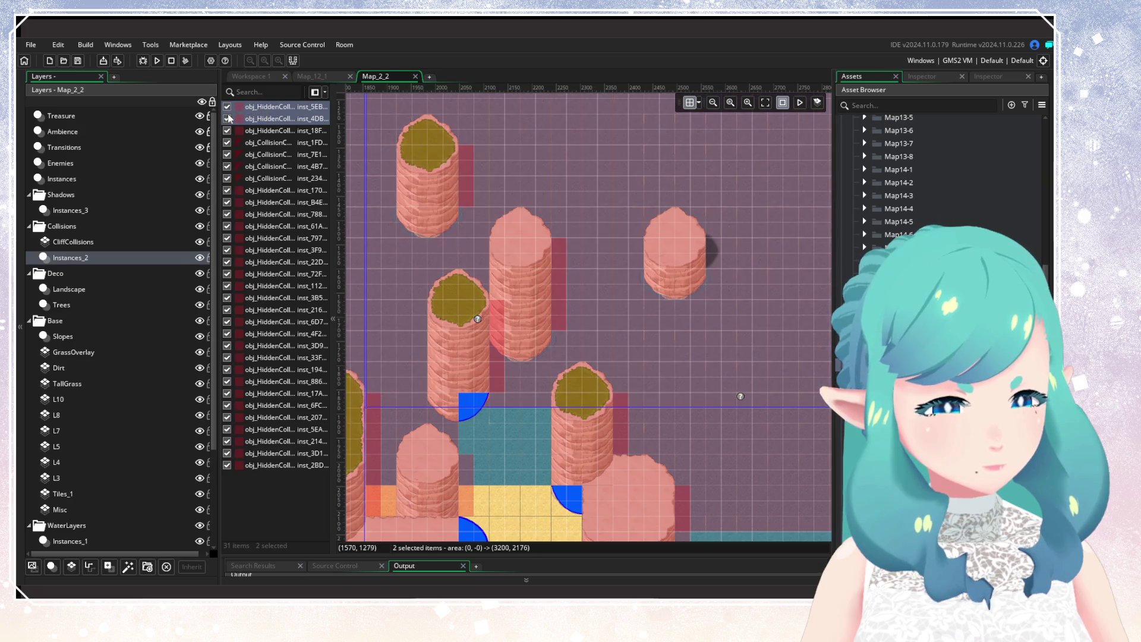
{"action": "scroll", "coordinate": [517, 319], "scroll_direction": "down", "scroll_amount": 2}
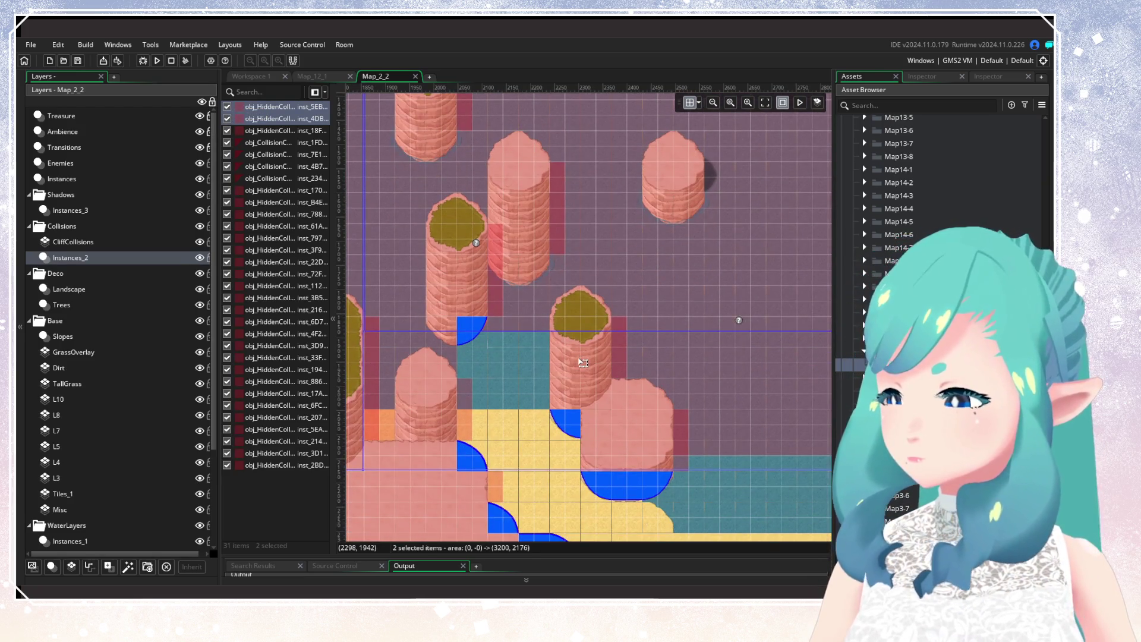
{"action": "scroll", "coordinate": [583, 363], "scroll_direction": "down", "scroll_amount": 2}
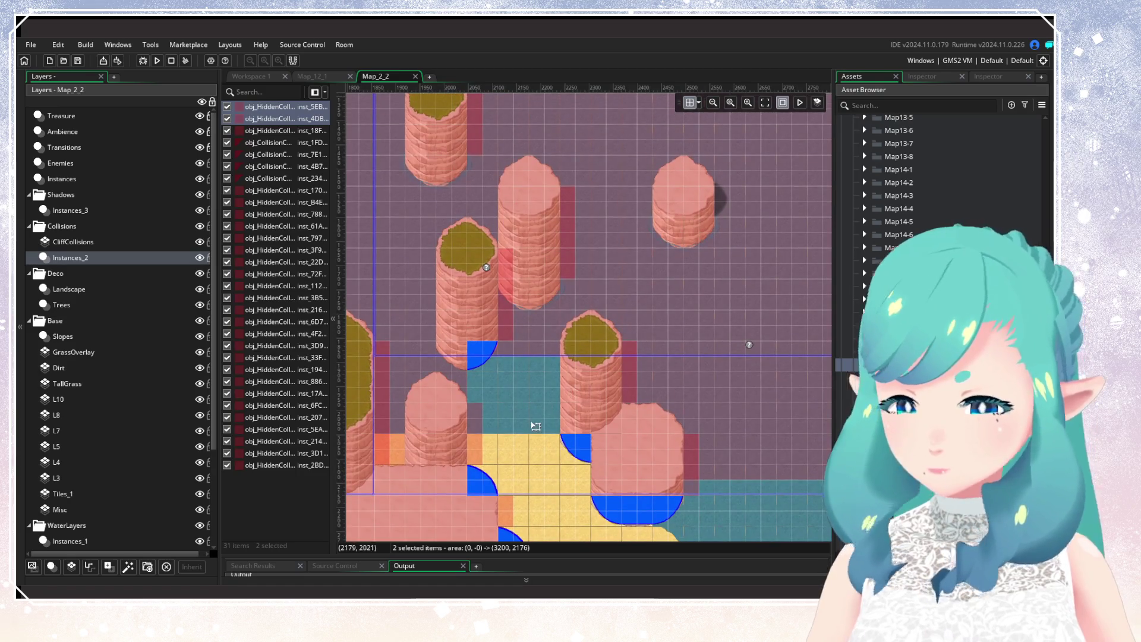
{"action": "left_click", "coordinate": [568, 423]}
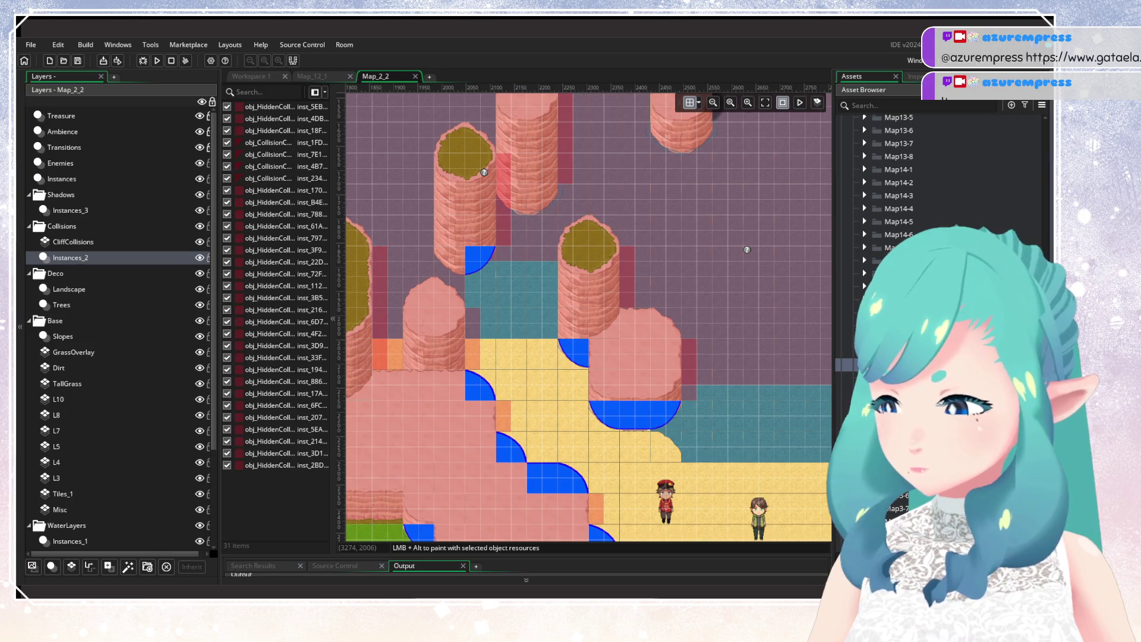
{"action": "scroll", "coordinate": [632, 365], "scroll_direction": "down", "scroll_amount": 1}
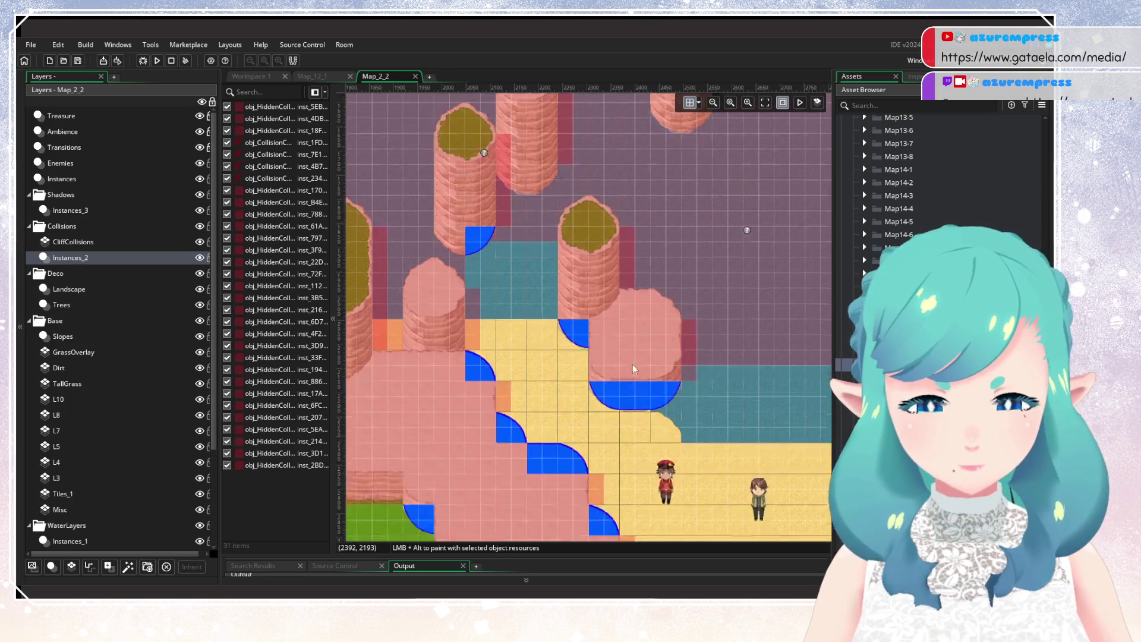
{"action": "scroll", "coordinate": [632, 365], "scroll_direction": "down", "scroll_amount": 3}
{"action": "scroll", "coordinate": [684, 244], "scroll_direction": "left", "scroll_amount": 2}
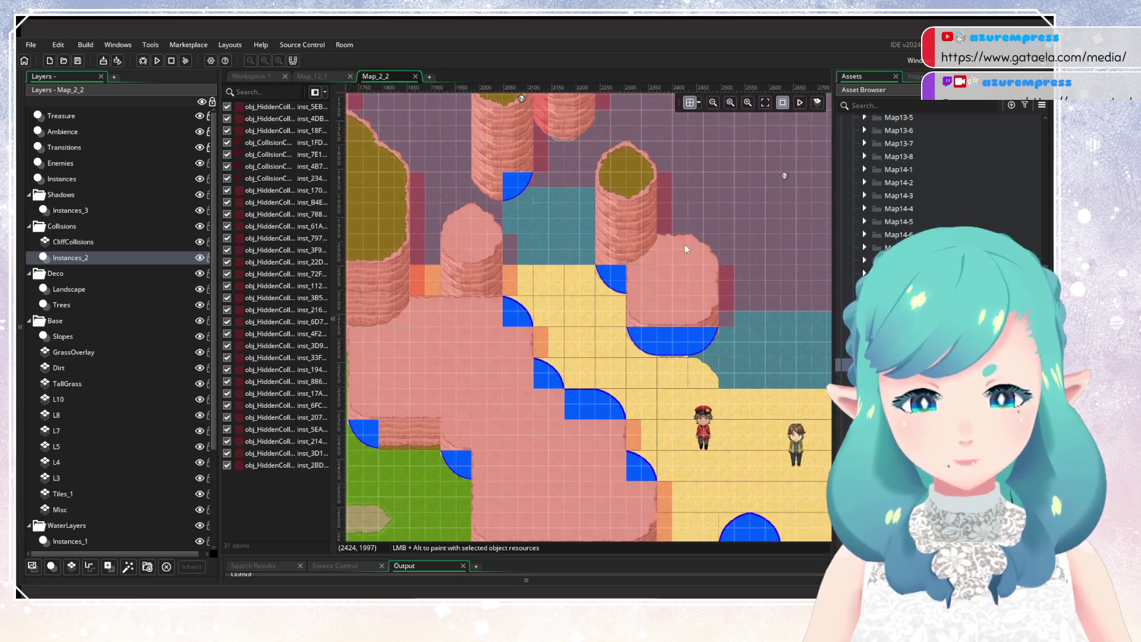
{"action": "scroll", "coordinate": [673, 277], "scroll_direction": "up", "scroll_amount": 6}
{"action": "scroll", "coordinate": [659, 346], "scroll_direction": "down", "scroll_amount": 1}
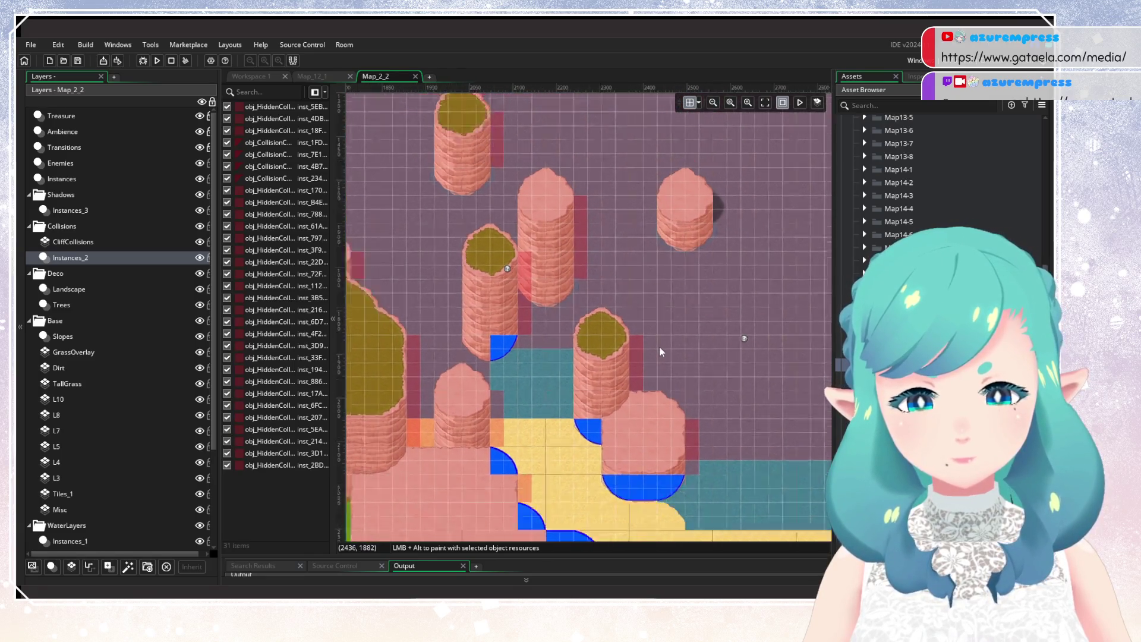
{"action": "scroll", "coordinate": [659, 352], "scroll_direction": "down", "scroll_amount": 1}
{"action": "scroll", "coordinate": [658, 359], "scroll_direction": "down", "scroll_amount": 1}
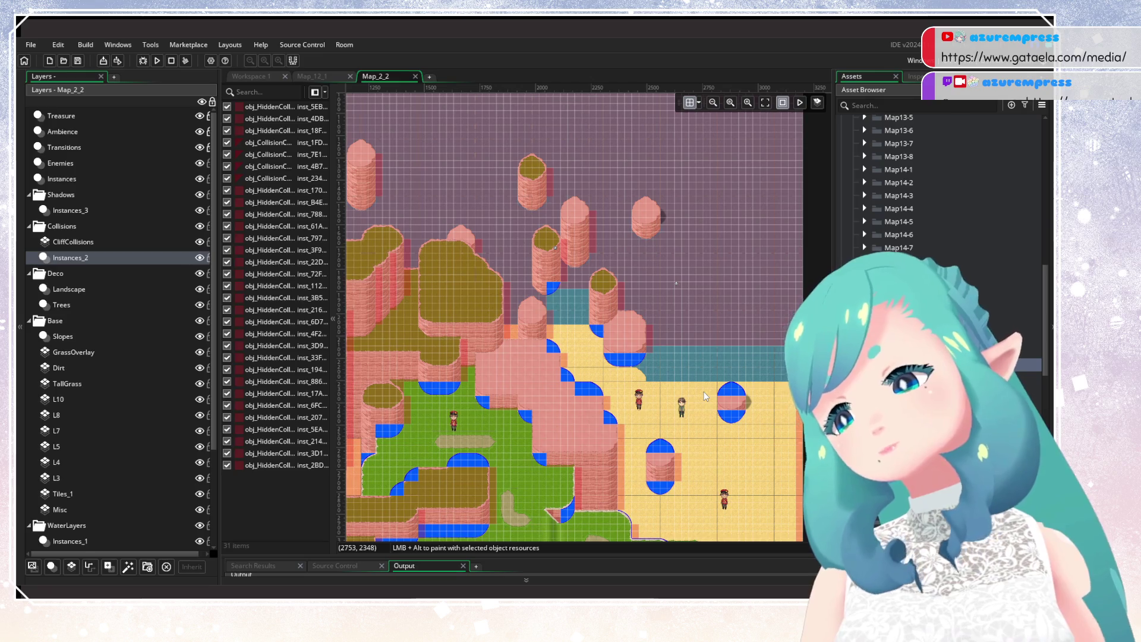
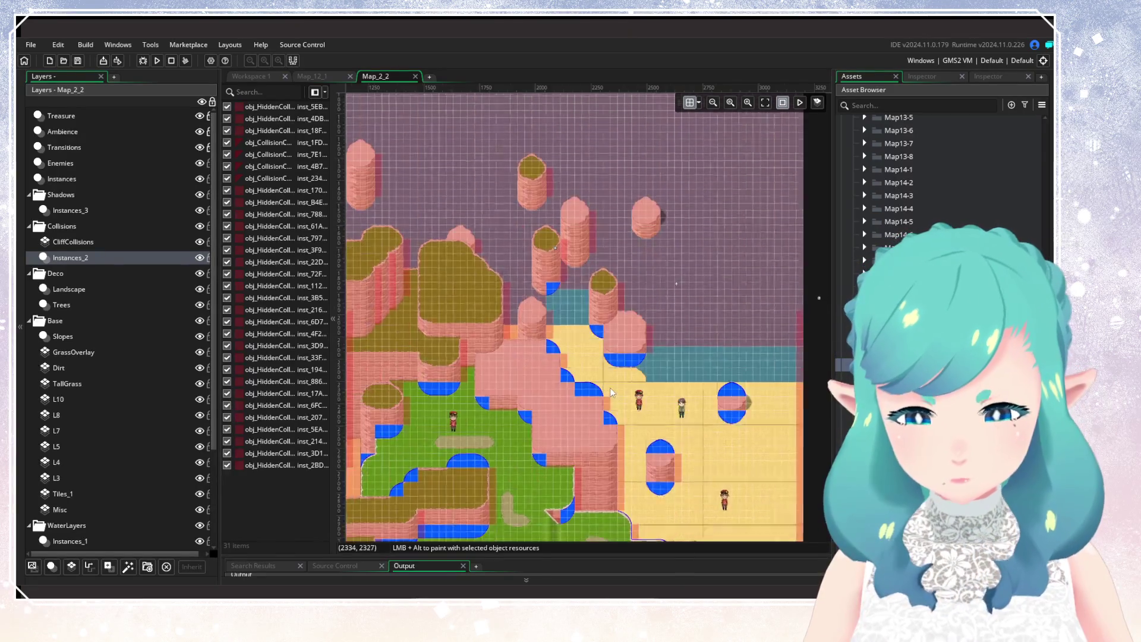
Hide the Water and WaterAdjustment layers of Map_2_2
{"action": "scroll", "coordinate": [610, 387], "scroll_direction": "down", "scroll_amount": 5}
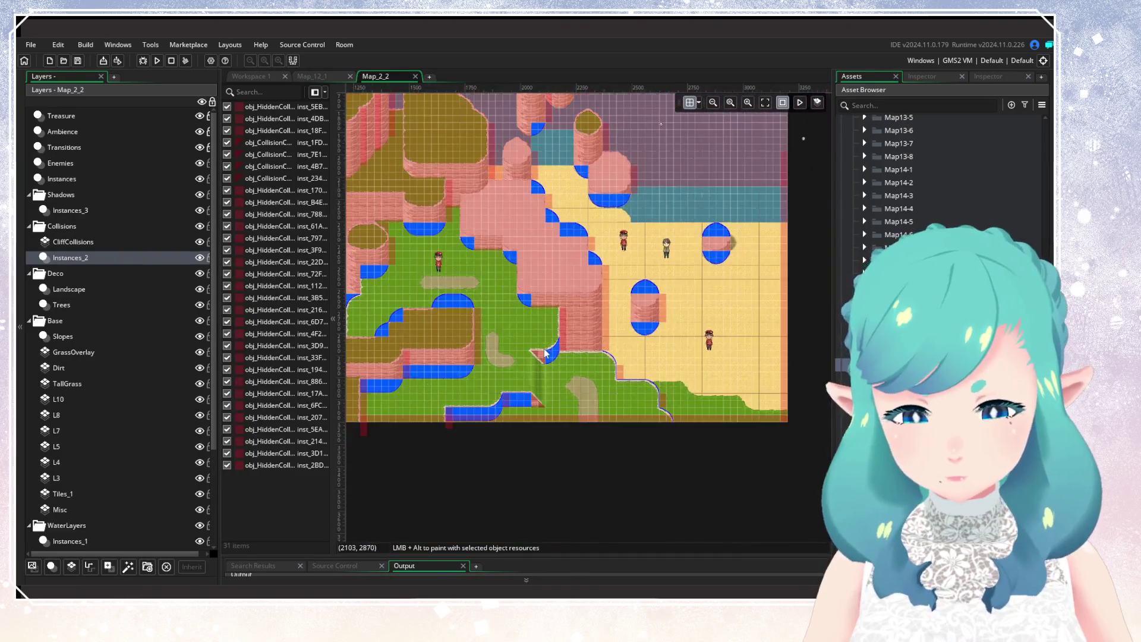
{"action": "scroll", "coordinate": [552, 344], "scroll_direction": "up", "scroll_amount": 3}
{"action": "scroll", "coordinate": [583, 315], "scroll_direction": "right", "scroll_amount": 2}
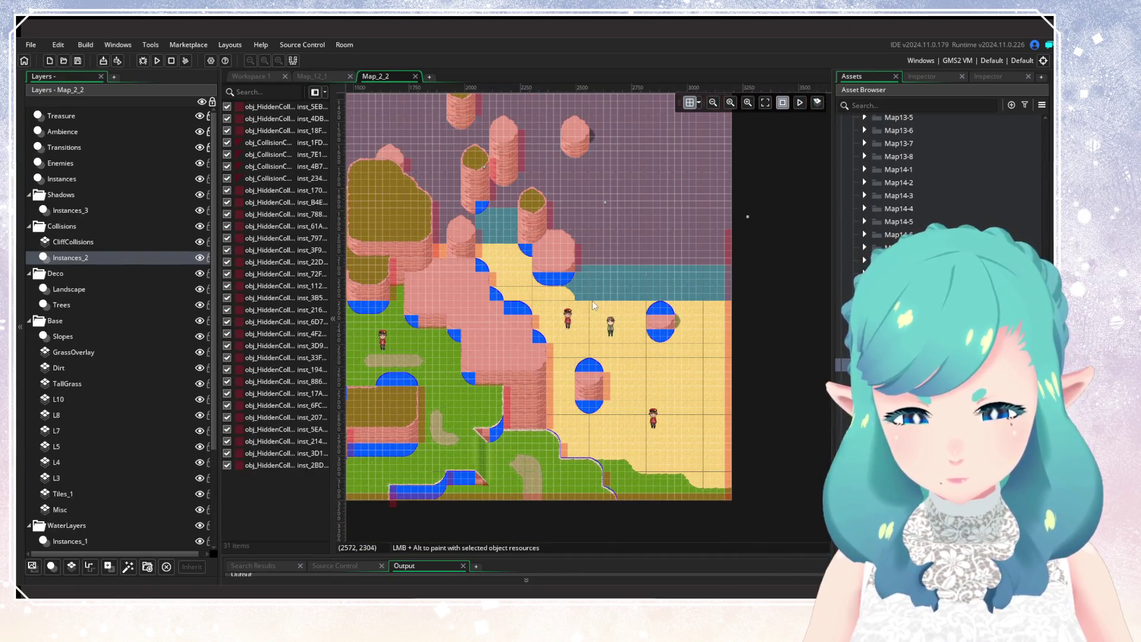
{"action": "scroll", "coordinate": [592, 306], "scroll_direction": "up", "scroll_amount": 2}
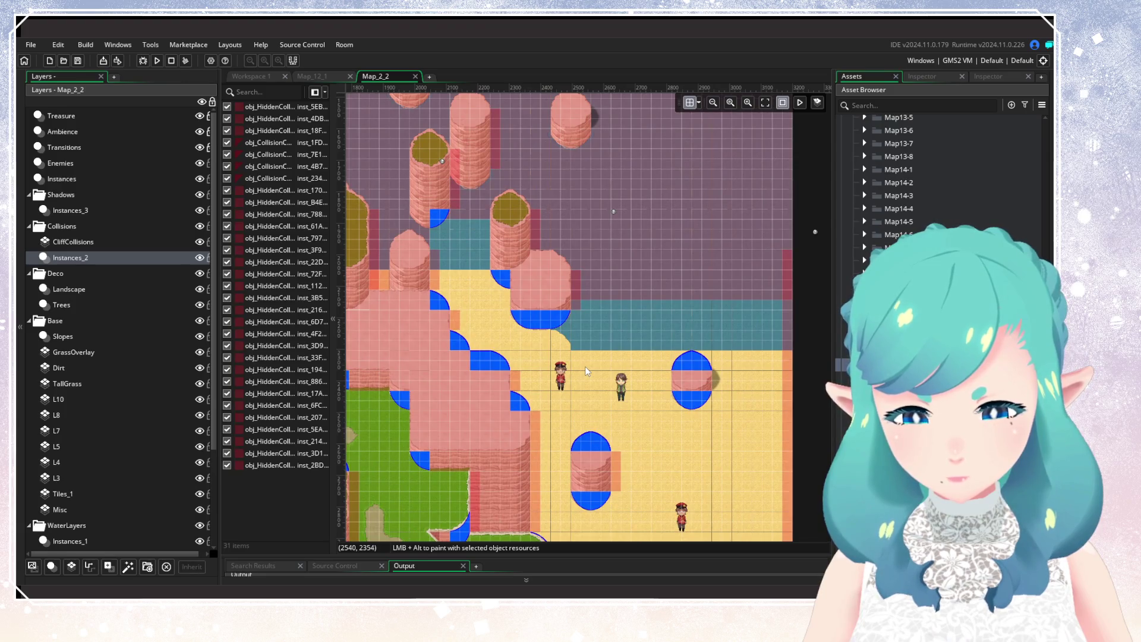
{"action": "scroll", "coordinate": [585, 366], "scroll_direction": "up", "scroll_amount": 5}
{"action": "scroll", "coordinate": [164, 465], "scroll_direction": "down", "scroll_amount": 3}
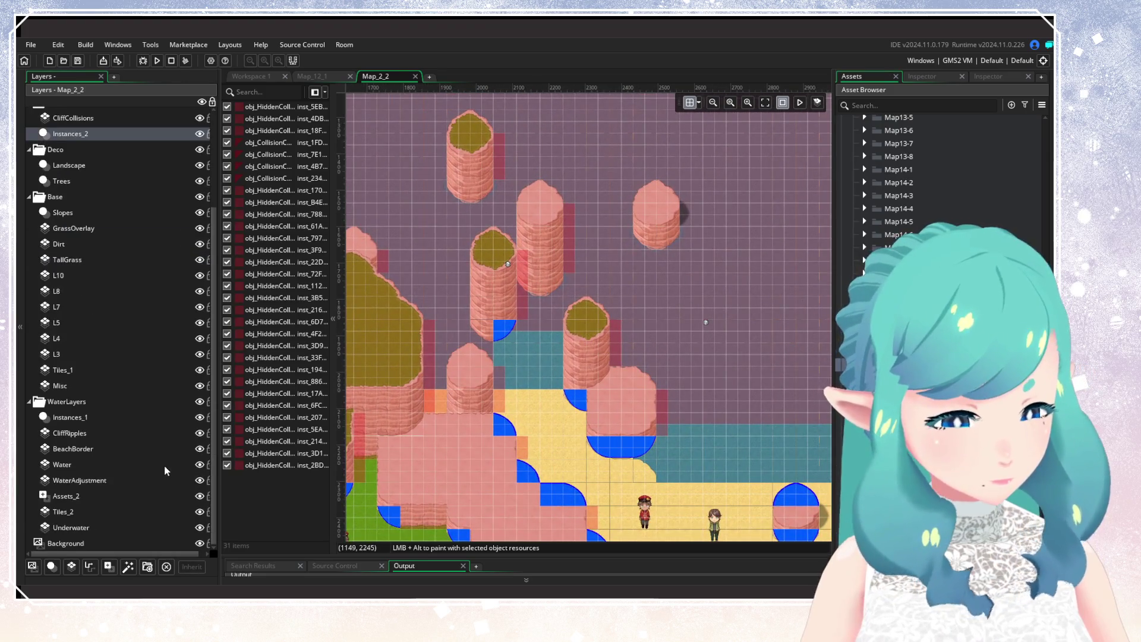
{"action": "left_click", "coordinate": [92, 466]}
{"action": "left_click", "coordinate": [98, 453]}
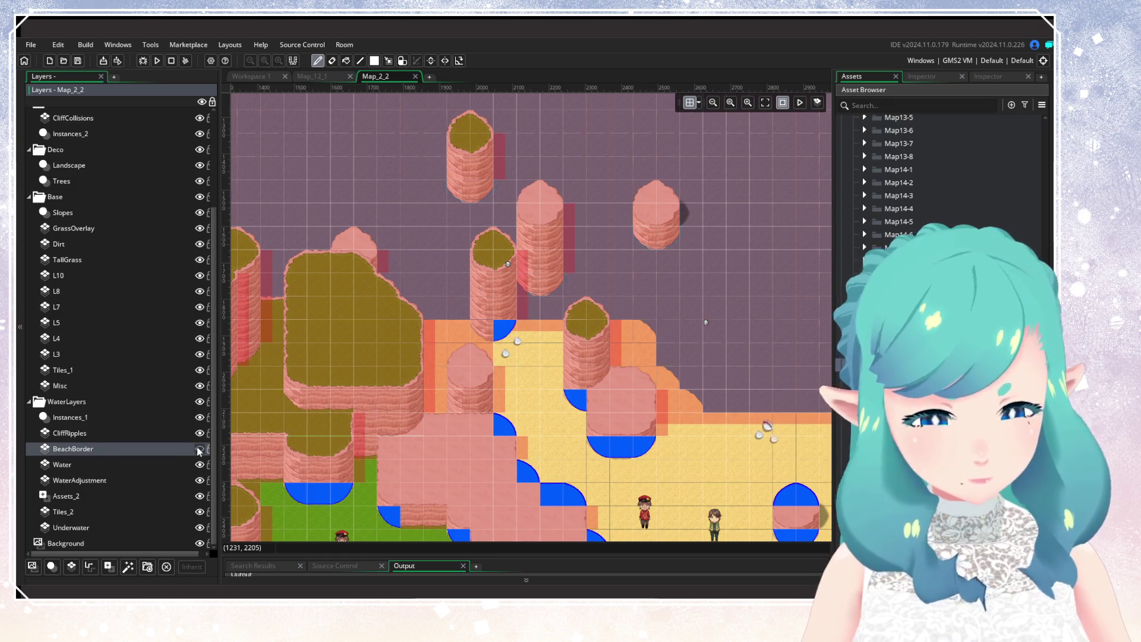
{"action": "left_click", "coordinate": [197, 470]}
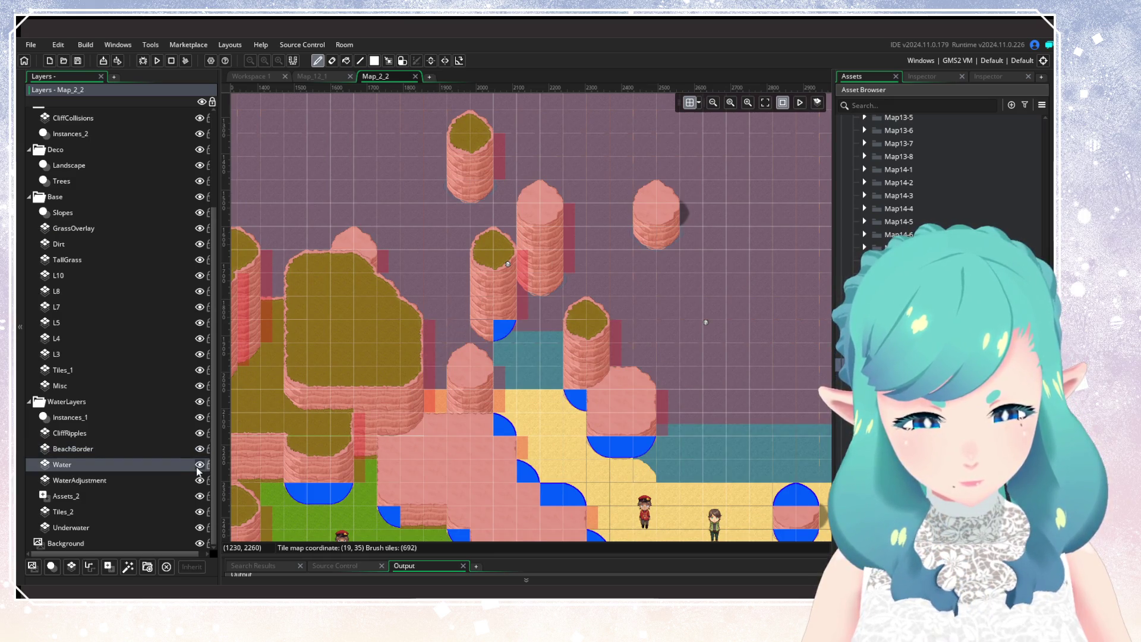
{"action": "left_click", "coordinate": [199, 466]}
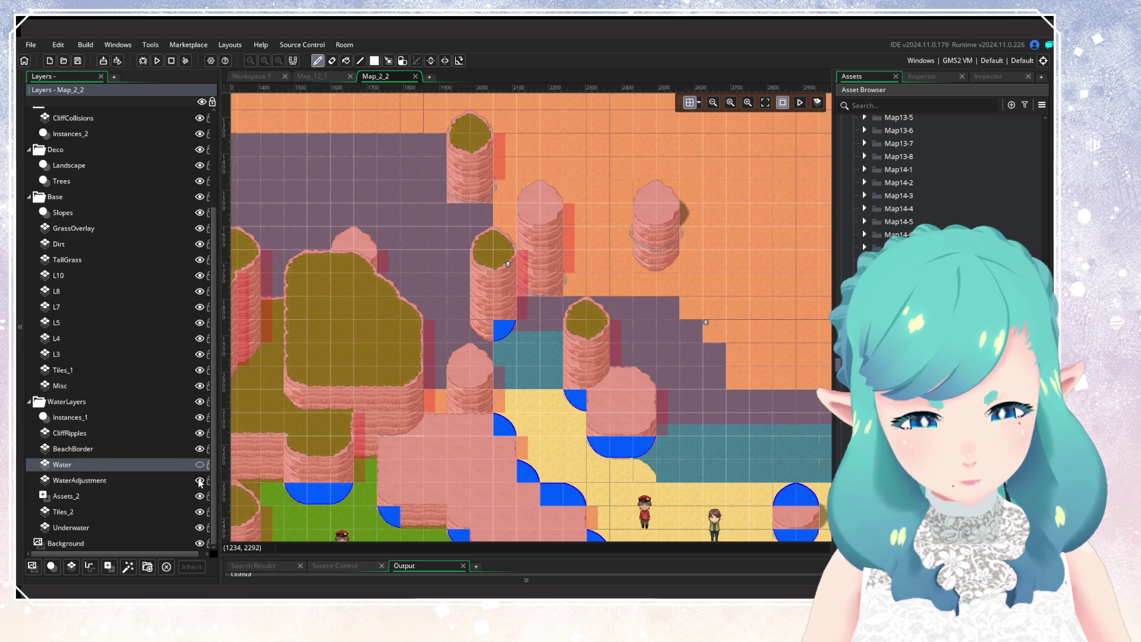
{"action": "left_click", "coordinate": [200, 480]}
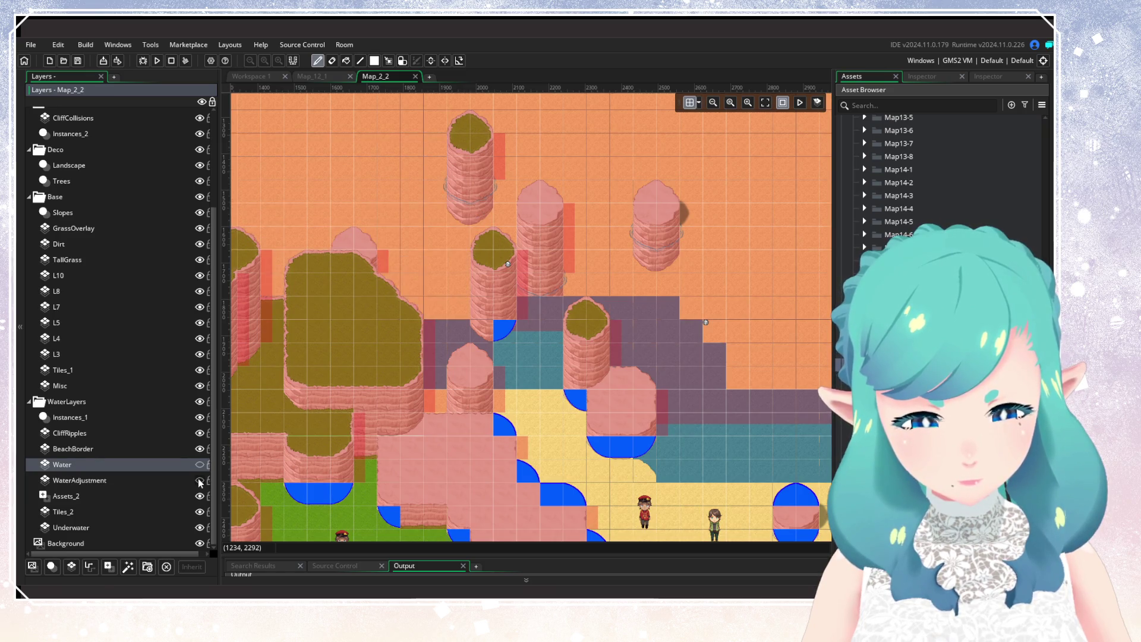
Erase a small block of BeachBorder tiles, compare the border on and off, and show the tile palette
{"action": "left_click", "coordinate": [171, 449]}
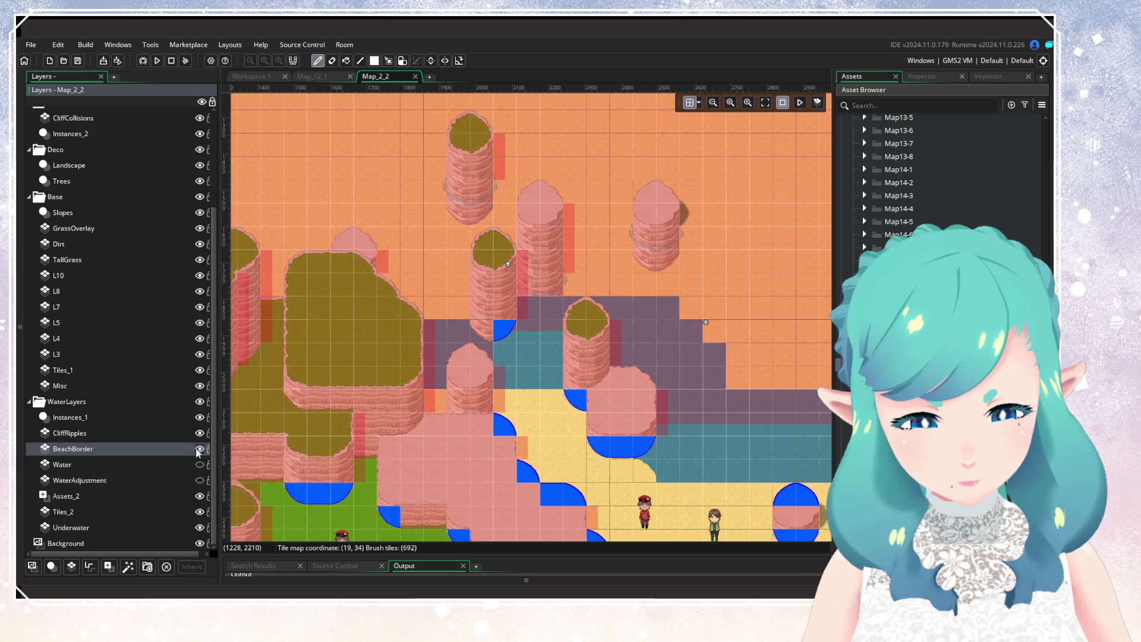
{"action": "scroll", "coordinate": [538, 327], "scroll_direction": "up", "scroll_amount": 2}
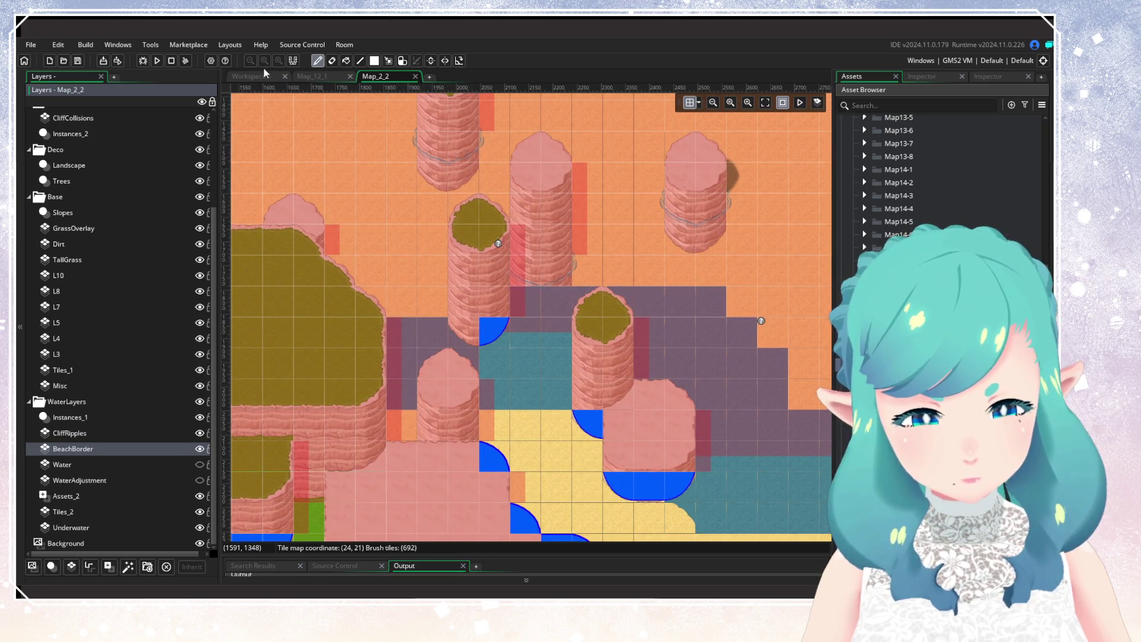
{"action": "left_click", "coordinate": [331, 60]}
{"action": "left_click", "coordinate": [525, 318]}
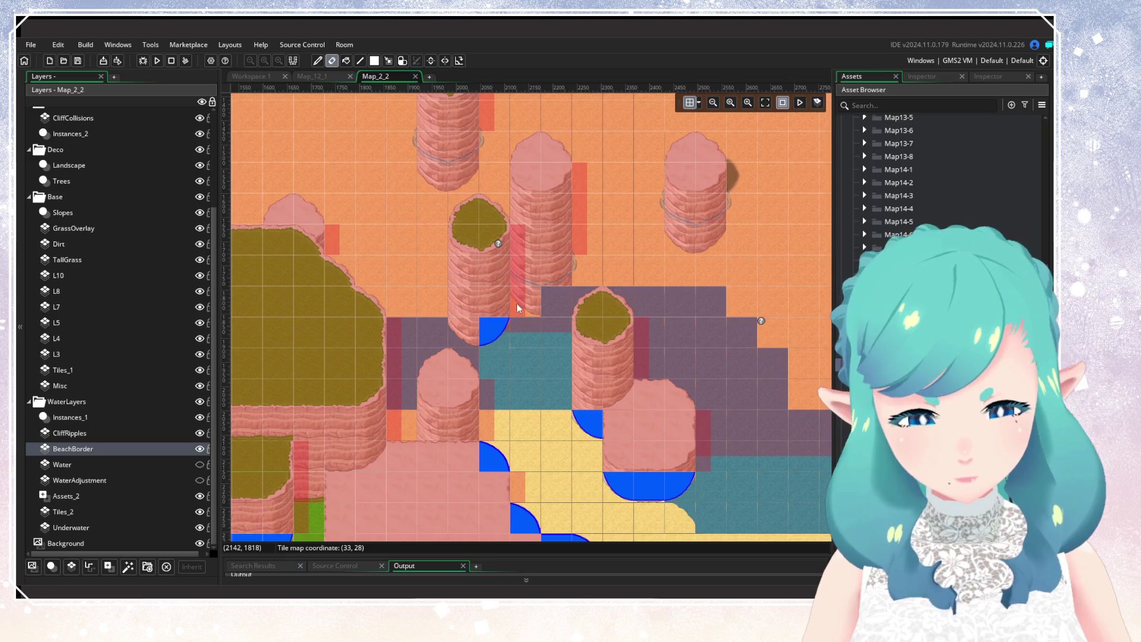
{"action": "left_click", "coordinate": [200, 464]}
{"action": "left_click", "coordinate": [199, 448]}
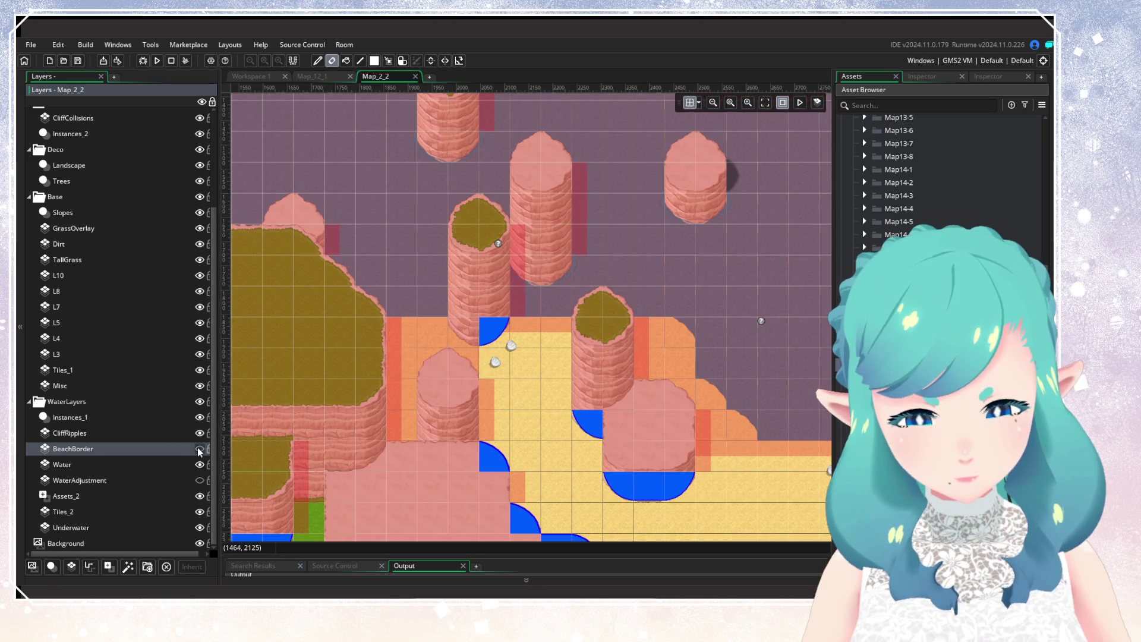
{"action": "left_click", "coordinate": [199, 449]}
{"action": "left_click", "coordinate": [200, 450]}
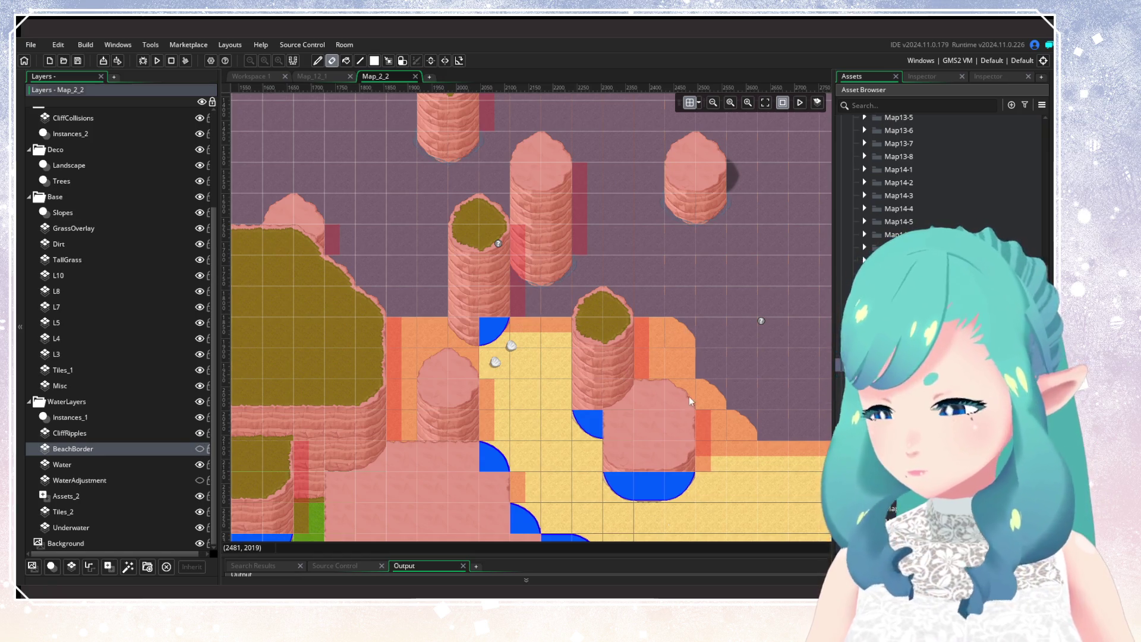
{"action": "left_click_drag", "start_coordinate": [689, 398], "coordinate": [559, 367]}
{"action": "left_click", "coordinate": [200, 449]}
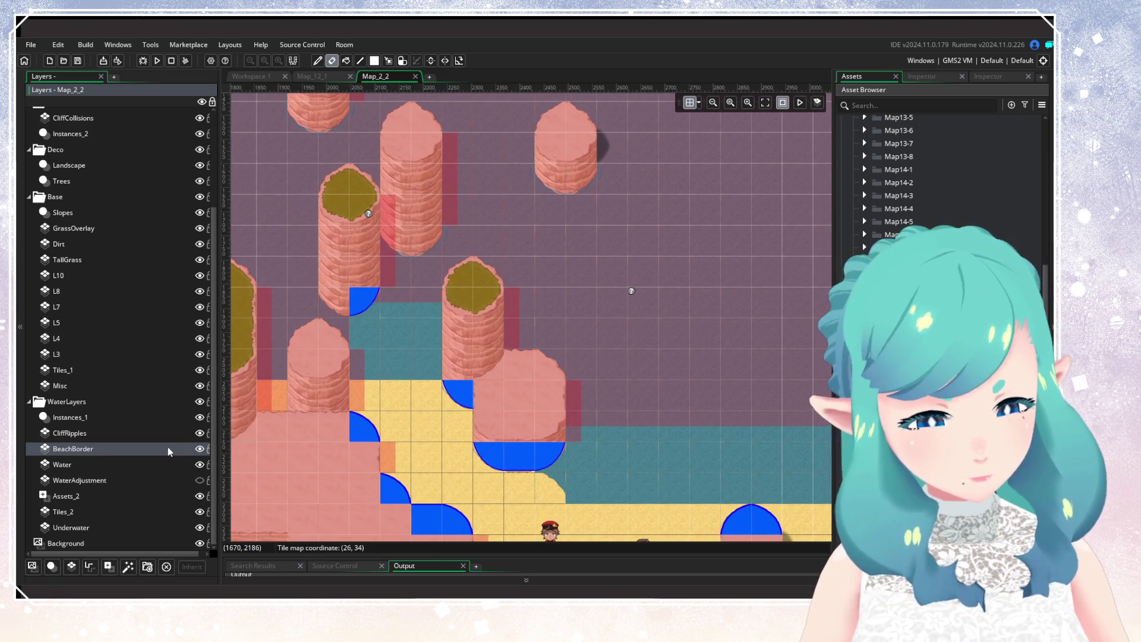
{"action": "left_click", "coordinate": [990, 77]}
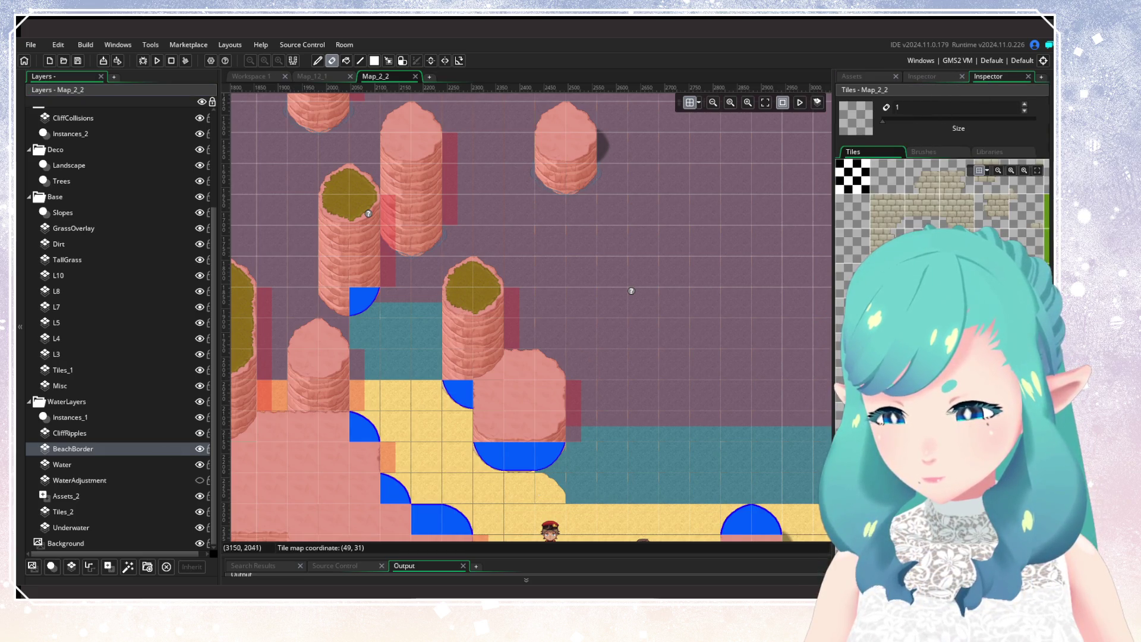
With Water hidden, paint two rows of BeachBorder tiles along the water's top edge
{"action": "left_click", "coordinate": [935, 88]}
{"action": "scroll", "coordinate": [850, 297], "scroll_direction": "down", "scroll_amount": 3}
{"action": "scroll", "coordinate": [850, 297], "scroll_direction": "up", "scroll_amount": 3}
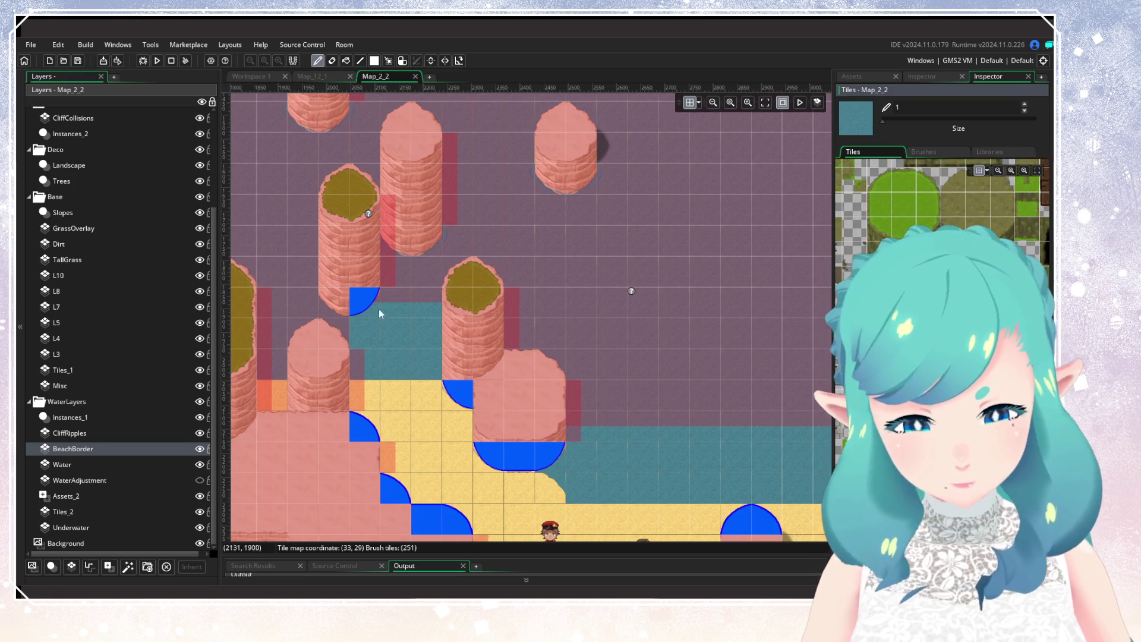
{"action": "left_click", "coordinate": [199, 465]}
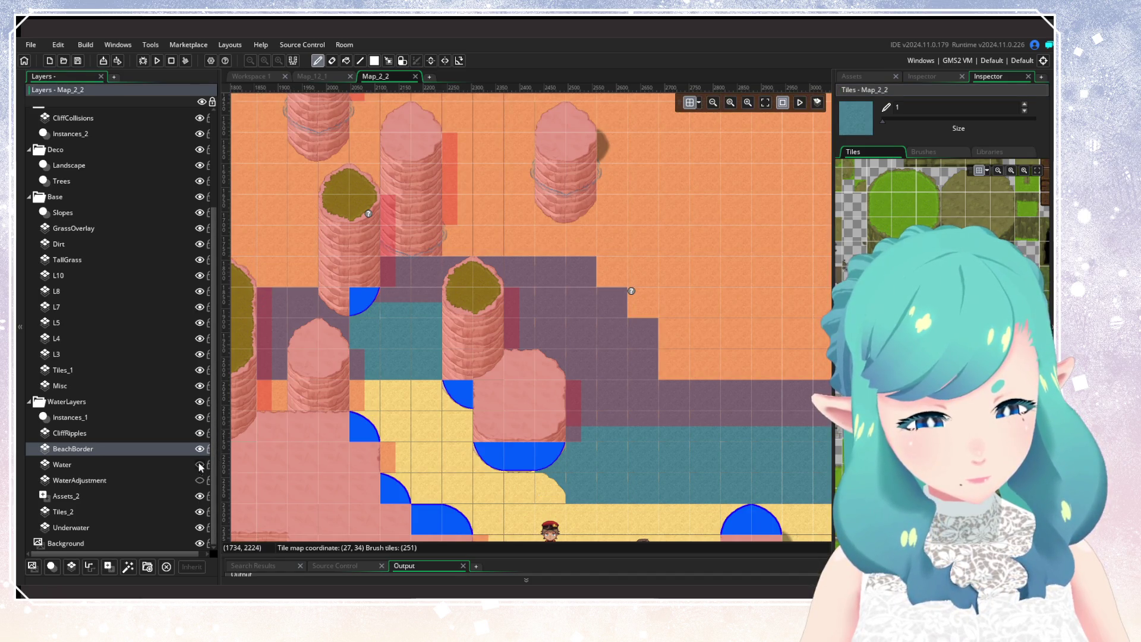
{"action": "mouse_move", "coordinate": [268, 270]}
{"action": "left_mouse_down"}
{"action": "mouse_move", "coordinate": [628, 263]}
{"action": "mouse_move", "coordinate": [667, 331]}
{"action": "mouse_move", "coordinate": [789, 358]}
{"action": "left_mouse_up"}
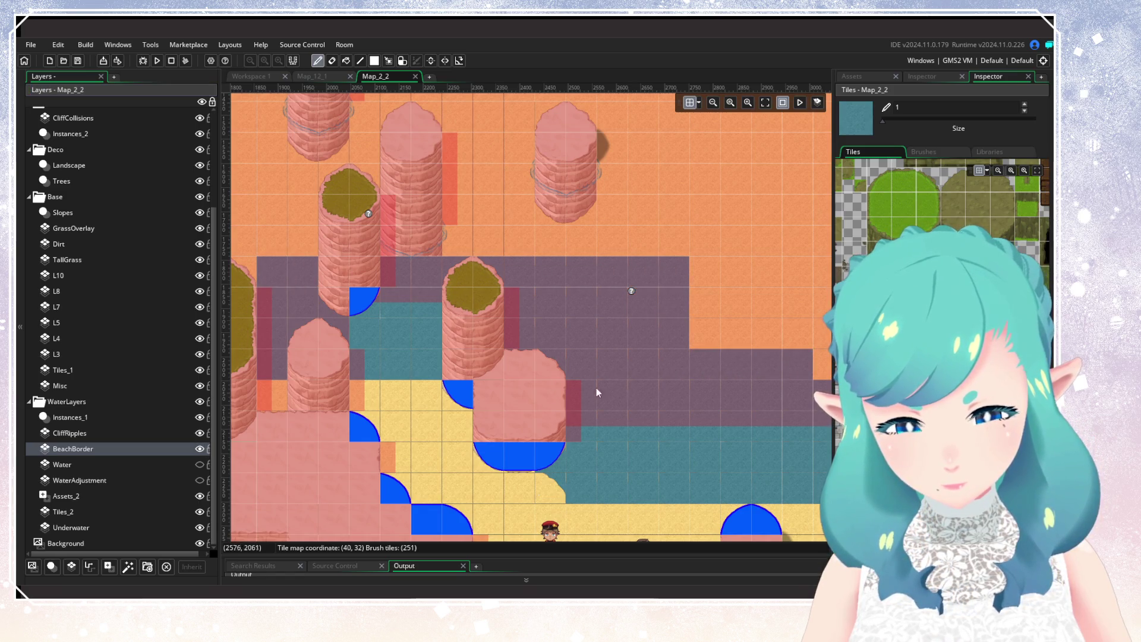
{"action": "mouse_move", "coordinate": [609, 263]}
{"action": "left_mouse_down"}
{"action": "mouse_move", "coordinate": [616, 244]}
{"action": "mouse_move", "coordinate": [278, 244]}
{"action": "mouse_move", "coordinate": [485, 289]}
{"action": "left_mouse_up"}
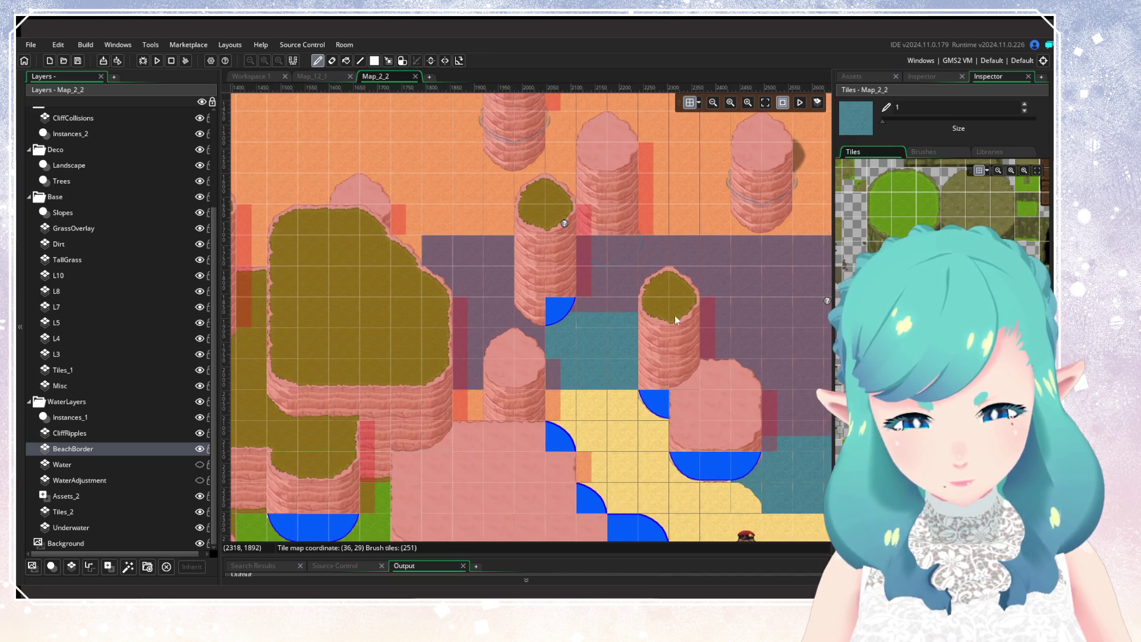
Show the Water and WaterAdjustment layers again, run the game with F5, and open Map_12_1
{"action": "scroll", "coordinate": [675, 315], "scroll_direction": "right", "scroll_amount": 5}
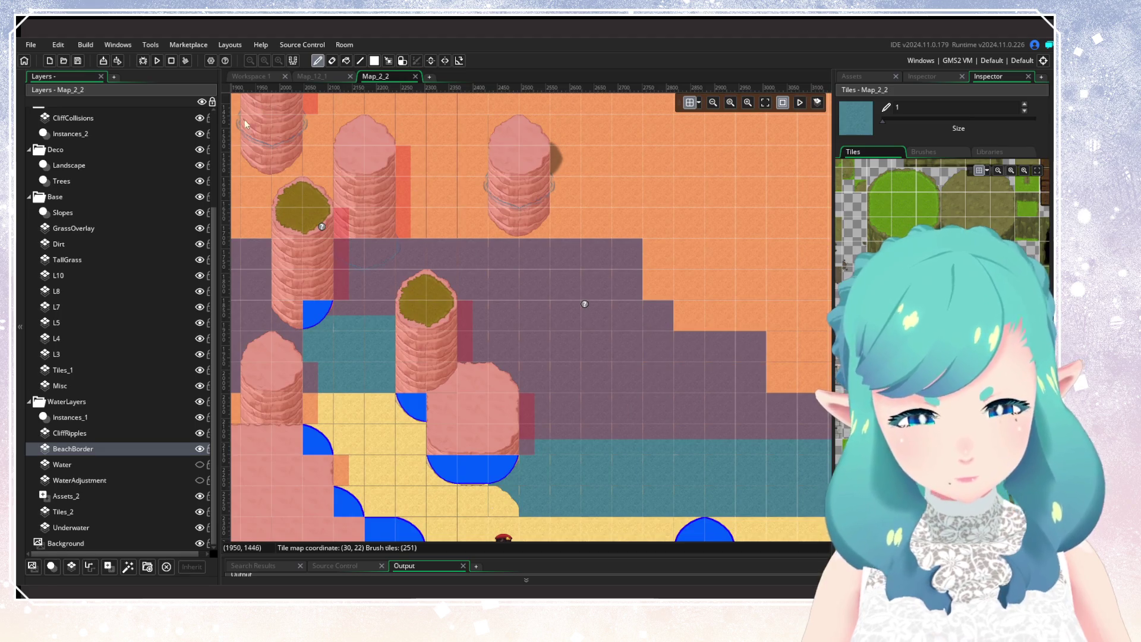
{"action": "left_click", "coordinate": [200, 464]}
{"action": "left_click", "coordinate": [200, 480]}
{"action": "key", "text": "F5"}
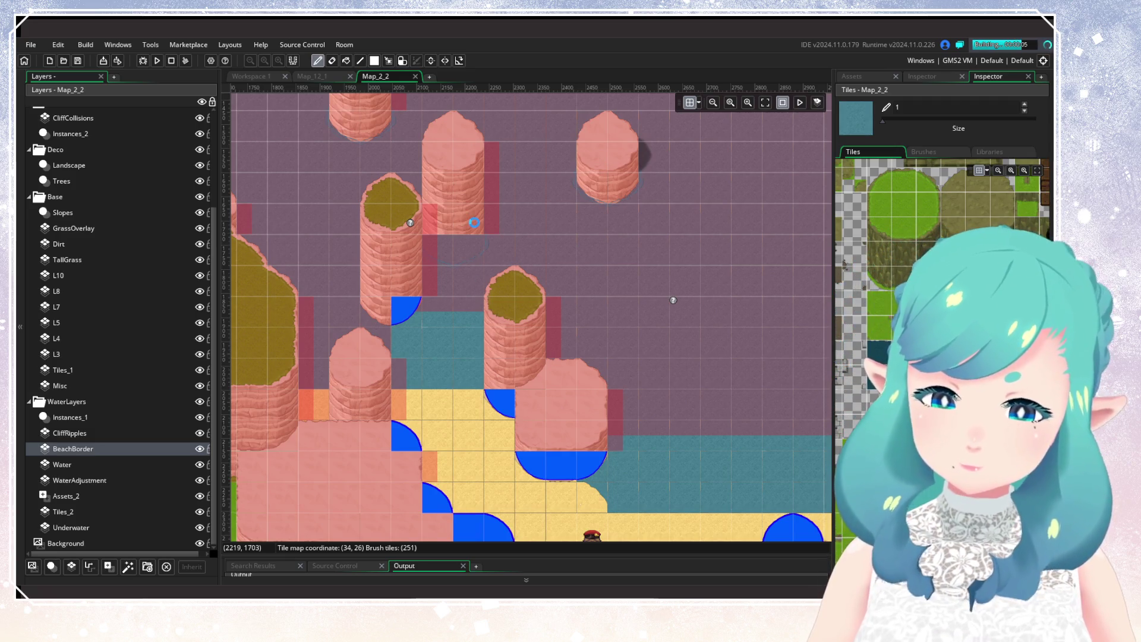
{"action": "left_click", "coordinate": [311, 76]}
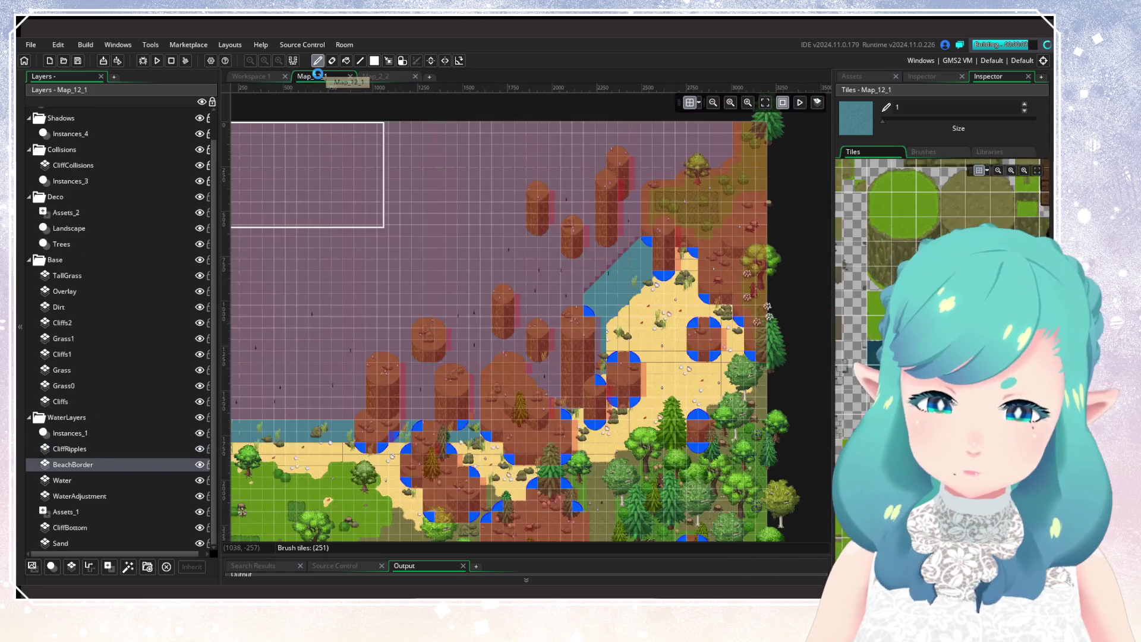
{"action": "left_click", "coordinate": [199, 464]}
{"action": "left_click", "coordinate": [199, 464]}
{"action": "left_click", "coordinate": [199, 464]}
{"action": "left_click", "coordinate": [199, 464]}
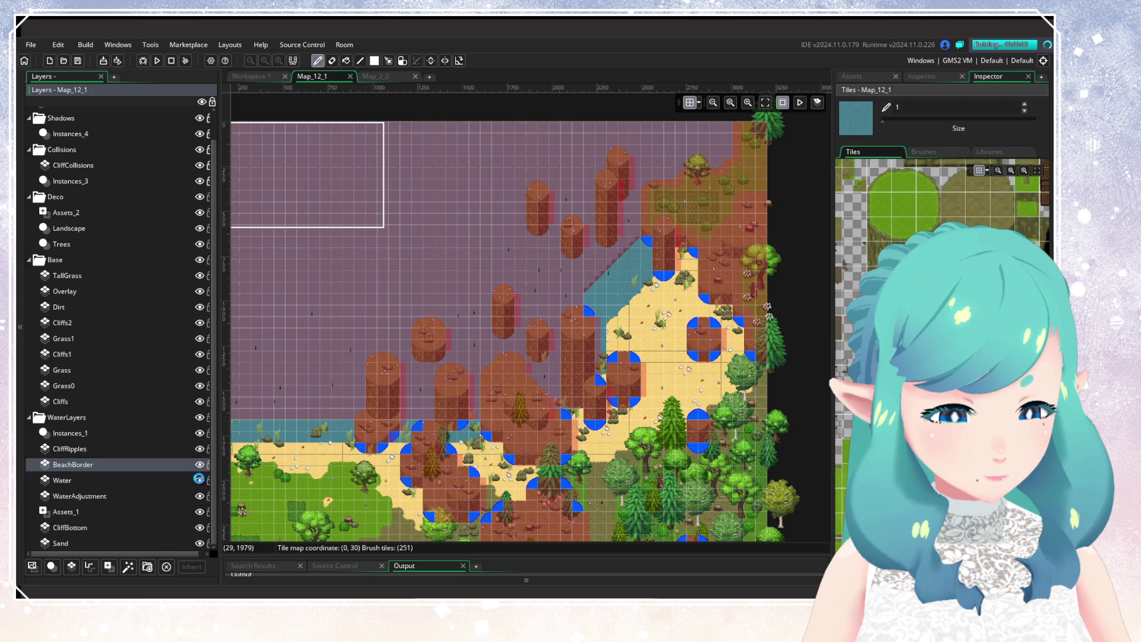
{"action": "left_click", "coordinate": [200, 480]}
{"action": "left_click", "coordinate": [199, 480]}
{"action": "left_click", "coordinate": [199, 464]}
{"action": "left_click", "coordinate": [199, 465]}
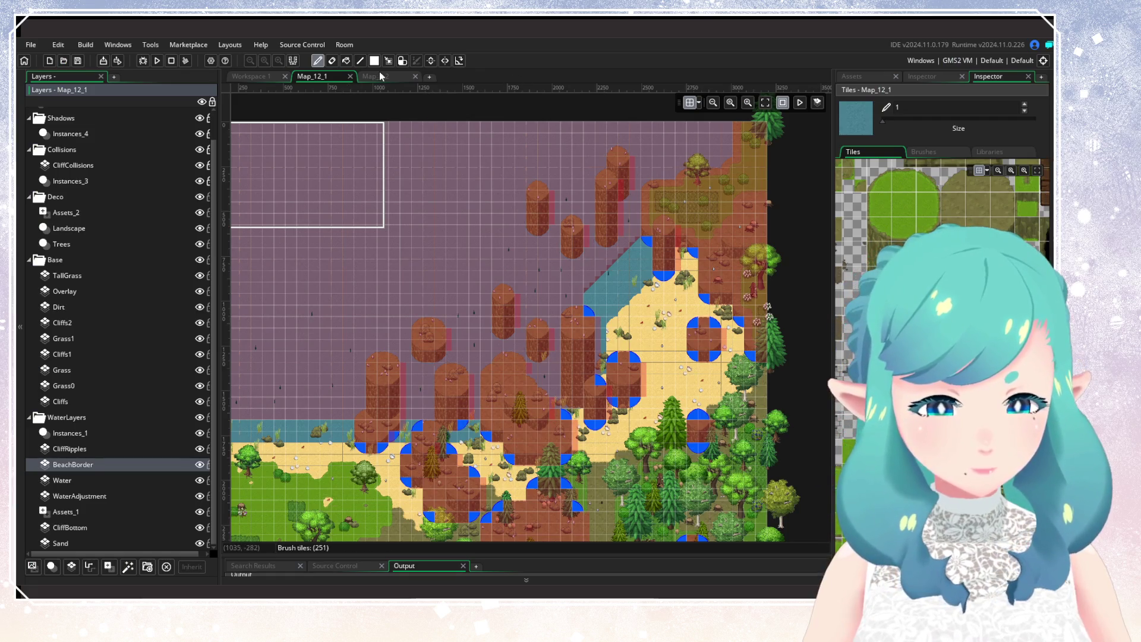
{"action": "left_click", "coordinate": [381, 76]}
{"action": "scroll", "coordinate": [178, 462], "scroll_direction": "down", "scroll_amount": 3}
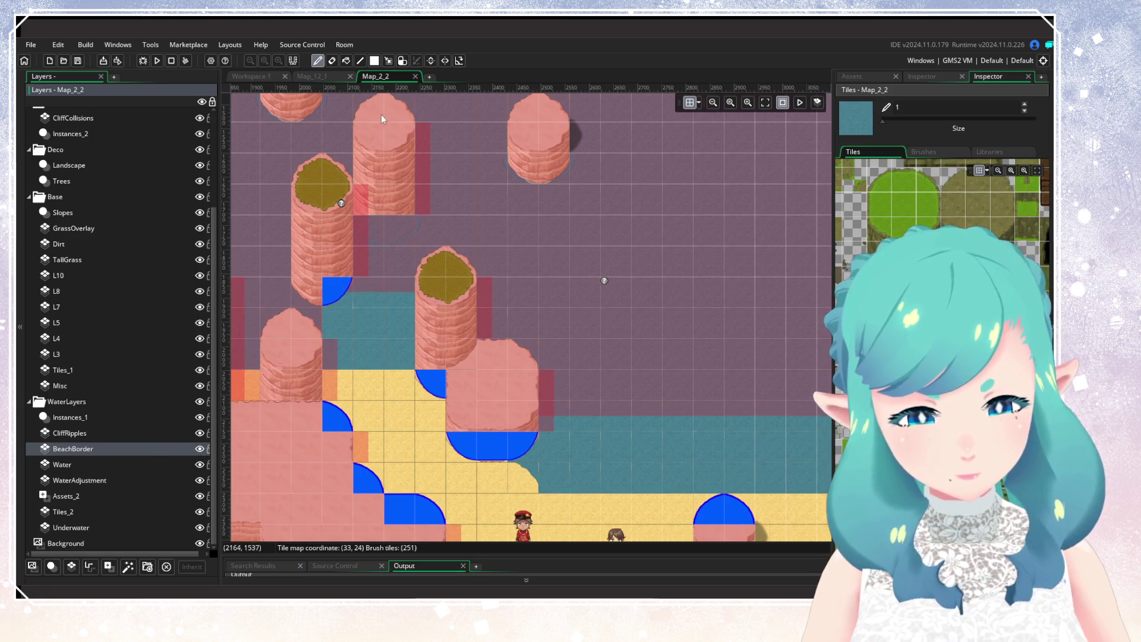
With Water hidden, erase border tiles along the diagonal edge and the leftover row
{"action": "key", "text": "e"}
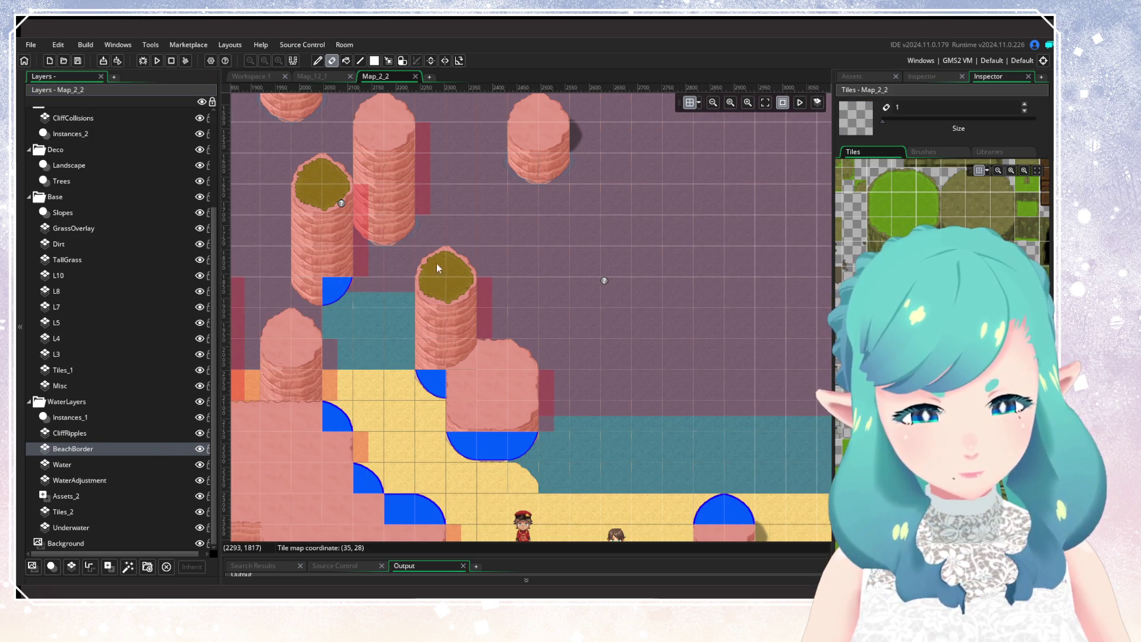
{"action": "scroll", "coordinate": [330, 263], "scroll_direction": "left", "scroll_amount": 2}
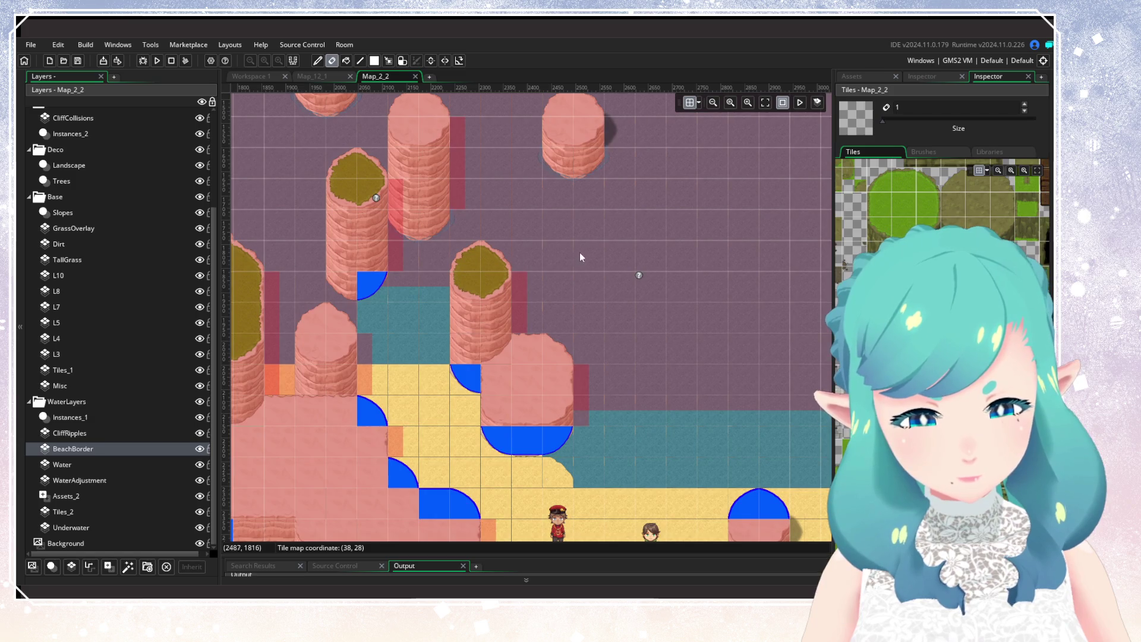
{"action": "left_click", "coordinate": [200, 465]}
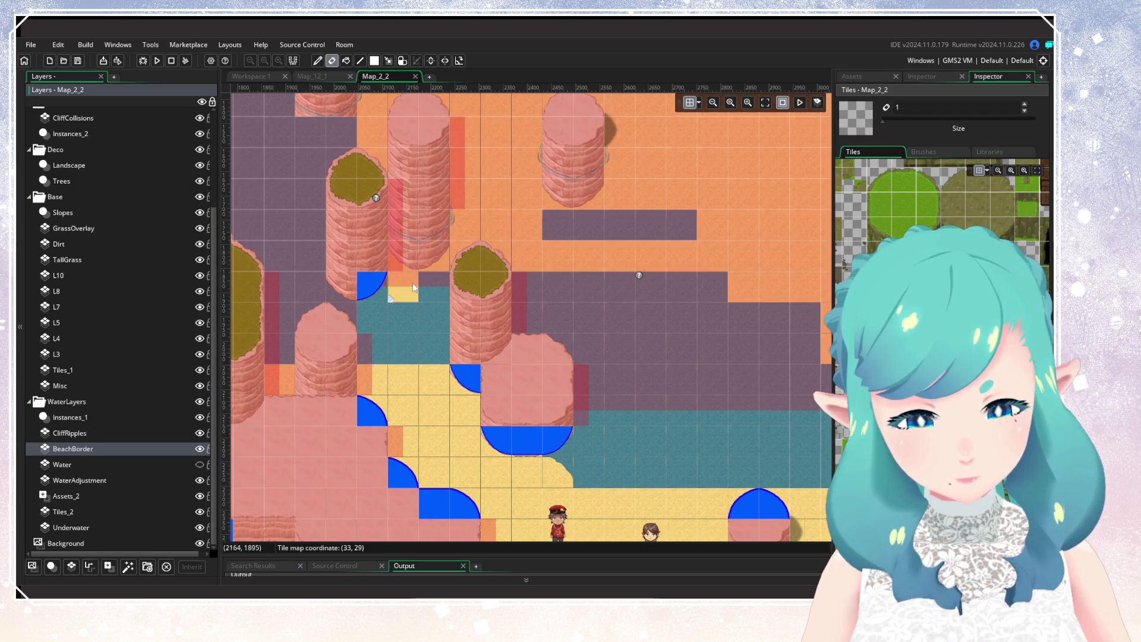
{"action": "scroll", "coordinate": [644, 254], "scroll_direction": "right", "scroll_amount": 4}
{"action": "mouse_move", "coordinate": [467, 242]}
{"action": "left_mouse_down"}
{"action": "mouse_move", "coordinate": [565, 294]}
{"action": "mouse_move", "coordinate": [740, 339]}
{"action": "mouse_move", "coordinate": [548, 351]}
{"action": "mouse_move", "coordinate": [476, 293]}
{"action": "mouse_move", "coordinate": [694, 283]}
{"action": "mouse_move", "coordinate": [497, 263]}
{"action": "left_mouse_up"}
{"action": "scroll", "coordinate": [547, 296], "scroll_direction": "left", "scroll_amount": 5}
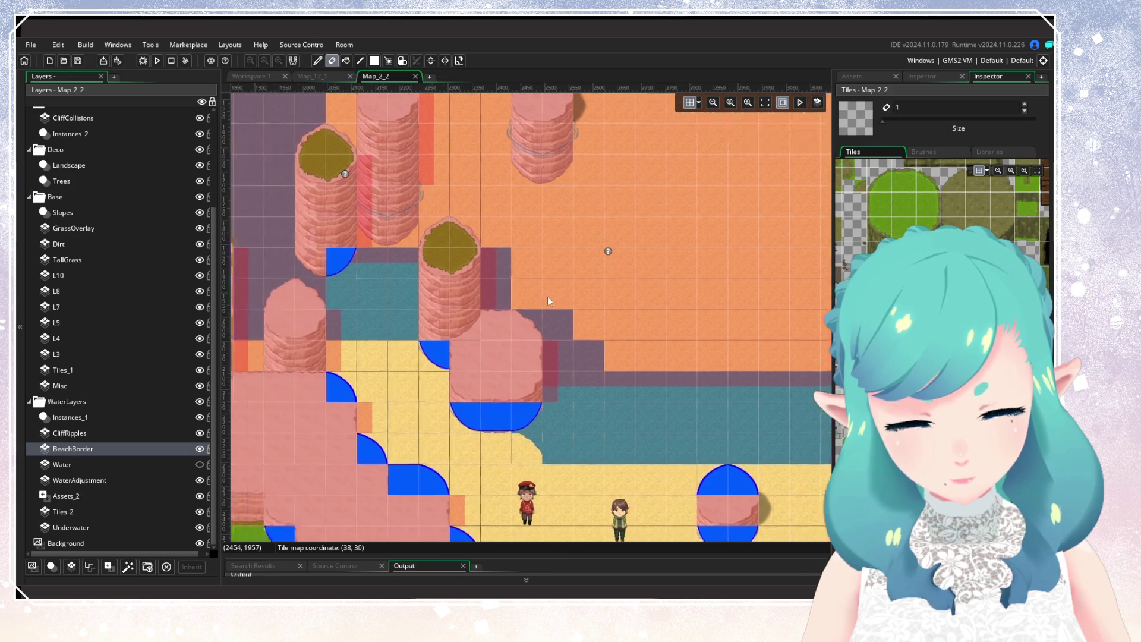
{"action": "mouse_move", "coordinate": [675, 283]}
{"action": "left_mouse_down"}
{"action": "mouse_move", "coordinate": [476, 266]}
{"action": "mouse_move", "coordinate": [491, 289]}
{"action": "left_mouse_up"}
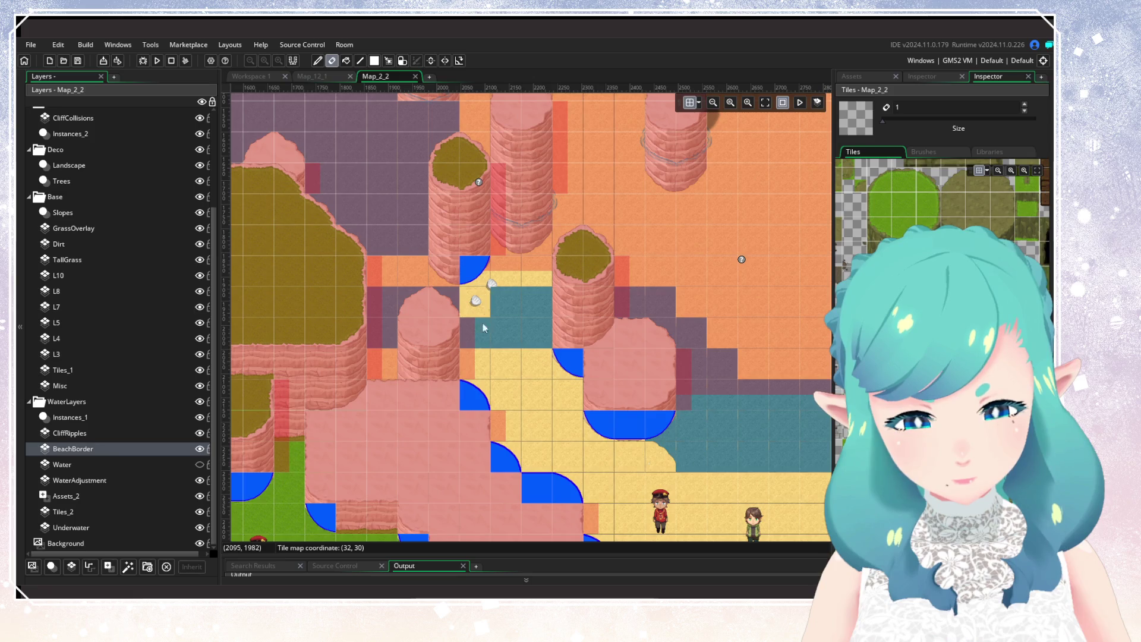
{"action": "scroll", "coordinate": [484, 396], "scroll_direction": "right", "scroll_amount": 2}
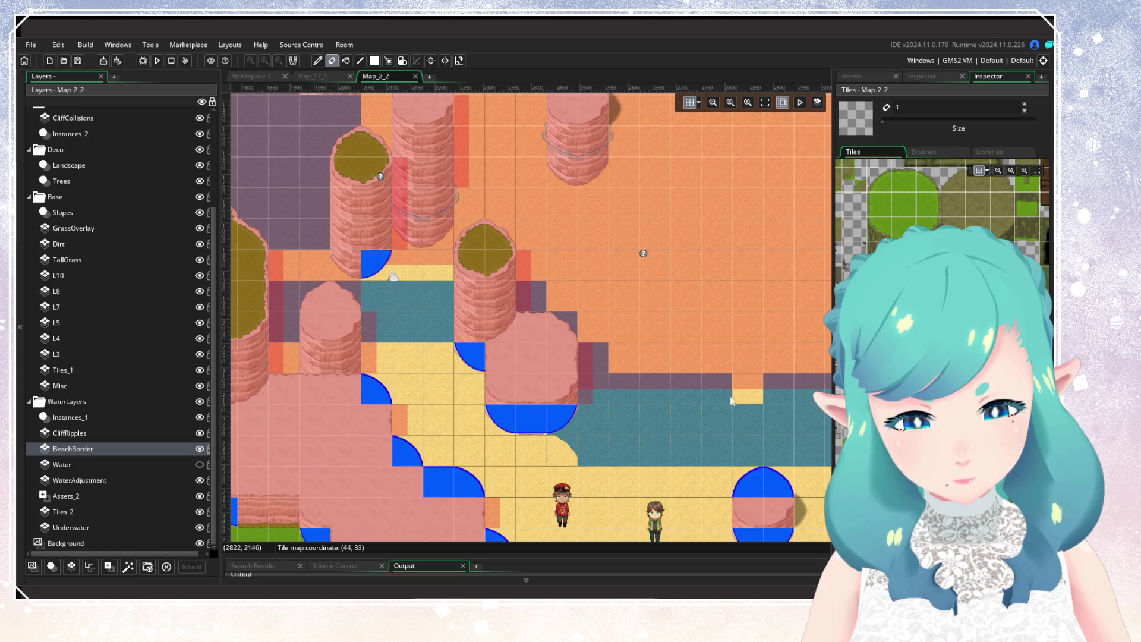
Show Water, paint teal water over the orange cells right of the pillars, and run the game
{"action": "left_click", "coordinate": [200, 465]}
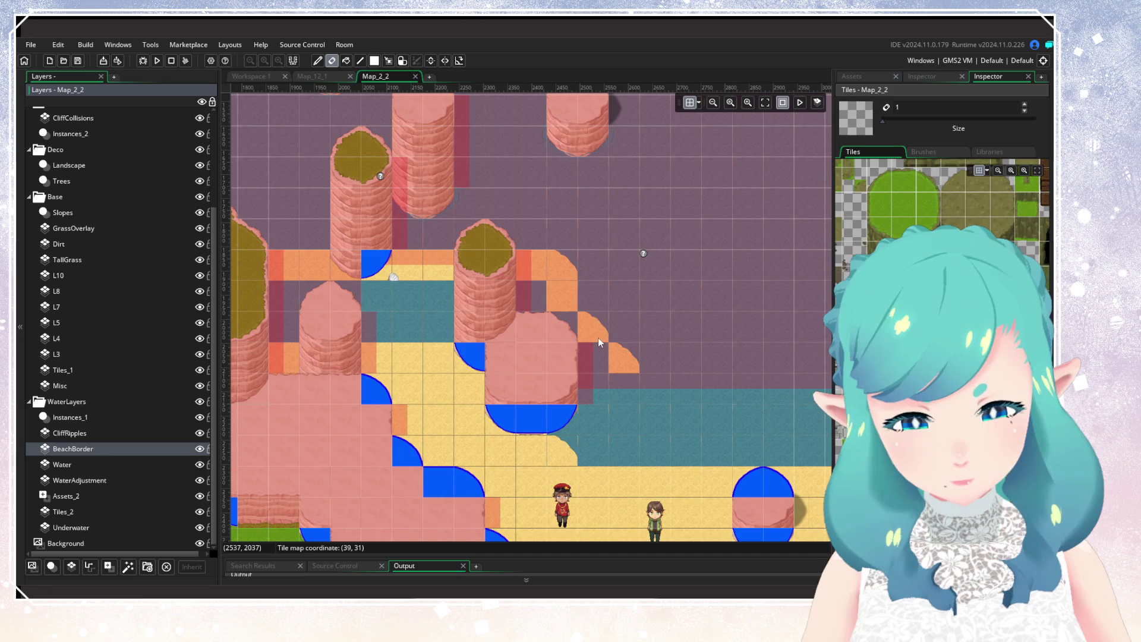
{"action": "key", "text": "d"}
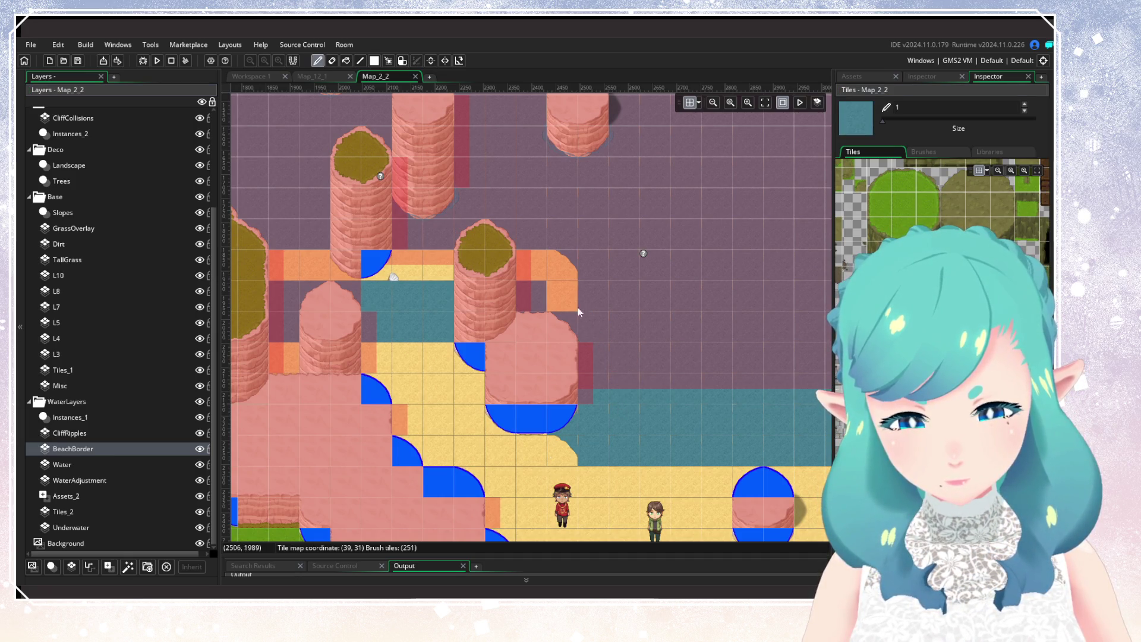
{"action": "left_click_drag", "start_coordinate": [491, 269], "coordinate": [365, 272]}
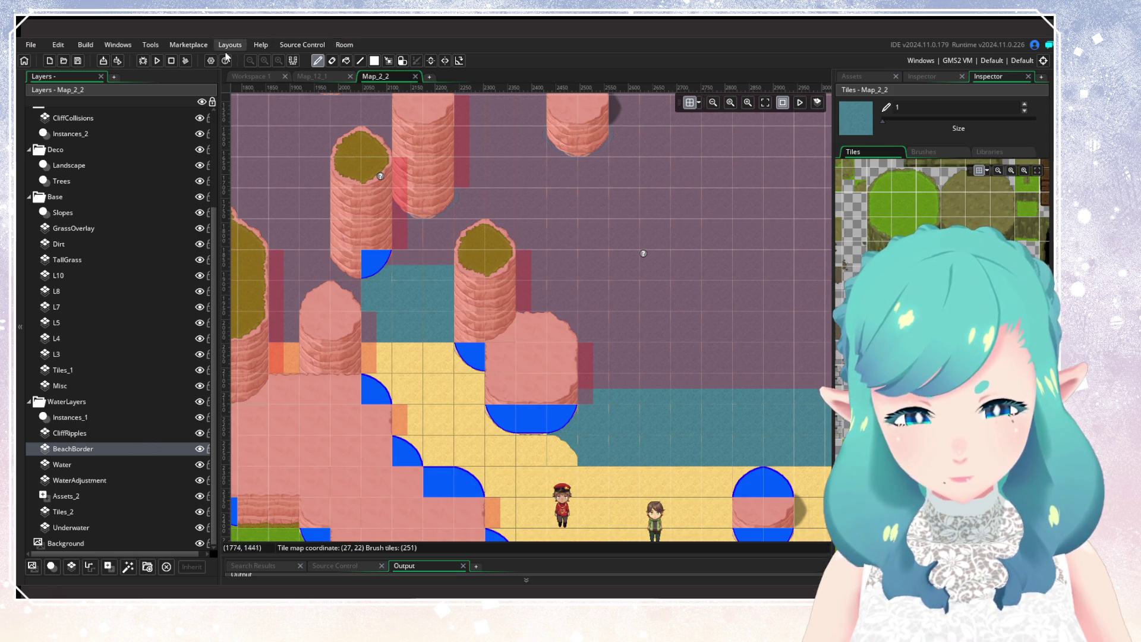
{"action": "left_click", "coordinate": [157, 60]}
{"action": "mouse_move", "coordinate": [507, 456]}
{"action": "left_mouse_down"}
{"action": "mouse_move", "coordinate": [422, 468]}
{"action": "mouse_move", "coordinate": [464, 454]}
{"action": "mouse_move", "coordinate": [478, 468]}
{"action": "left_mouse_up"}
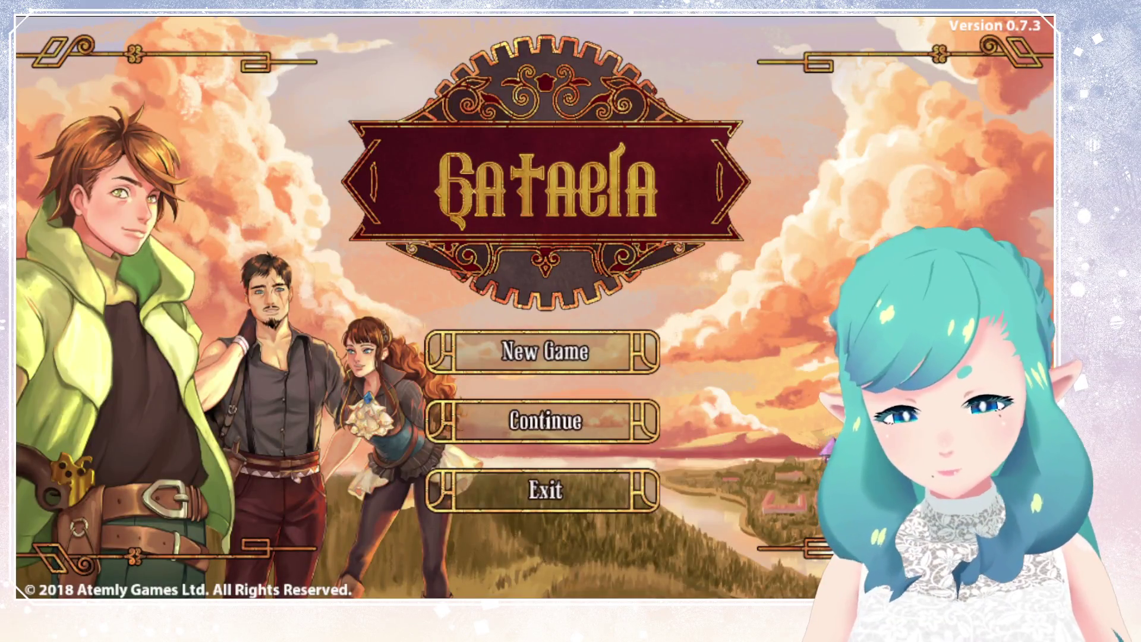
Choose Continue on the title screen and load the save file
{"action": "key", "text": "Down"}
{"action": "key", "text": "Return"}
{"action": "key", "text": "Down"}
{"action": "key", "text": "Return"}
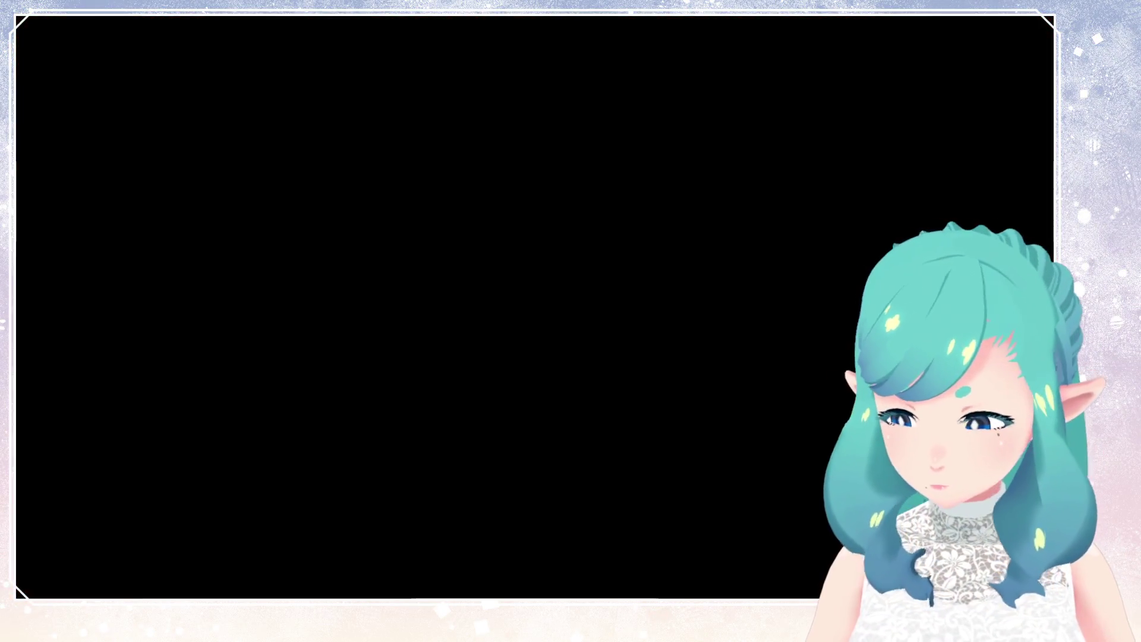
Walk the hero up and left across the beach into the shallows and back down
{"action": "key", "text": "Up"}
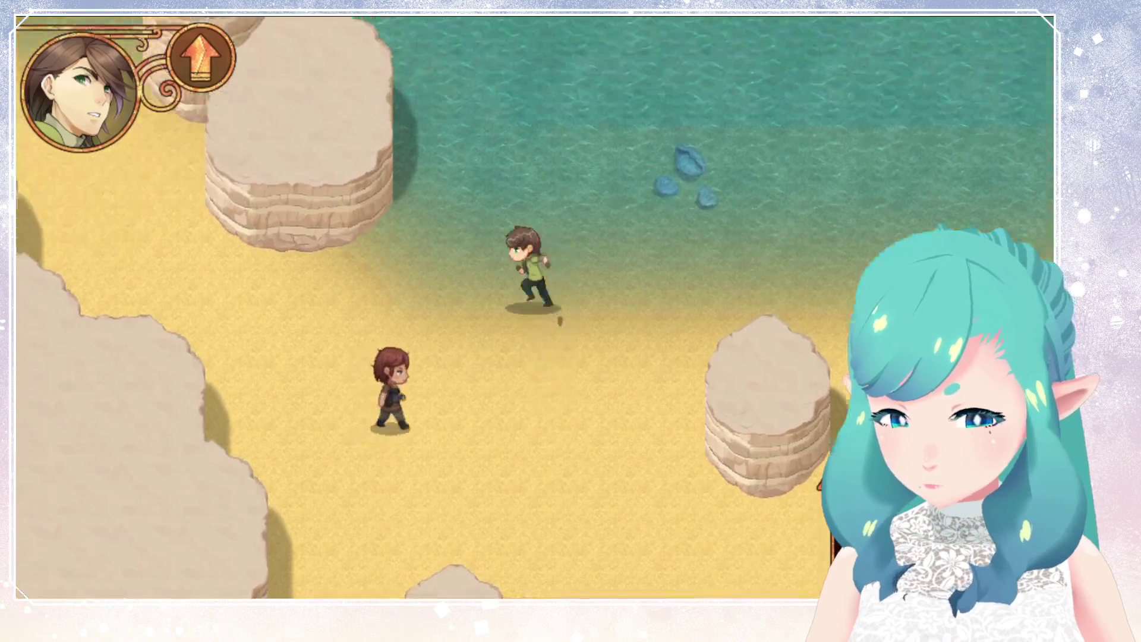
{"action": "key", "text": "Left"}
{"action": "key", "text": "Up"}
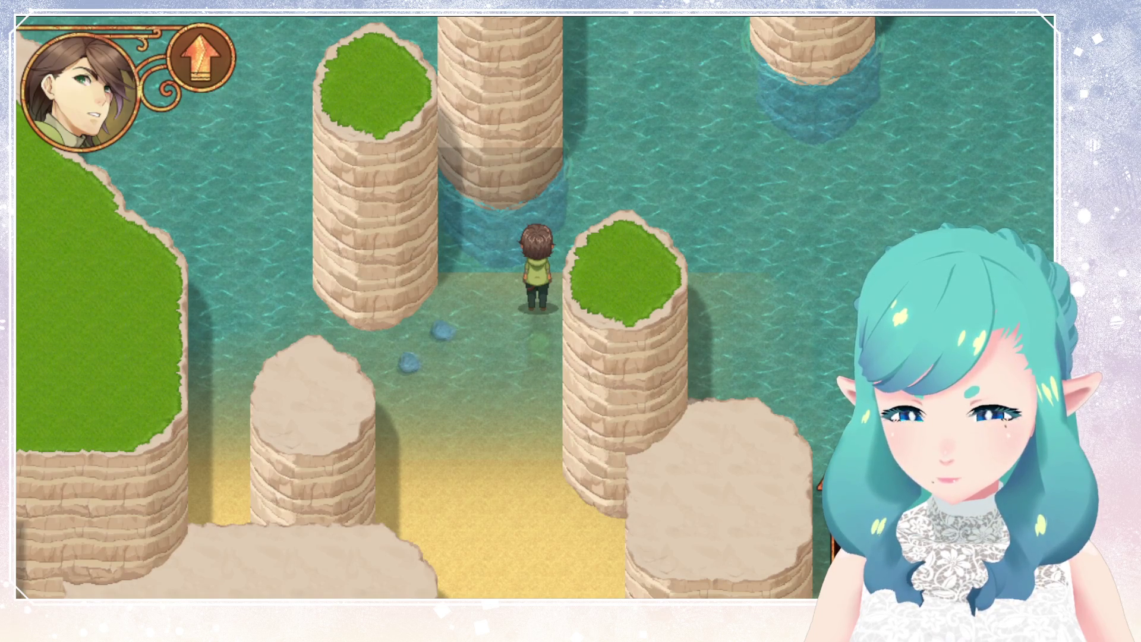
{"action": "key", "text": "Left"}
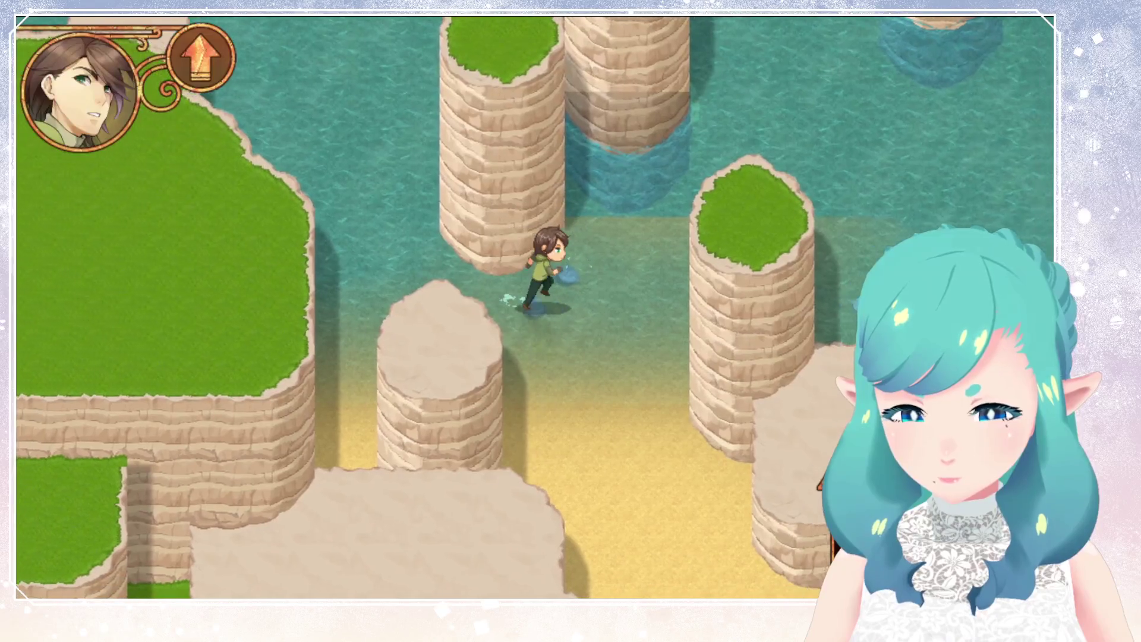
{"action": "key", "text": "Right"}
{"action": "key", "text": "Down"}
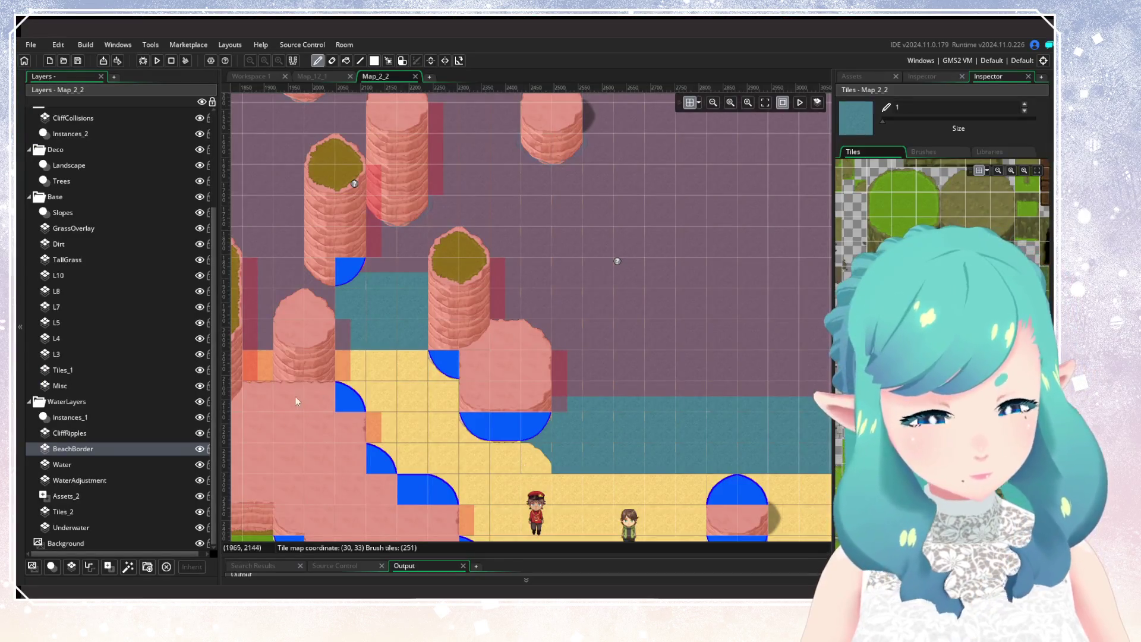
Hide BeachBorder and paint a strip of water tiles along the beach's top edge
{"action": "left_click", "coordinate": [200, 449]}
{"action": "left_click", "coordinate": [199, 449]}
{"action": "left_click", "coordinate": [200, 448]}
{"action": "left_click", "coordinate": [199, 449]}
{"action": "left_click", "coordinate": [184, 464]}
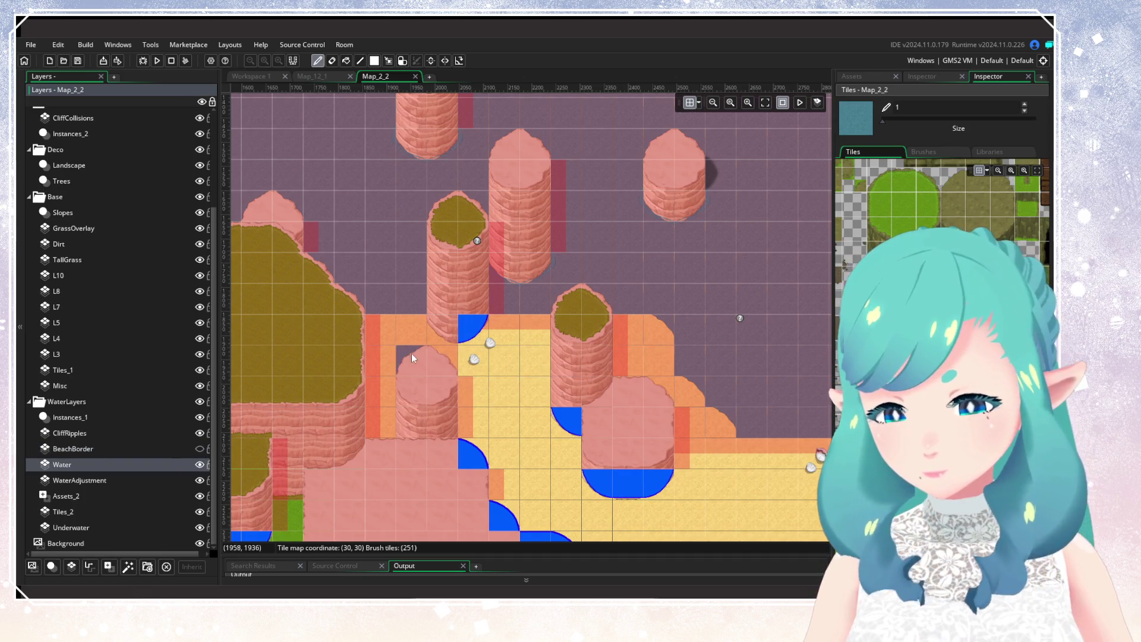
{"action": "left_click_drag", "start_coordinate": [380, 334], "coordinate": [568, 335]}
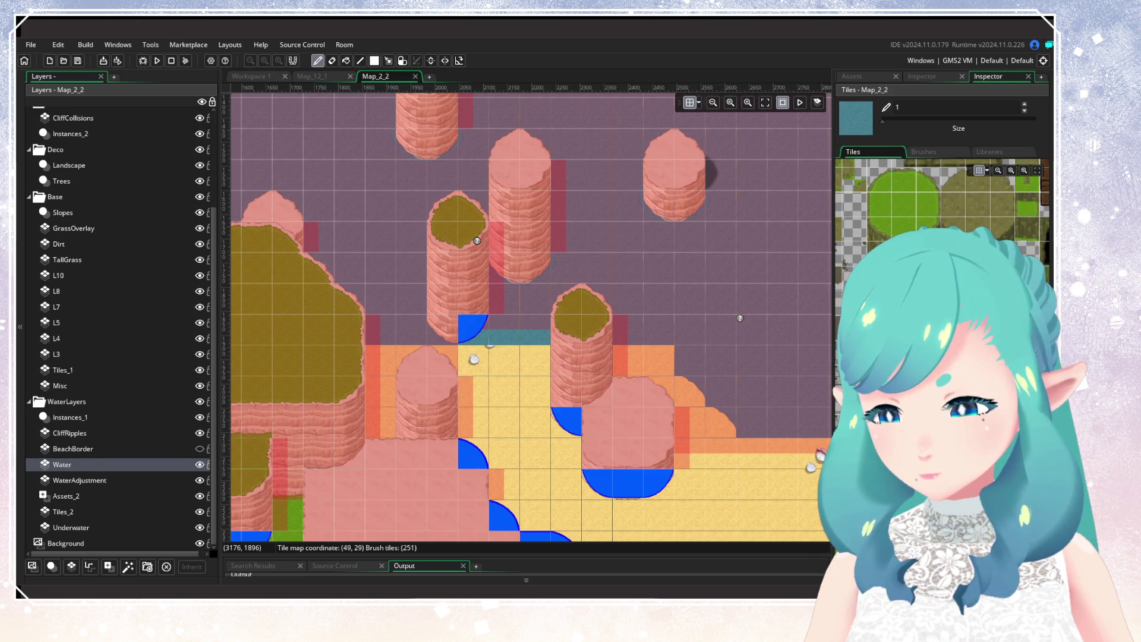
Sample a map tile, then erase BeachBorder tiles beside the central pillar with Water hidden
{"action": "left_click", "coordinate": [388, 60]}
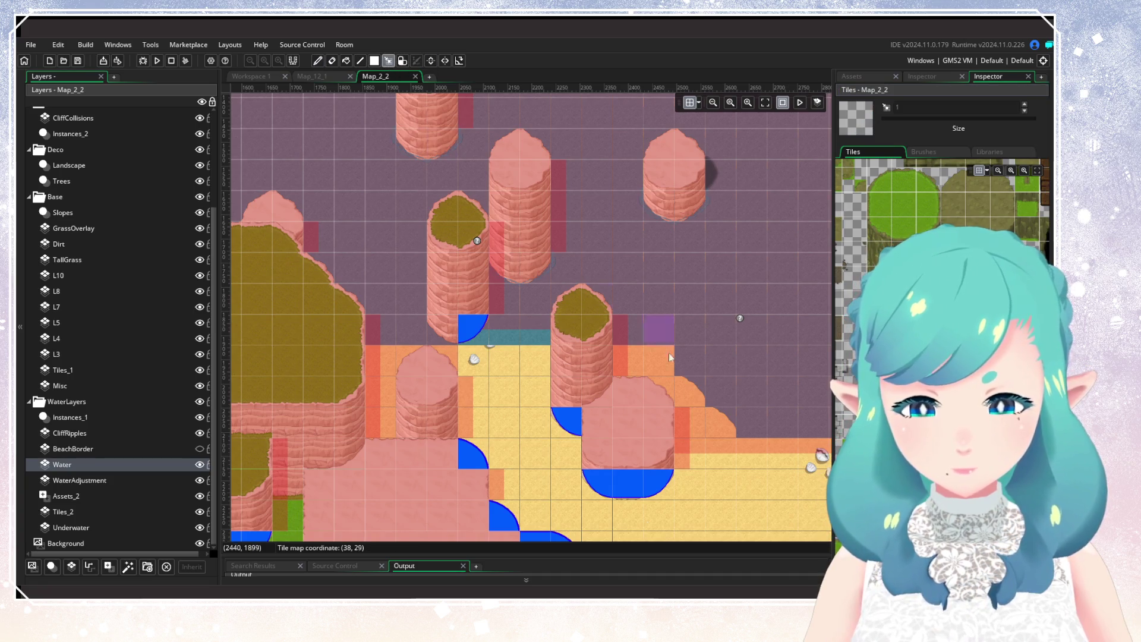
{"action": "left_click", "coordinate": [690, 385]}
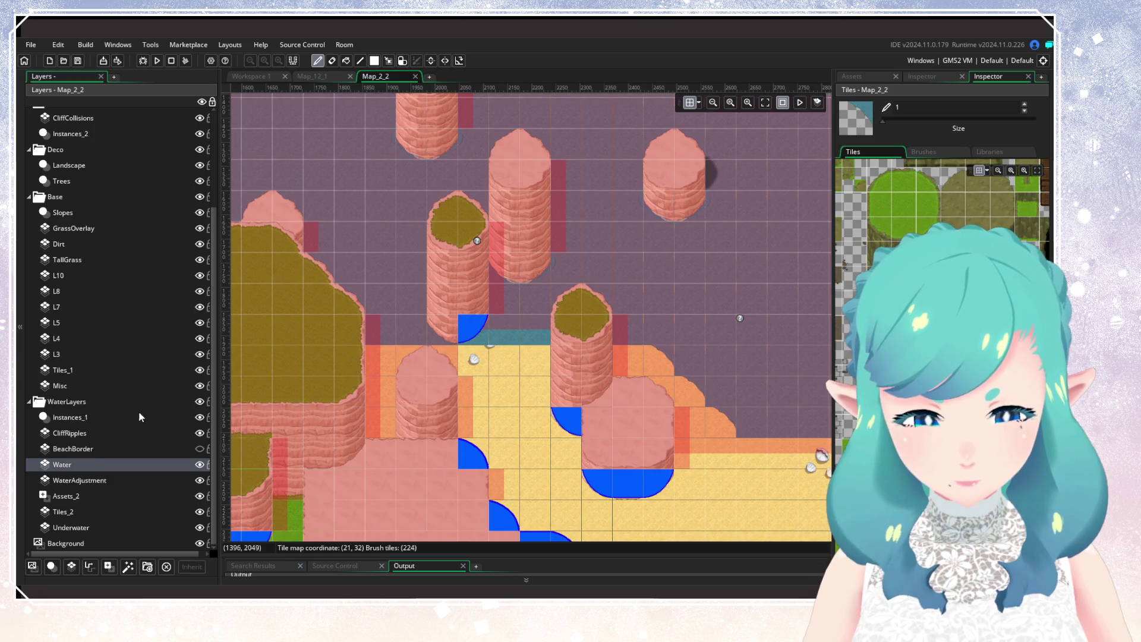
{"action": "left_click", "coordinate": [105, 453]}
{"action": "left_click", "coordinate": [201, 449]}
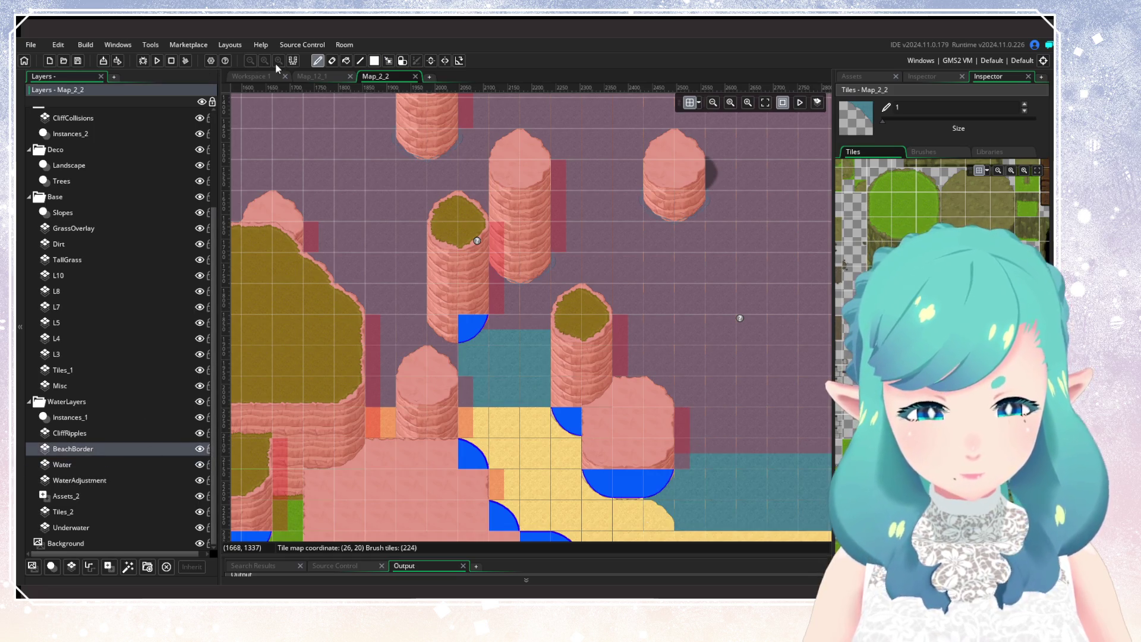
{"action": "key", "text": "e"}
{"action": "left_click", "coordinate": [200, 464]}
{"action": "left_click", "coordinate": [642, 334]}
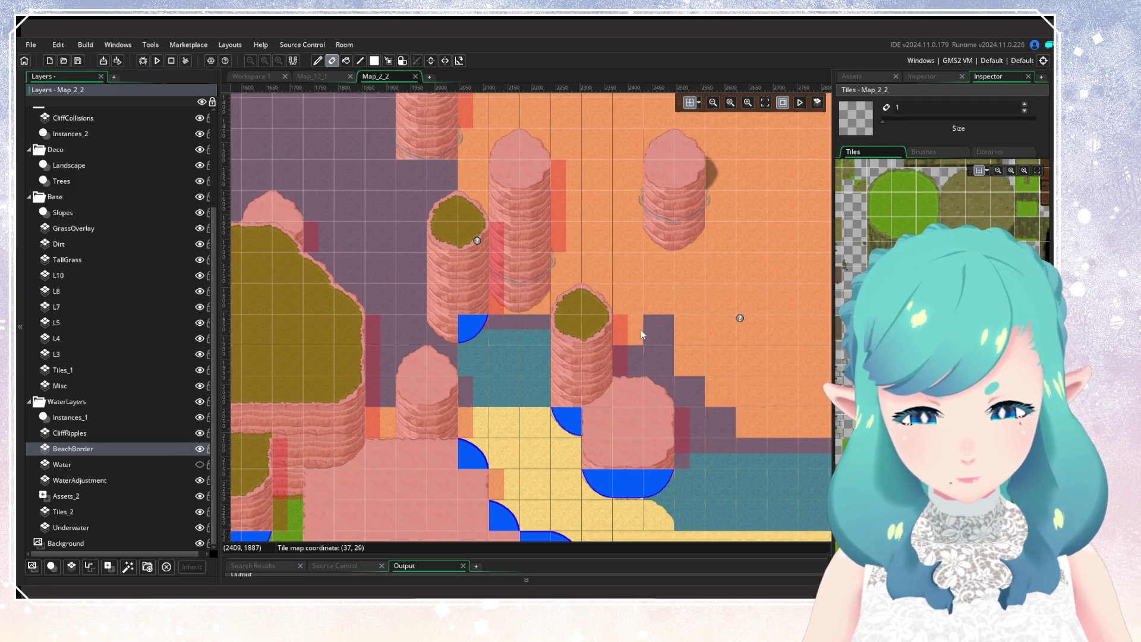
{"action": "left_click_drag", "start_coordinate": [661, 327], "coordinate": [564, 320]}
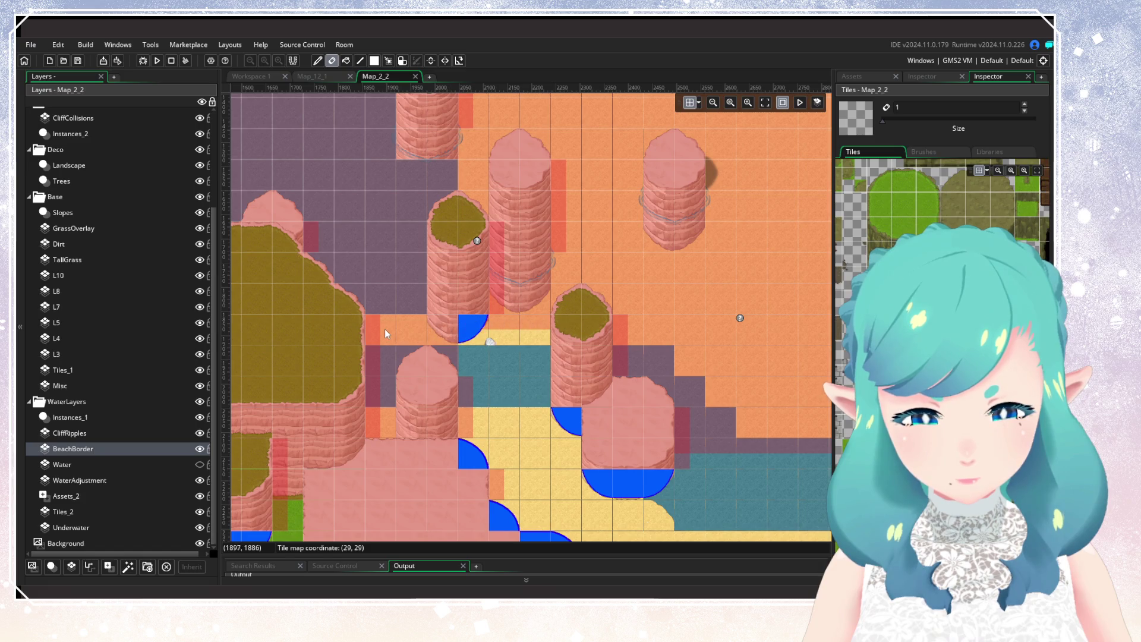
{"action": "left_click", "coordinate": [200, 465]}
Build and run the game to test the Map_2_2 edits
{"action": "left_click", "coordinate": [157, 61]}
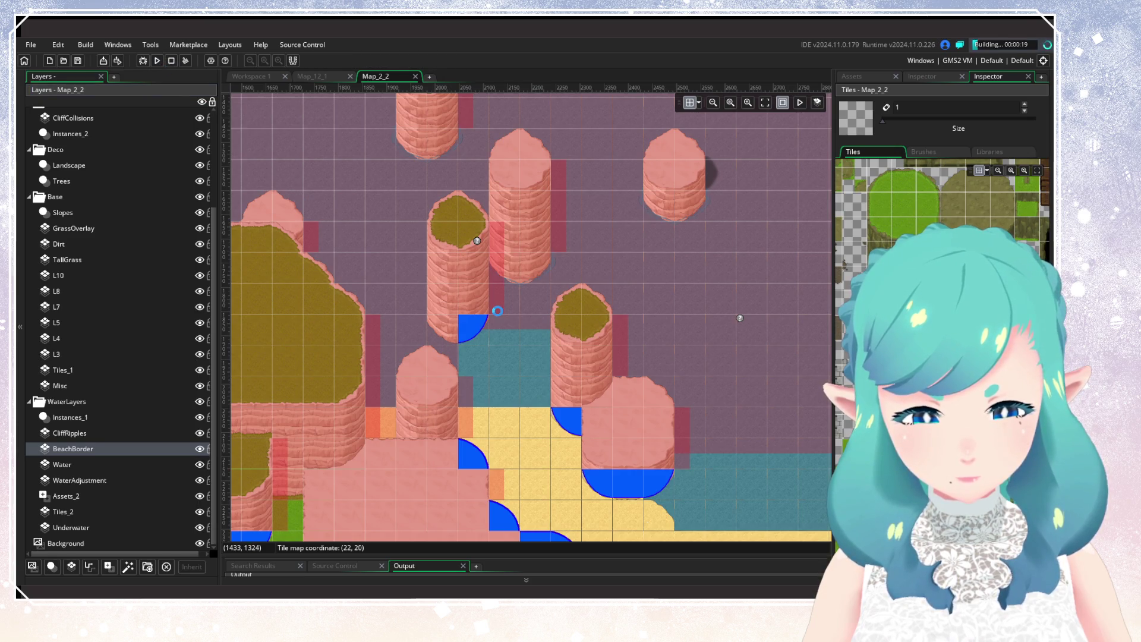
{"action": "scroll", "coordinate": [497, 311], "scroll_direction": "down", "scroll_amount": 1}
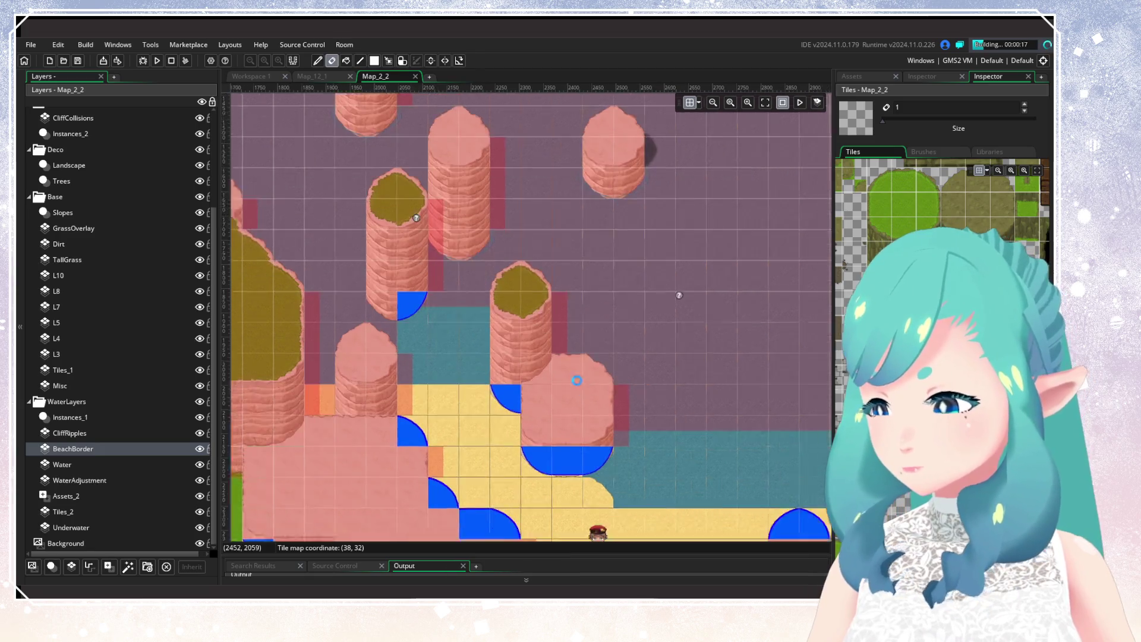
{"action": "scroll", "coordinate": [566, 383], "scroll_direction": "down", "scroll_amount": 1}
{"action": "scroll", "coordinate": [434, 357], "scroll_direction": "up", "scroll_amount": 2}
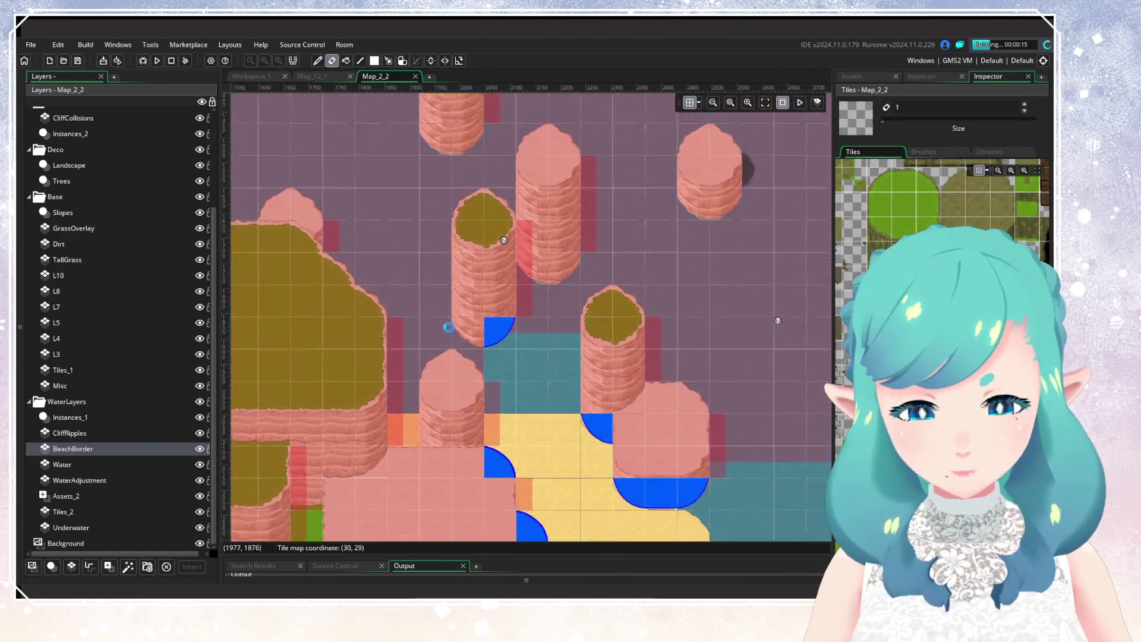
{"action": "scroll", "coordinate": [415, 426], "scroll_direction": "down", "scroll_amount": 3}
{"action": "scroll", "coordinate": [490, 332], "scroll_direction": "up", "scroll_amount": 2}
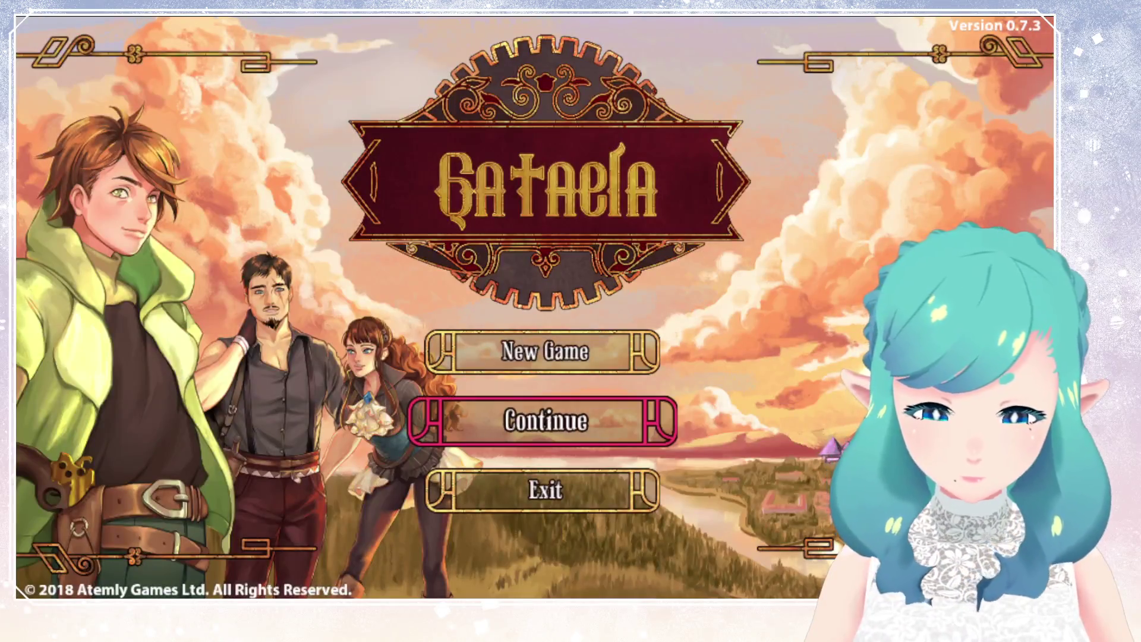
Load the saved game and run the hero north through the cliffs into the shallows
{"action": "key", "text": "Return"}
{"action": "key", "text": "Return"}
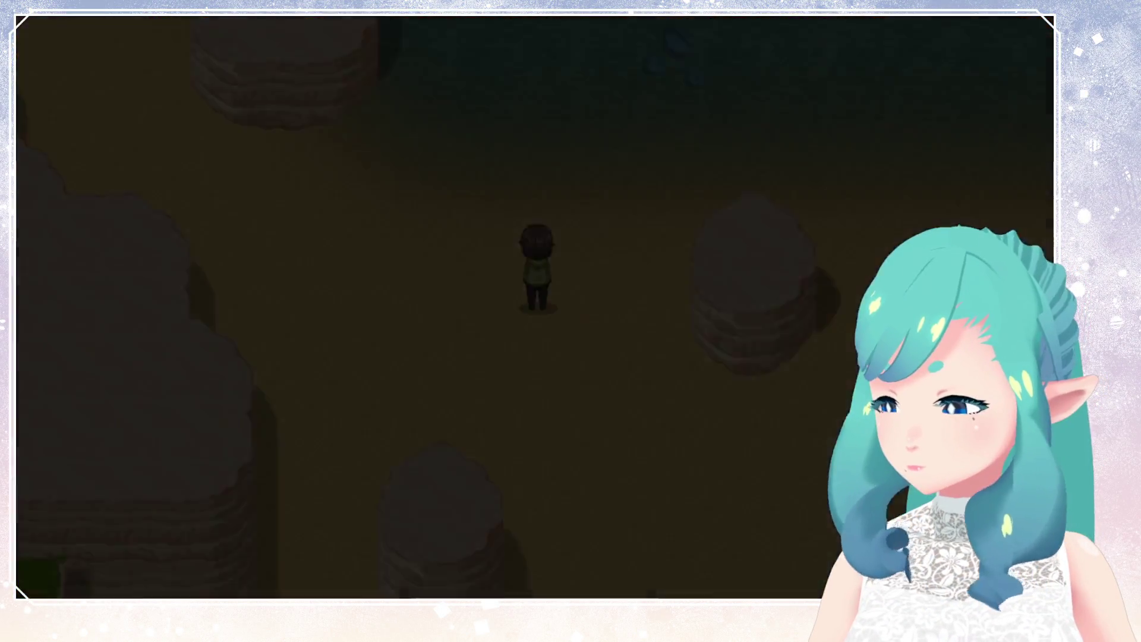
{"action": "key", "text": "Up"}
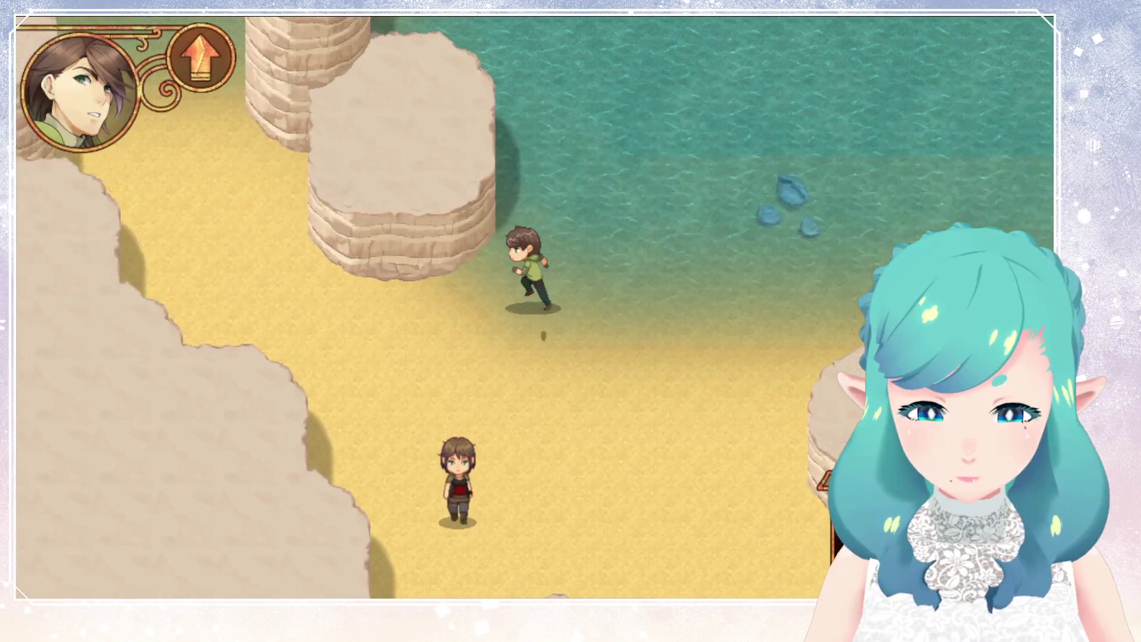
{"action": "key", "text": "Up"}
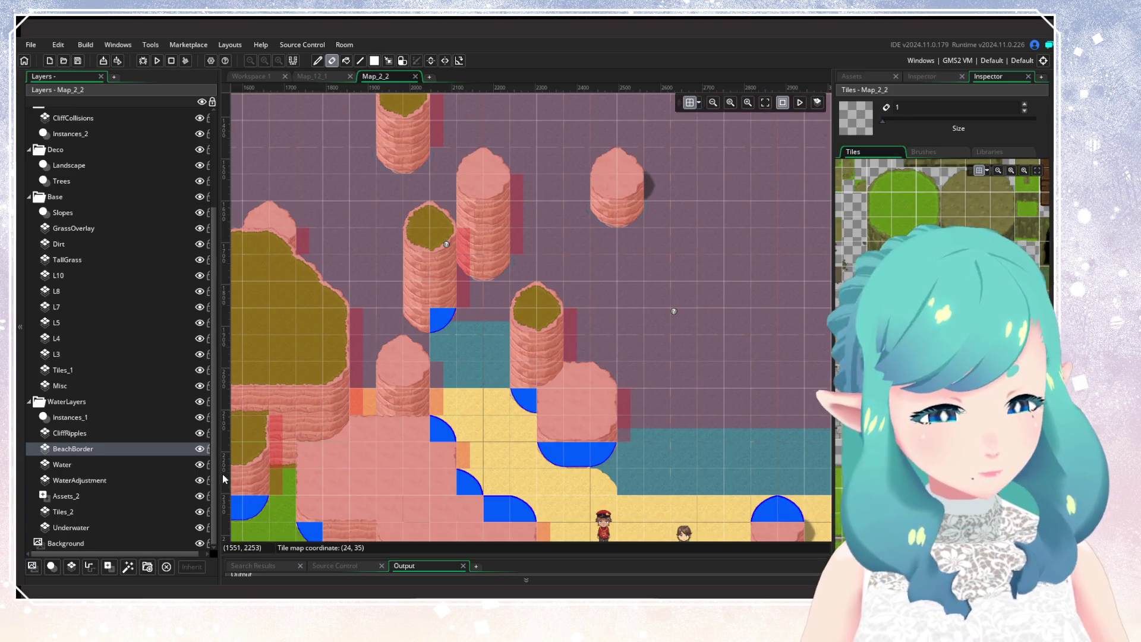
Compare Map_2_2 with the BeachBorder layer shown and hidden
{"action": "left_click", "coordinate": [200, 450]}
{"action": "left_click", "coordinate": [200, 449]}
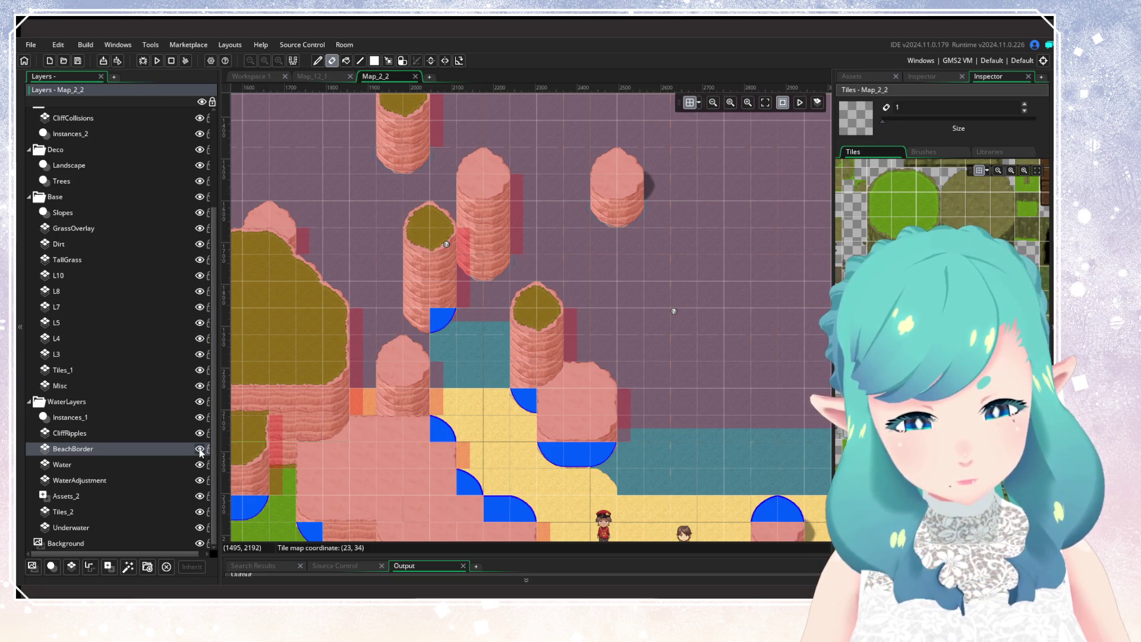
{"action": "left_click", "coordinate": [200, 450]}
{"action": "left_click", "coordinate": [199, 450]}
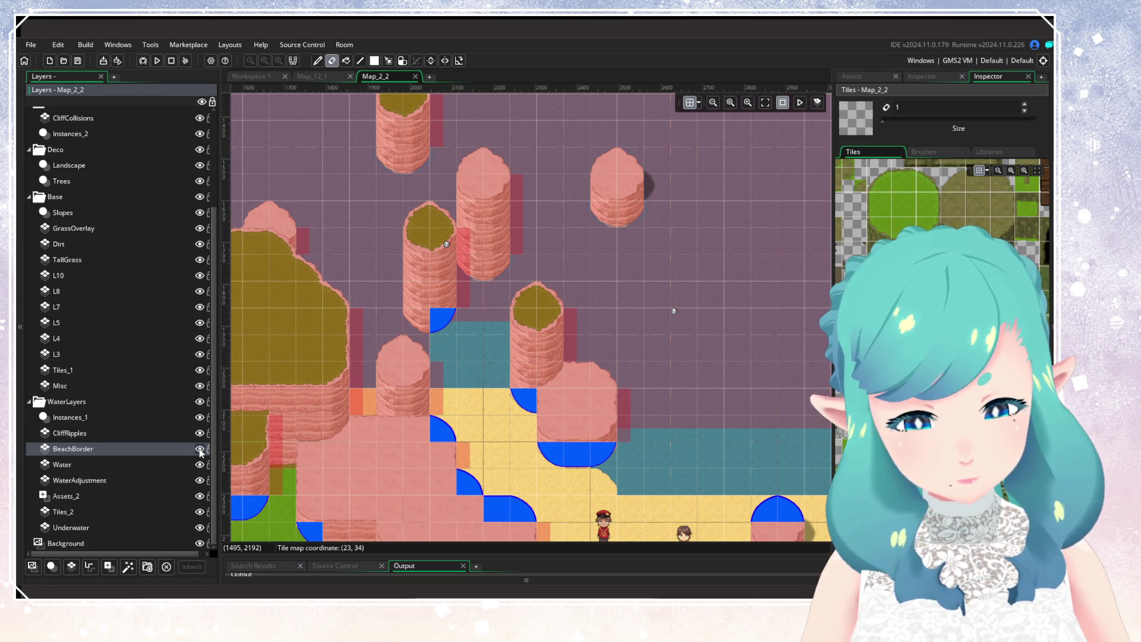
{"action": "left_click", "coordinate": [200, 450]}
{"action": "left_click", "coordinate": [200, 451]}
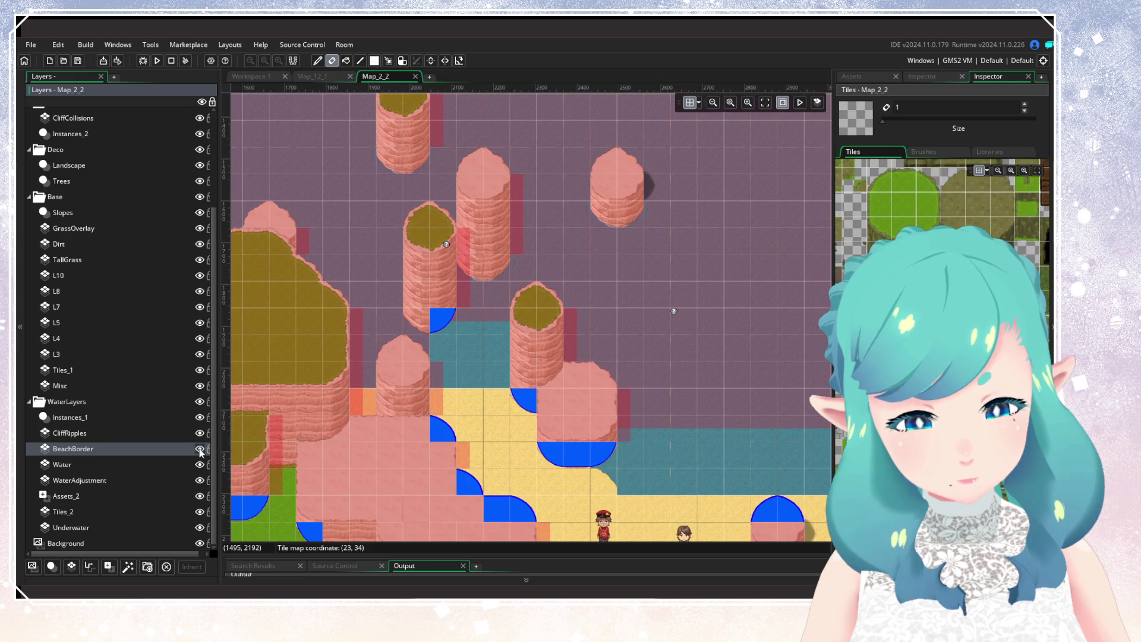
Paint teal water over the two sand rows left of the pillar, then build and run
{"action": "left_click", "coordinate": [657, 401], "text": "alt"}
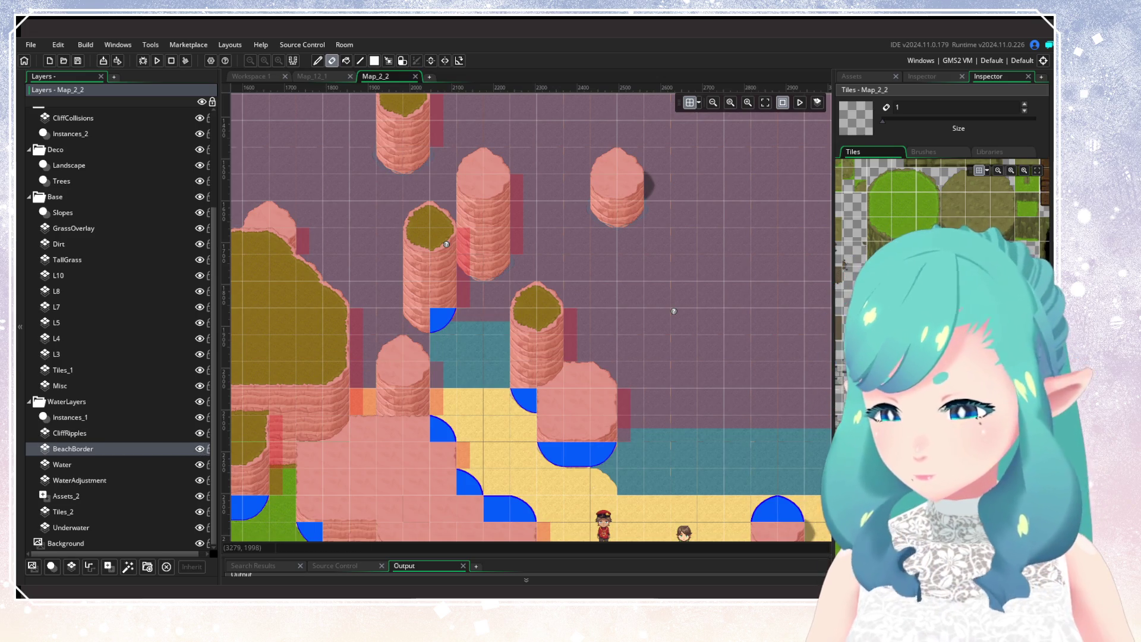
{"action": "mouse_move", "coordinate": [452, 402]}
{"action": "left_mouse_down"}
{"action": "mouse_move", "coordinate": [529, 403]}
{"action": "mouse_move", "coordinate": [470, 428]}
{"action": "mouse_move", "coordinate": [537, 432]}
{"action": "left_mouse_up"}
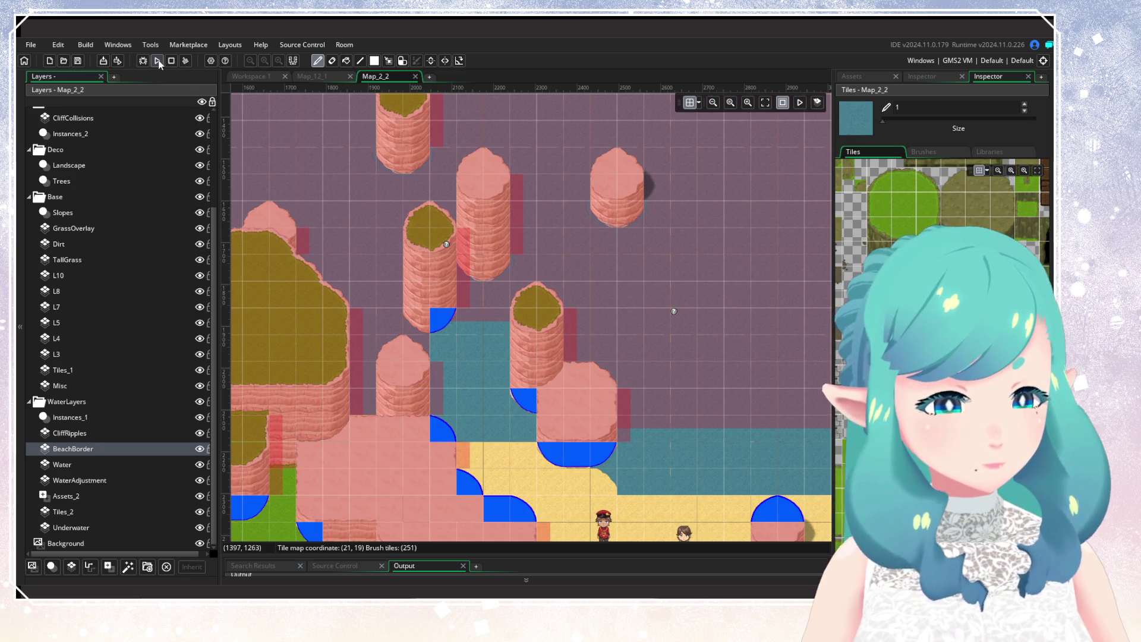
{"action": "left_click", "coordinate": [200, 464]}
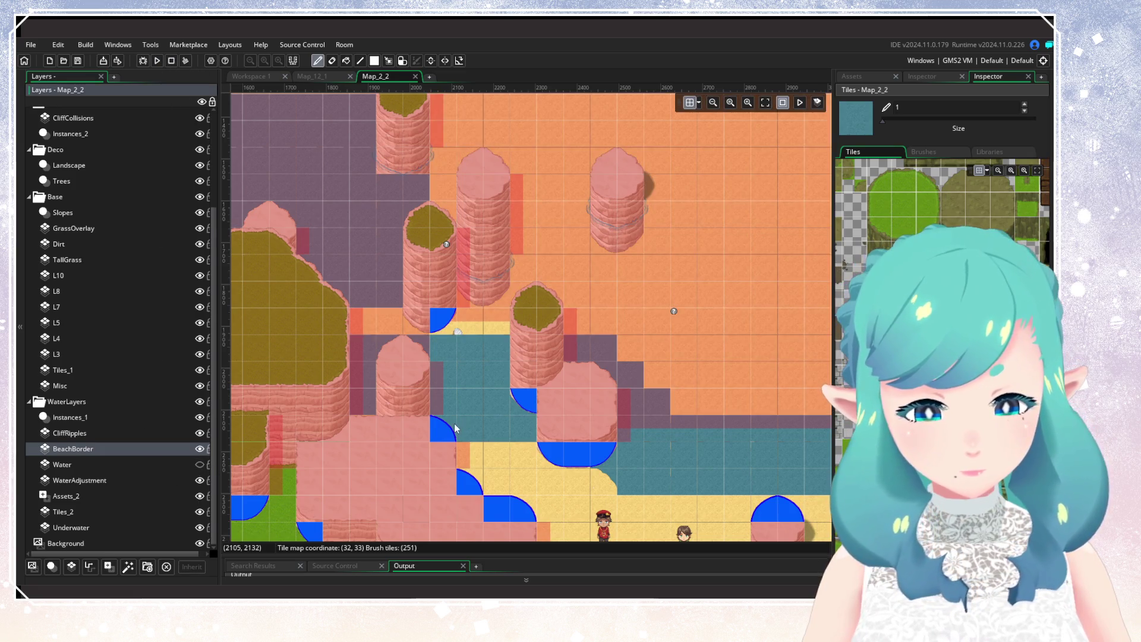
{"action": "left_click", "coordinate": [199, 464]}
{"action": "left_click", "coordinate": [157, 60]}
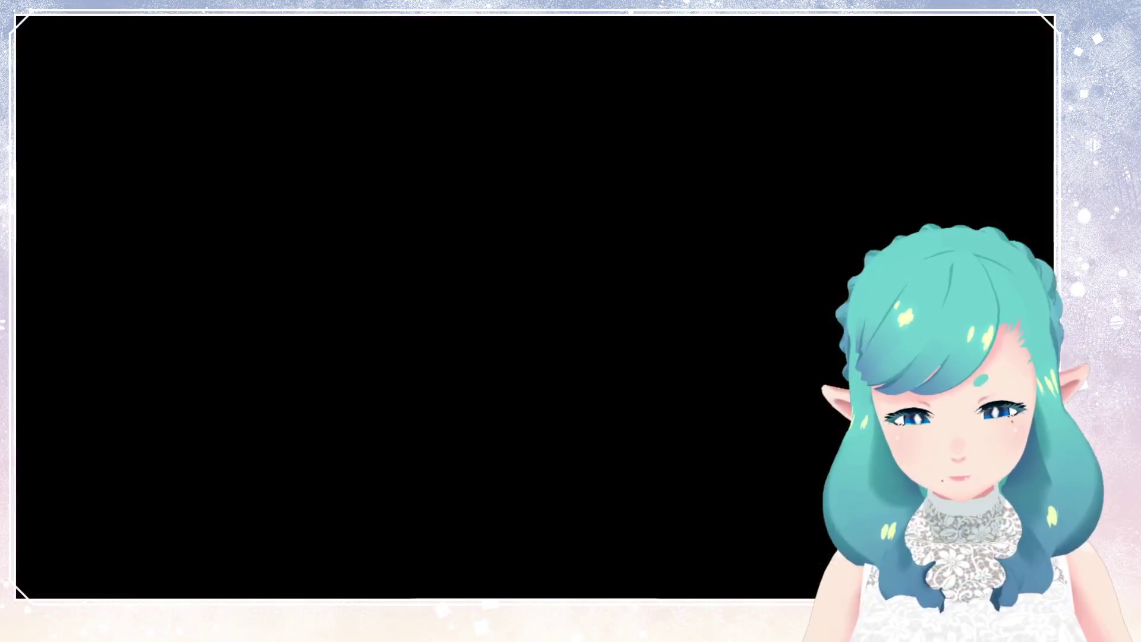
Load the save from the File Load Menu and walk the hero north into the shallows
{"action": "key", "text": "Return"}
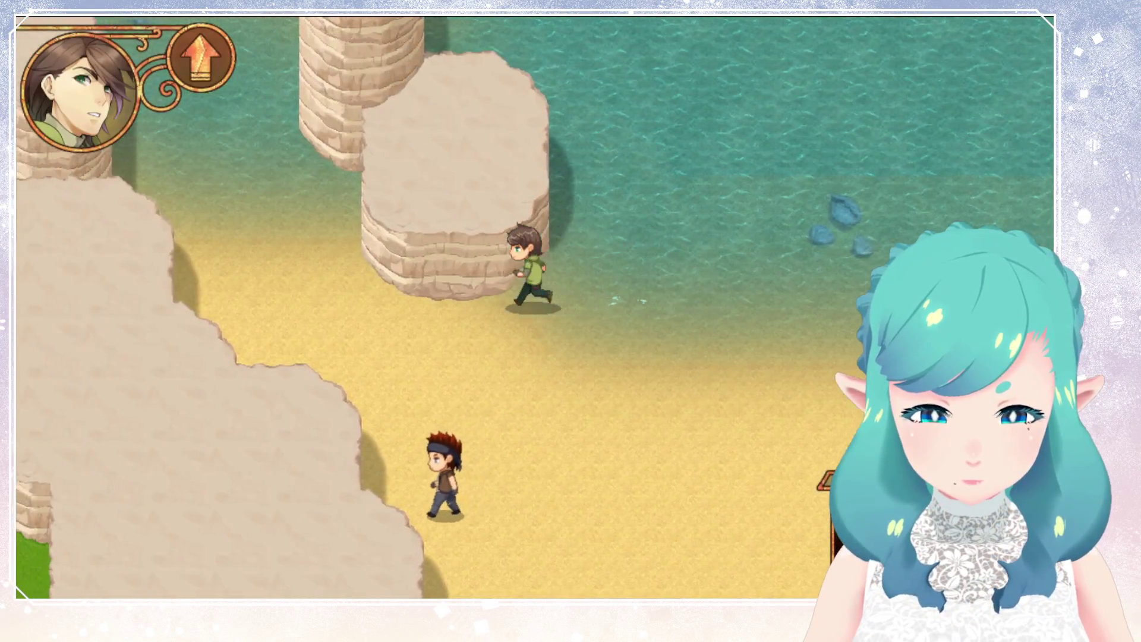
{"action": "key", "text": "Up"}
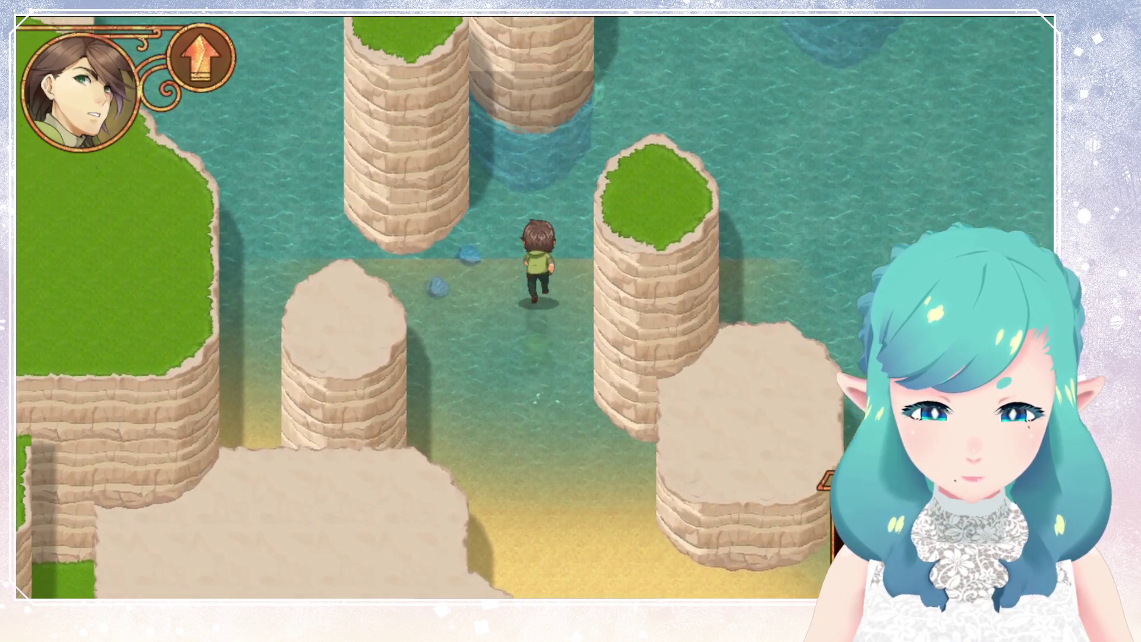
{"action": "key", "text": "Up"}
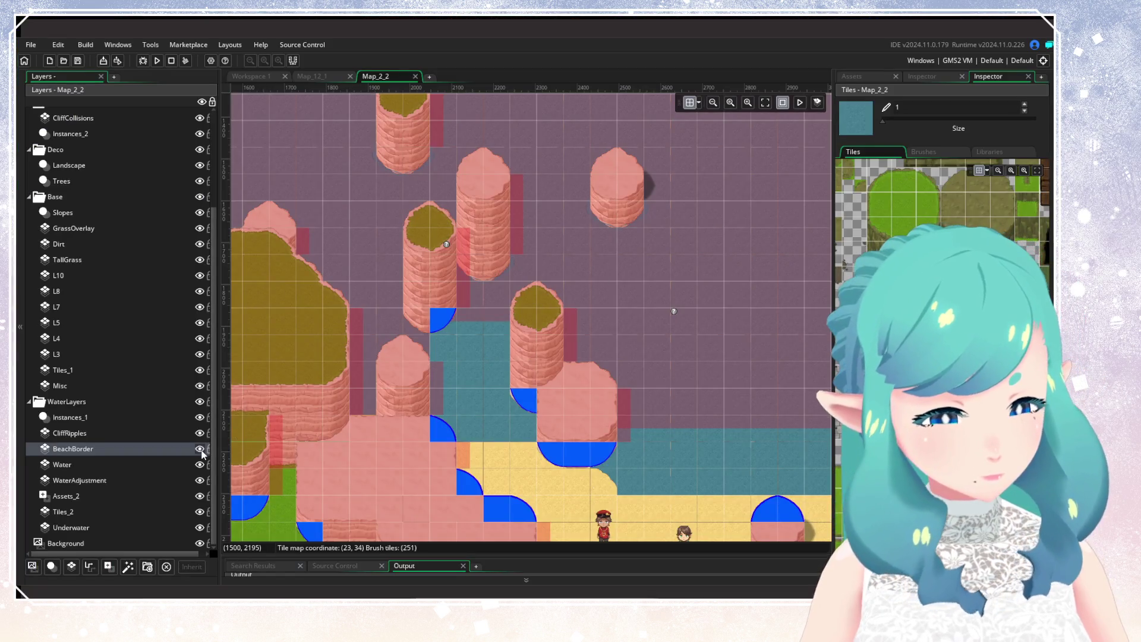
With BeachBorder hidden, paint water tiles over the sand strip by the northern pillar
{"action": "left_click", "coordinate": [200, 450]}
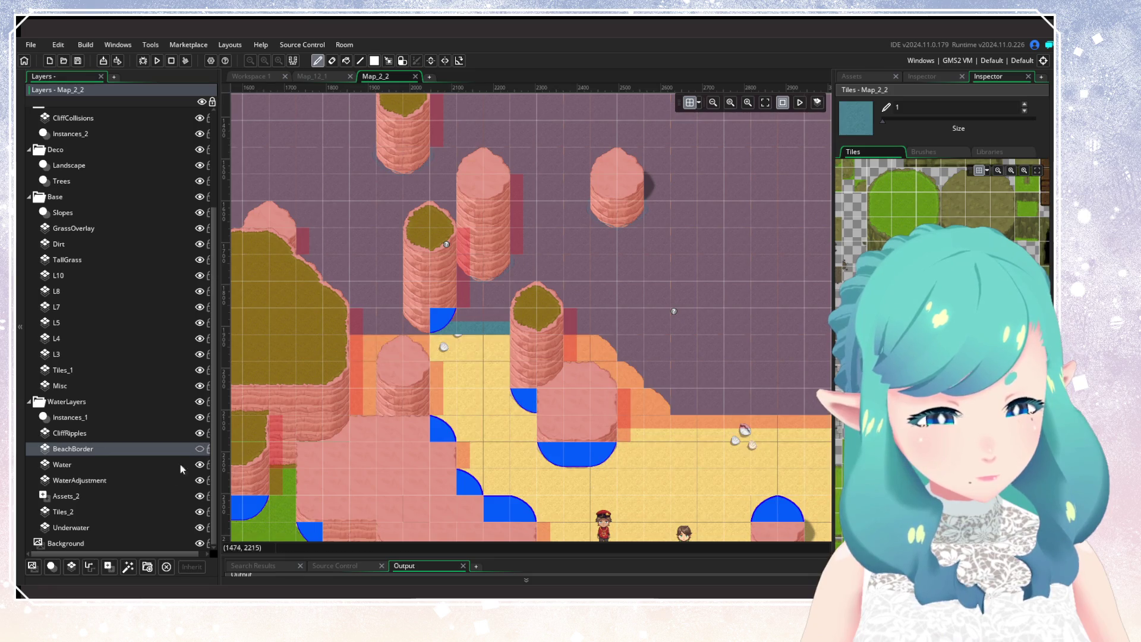
{"action": "left_click", "coordinate": [156, 466]}
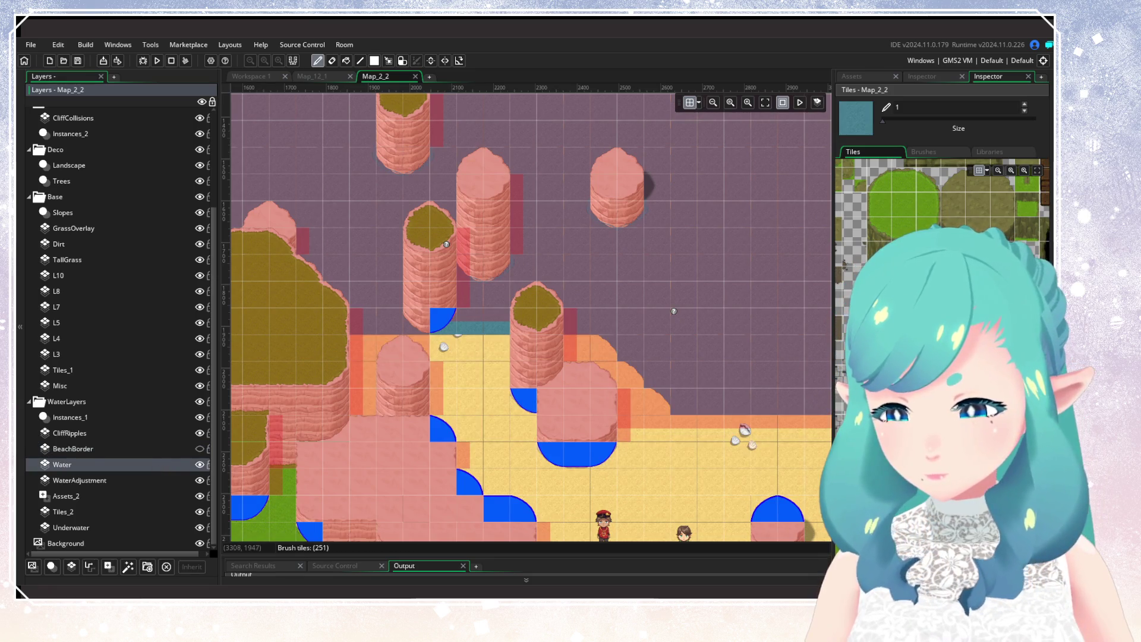
{"action": "left_click_drag", "start_coordinate": [505, 349], "coordinate": [430, 348]}
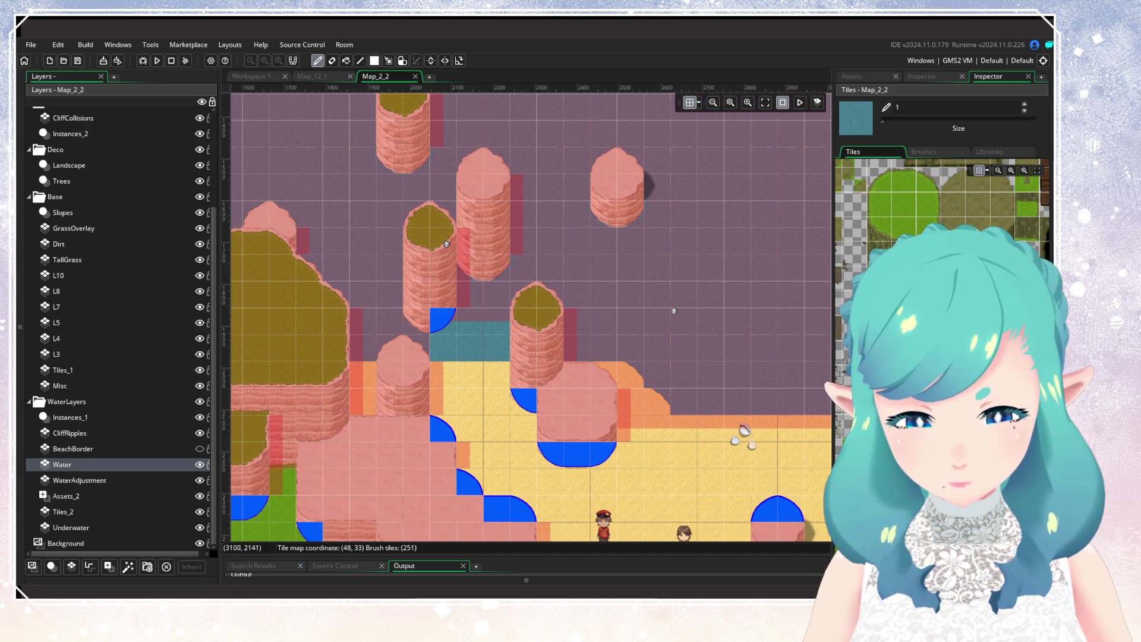
{"action": "left_click", "coordinate": [198, 450]}
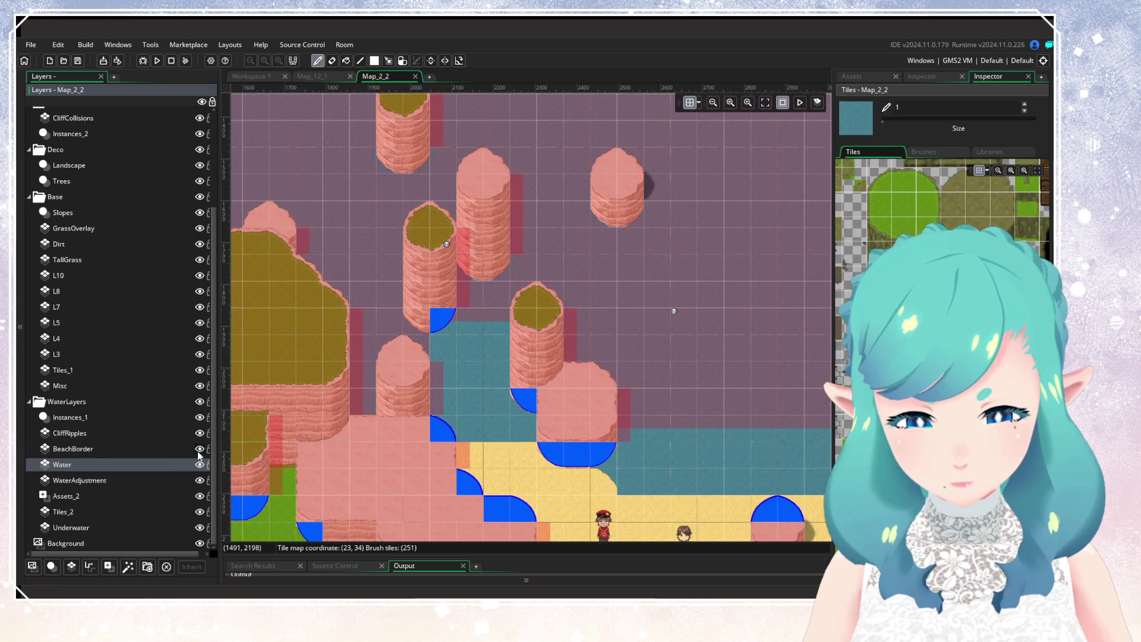
Erase the BeachBorder tiles along that strip, then show the Water layer again
{"action": "left_click", "coordinate": [198, 465]}
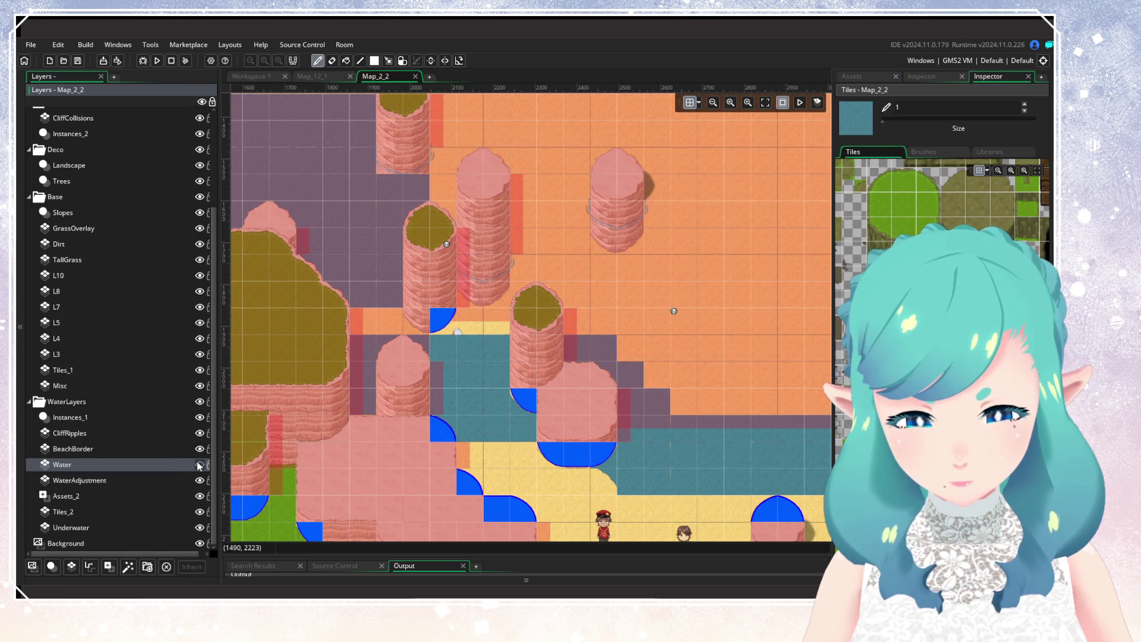
{"action": "left_click", "coordinate": [200, 449]}
{"action": "left_click", "coordinate": [199, 450]}
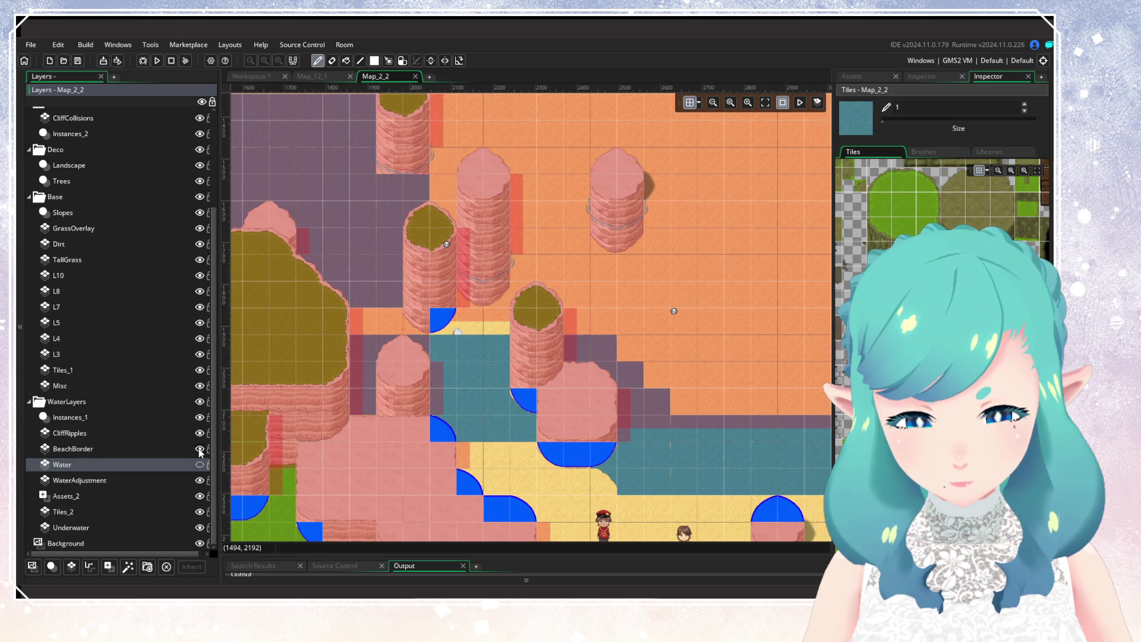
{"action": "left_click", "coordinate": [332, 60]}
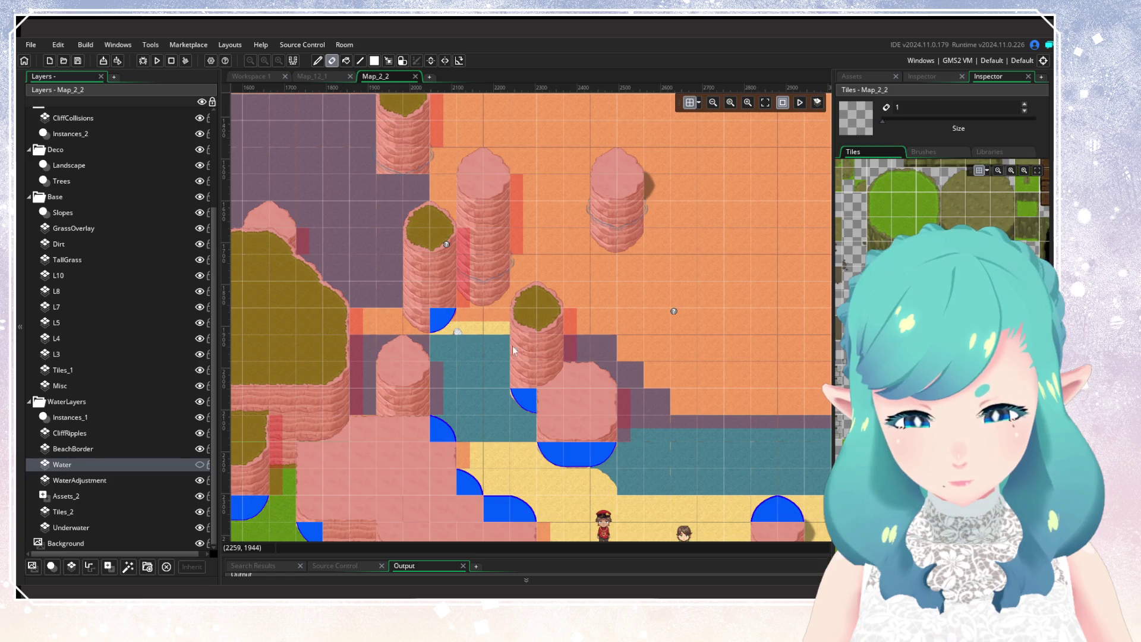
{"action": "left_click", "coordinate": [161, 444]}
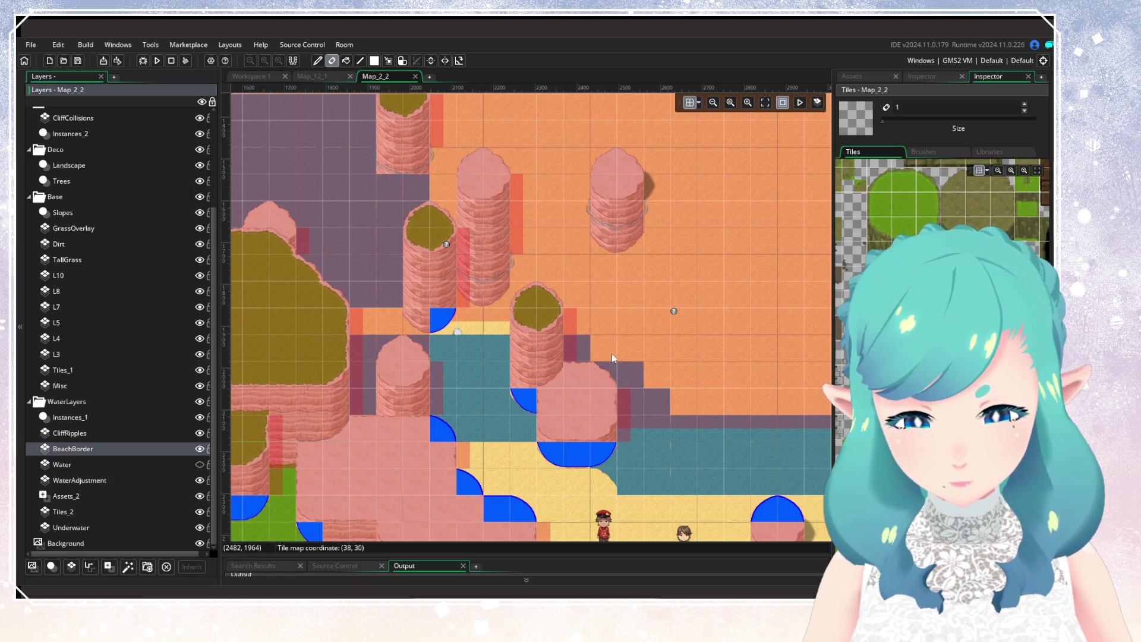
{"action": "left_click_drag", "start_coordinate": [612, 353], "coordinate": [422, 359]}
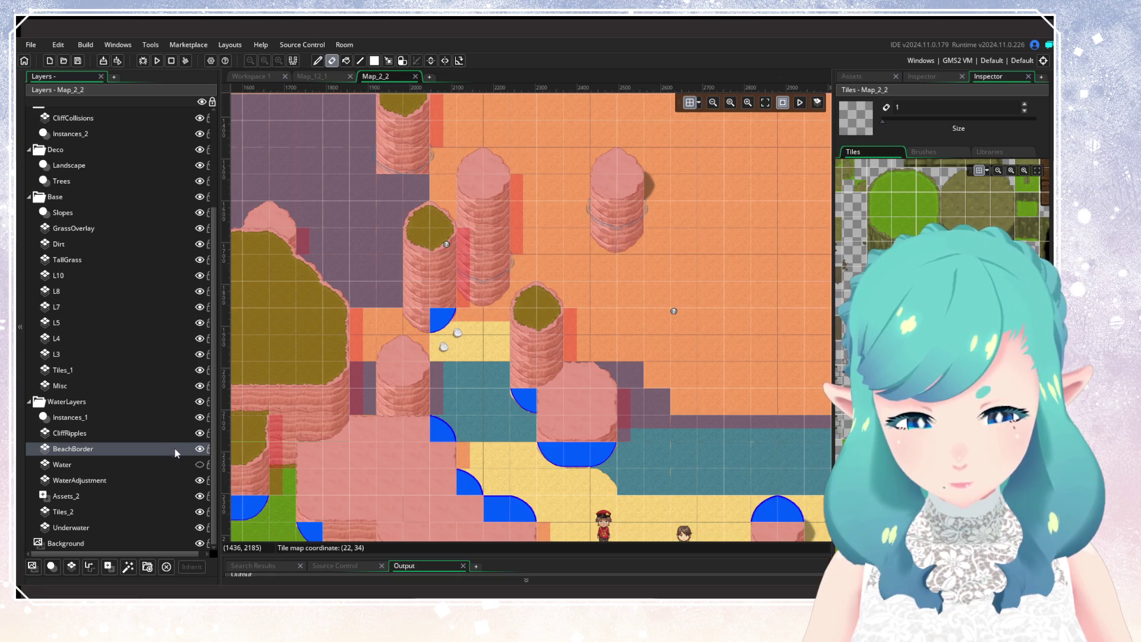
{"action": "left_click", "coordinate": [201, 467]}
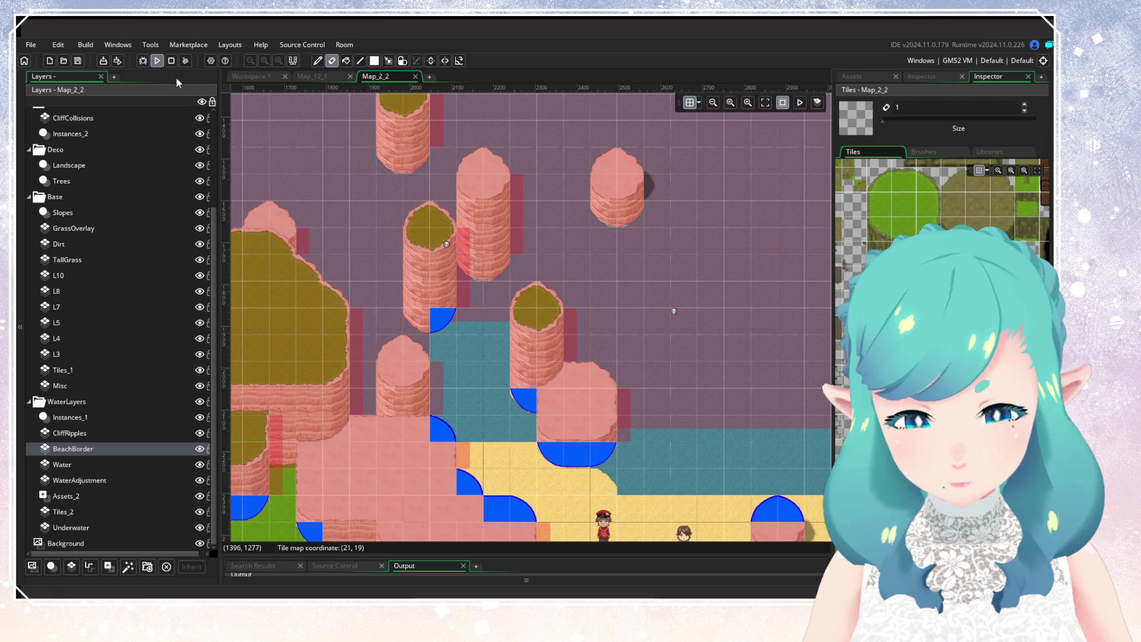
Run the game with F5, choose Continue, and load the saved game
{"action": "key", "text": "F5"}
{"action": "left_click_drag", "start_coordinate": [442, 453], "coordinate": [351, 301]}
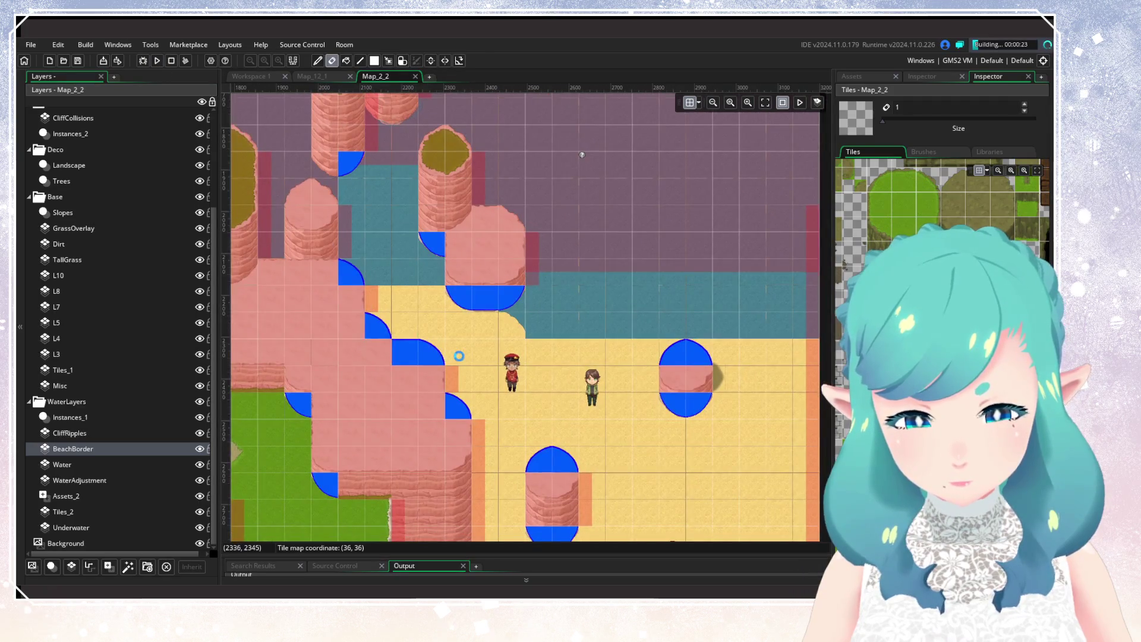
{"action": "left_click_drag", "start_coordinate": [443, 333], "coordinate": [499, 404]}
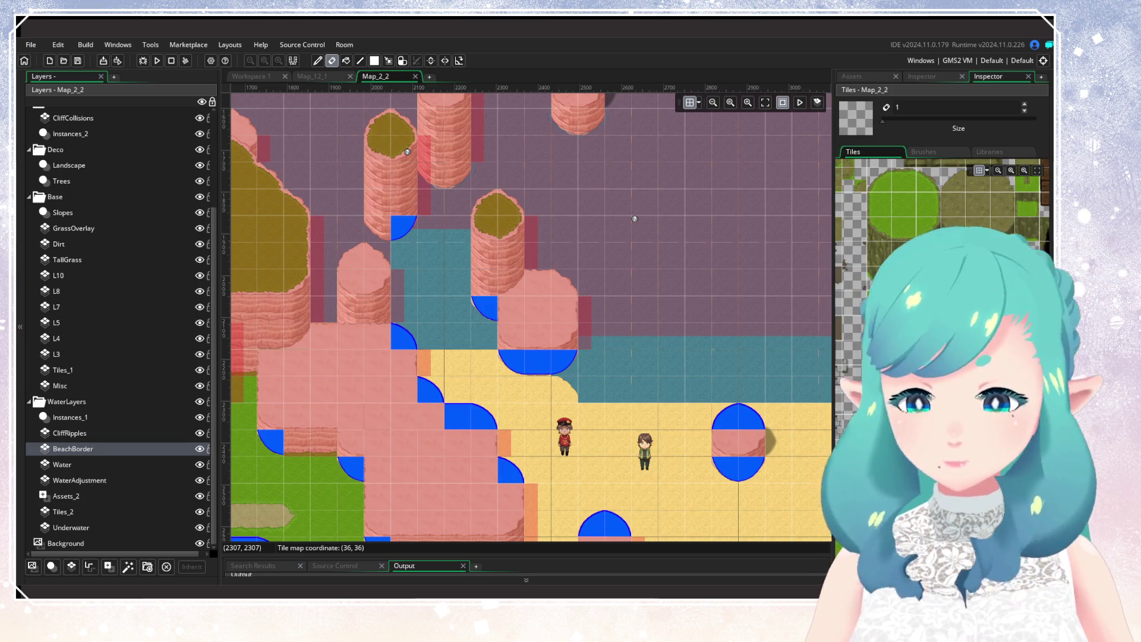
{"action": "key", "text": "Up"}
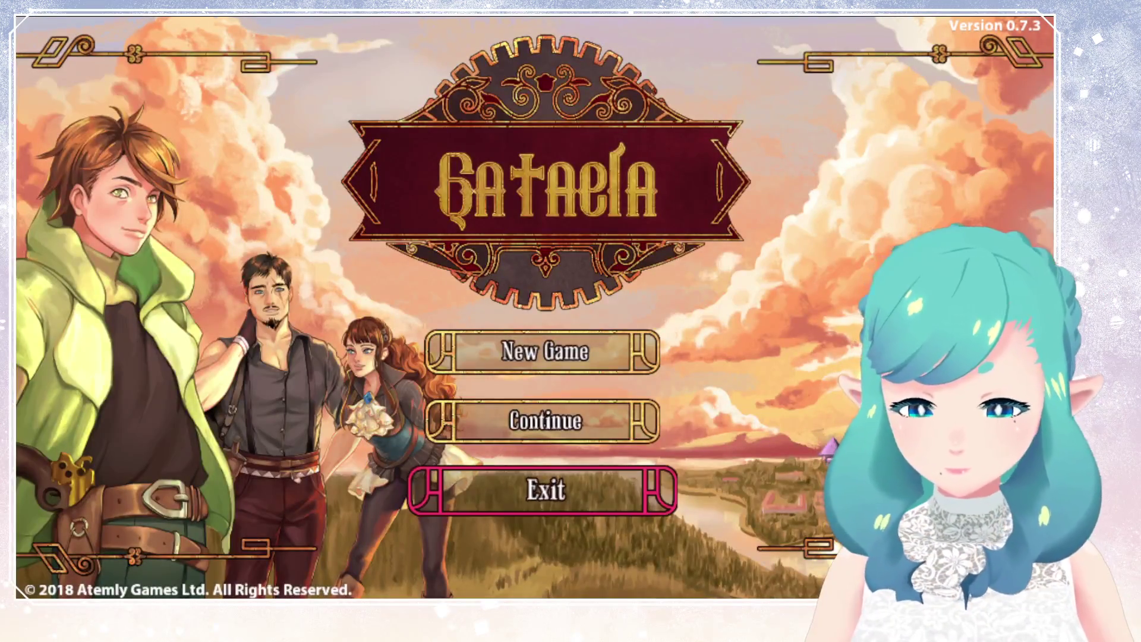
{"action": "key", "text": "Up"}
{"action": "key", "text": "Return"}
{"action": "key", "text": "Return"}
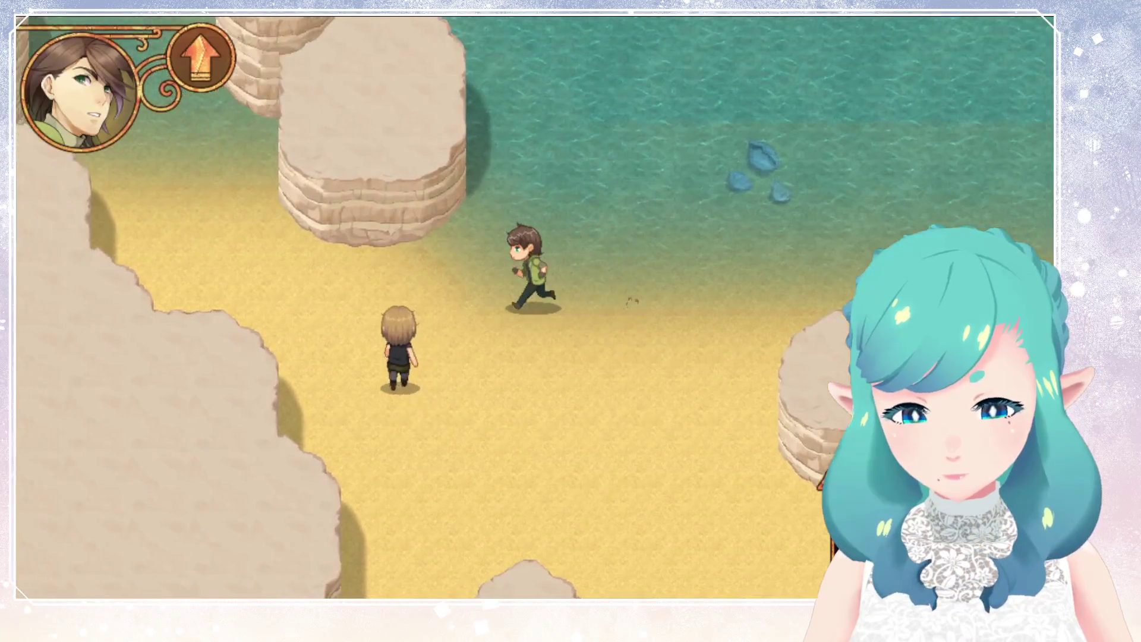
Walk the party leader along the beach into the shallows, then return to the editor and hide BeachBorder
{"action": "key", "text": "Left"}
{"action": "key", "text": "Up"}
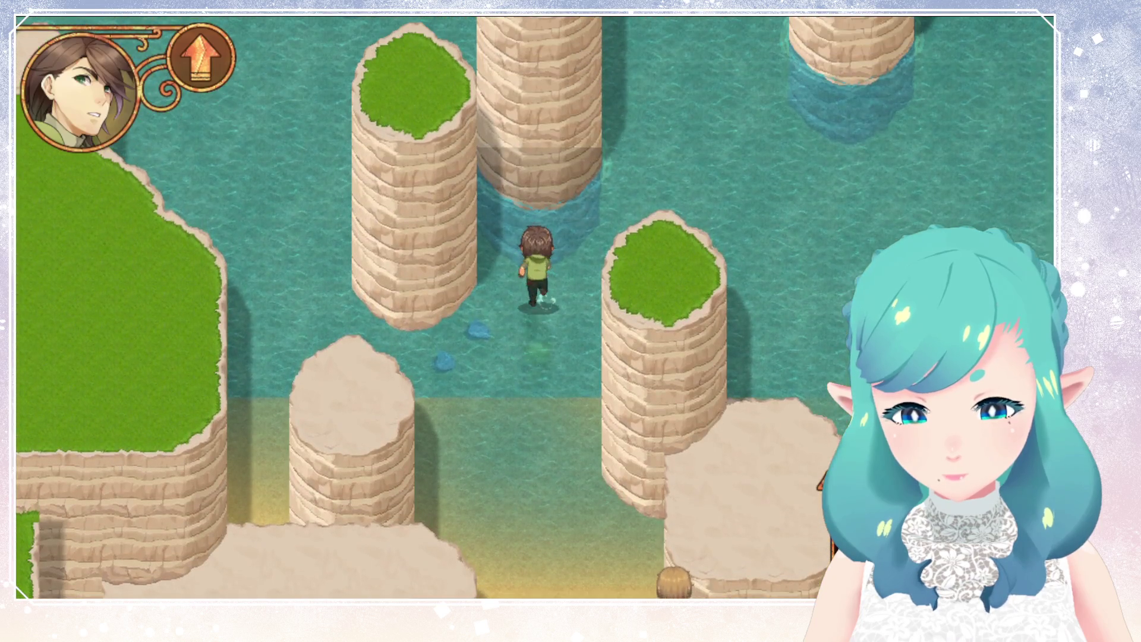
{"action": "key", "text": "Left"}
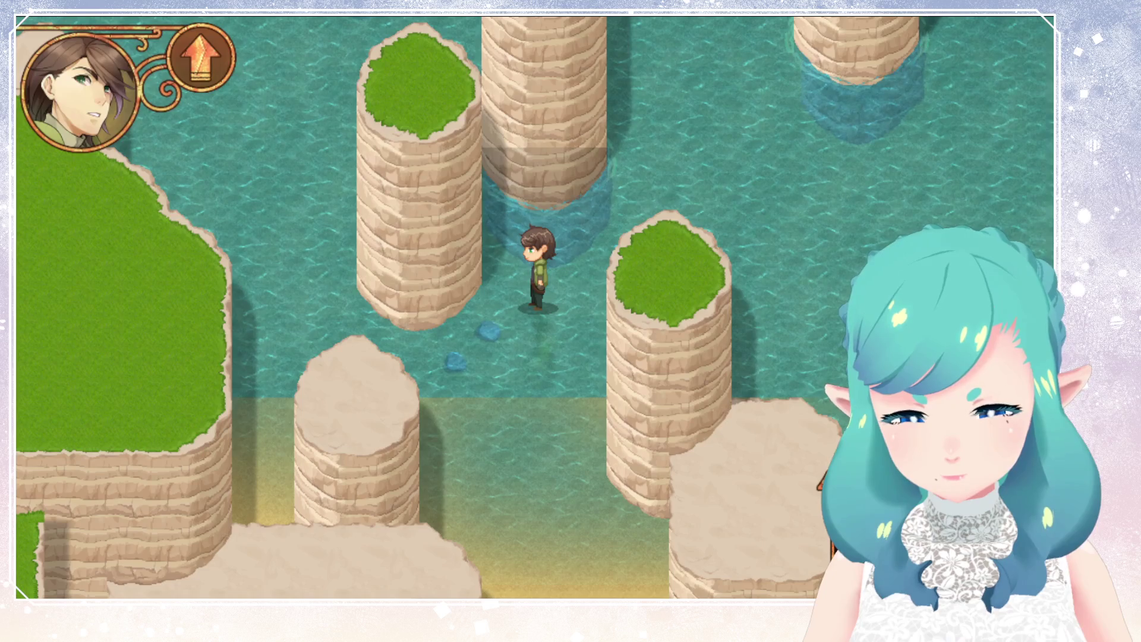
{"action": "key", "text": "Down"}
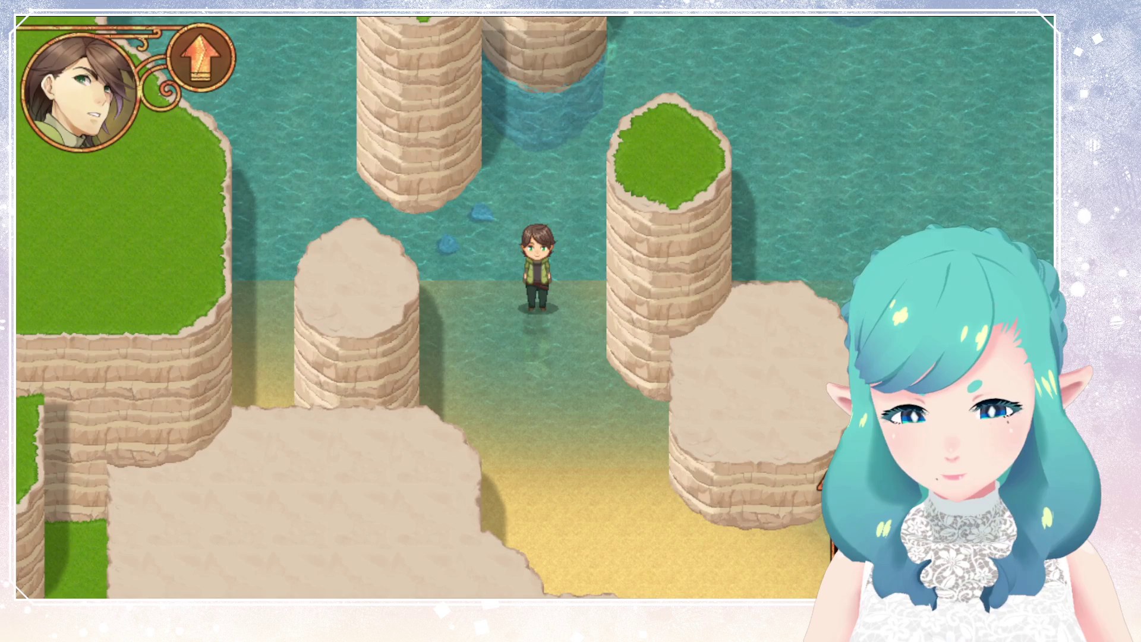
{"action": "key", "text": "alt+Tab"}
{"action": "left_click", "coordinate": [199, 450]}
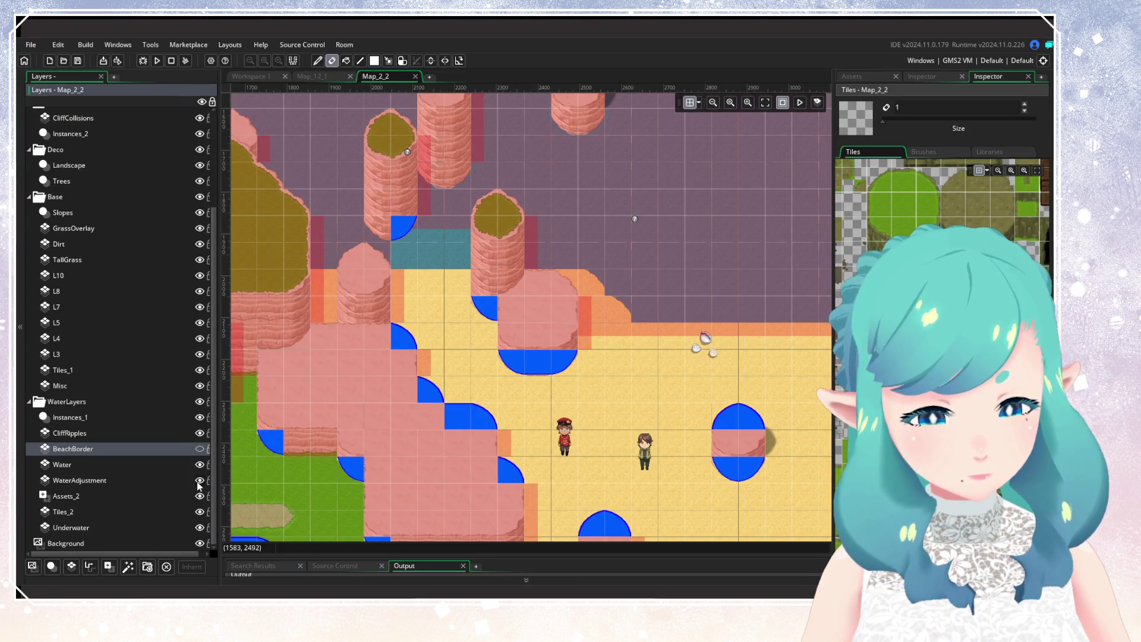
Hide the Water and WaterAdjustment layers, bring Water back, and pan toward the upper left
{"action": "left_click", "coordinate": [200, 465]}
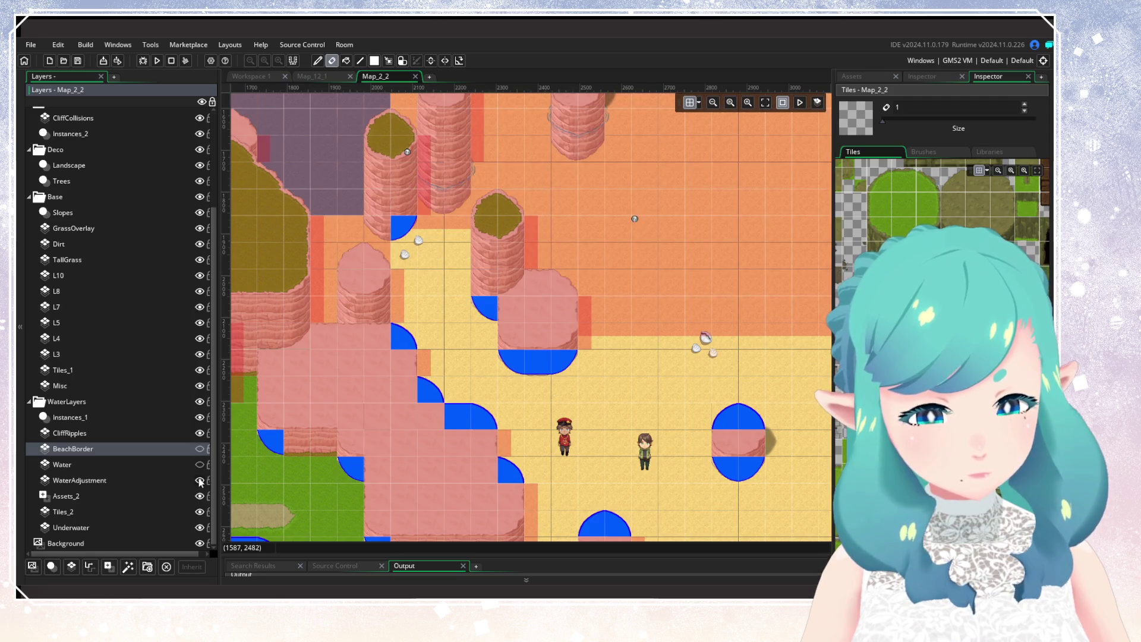
{"action": "left_click", "coordinate": [200, 480]}
{"action": "left_click", "coordinate": [200, 466]}
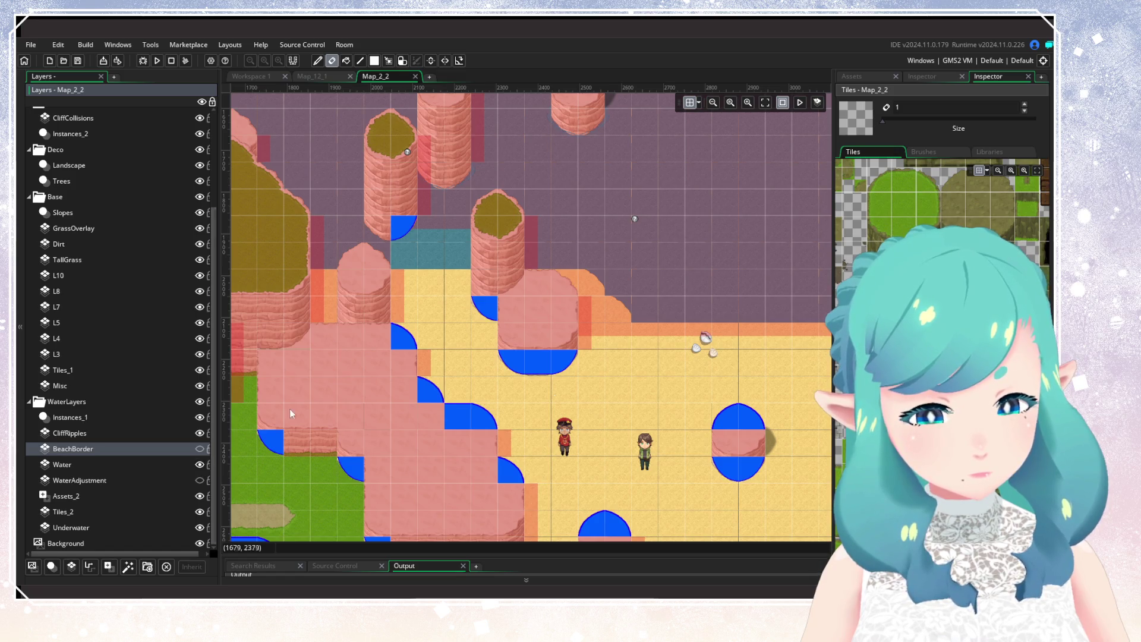
{"action": "scroll", "coordinate": [494, 404], "scroll_direction": "up", "scroll_amount": 2}
{"action": "mouse_move", "coordinate": [665, 438]}
{"action": "left_mouse_down"}
{"action": "mouse_move", "coordinate": [731, 449]}
{"action": "mouse_move", "coordinate": [729, 475]}
{"action": "mouse_move", "coordinate": [693, 469]}
{"action": "left_mouse_up"}
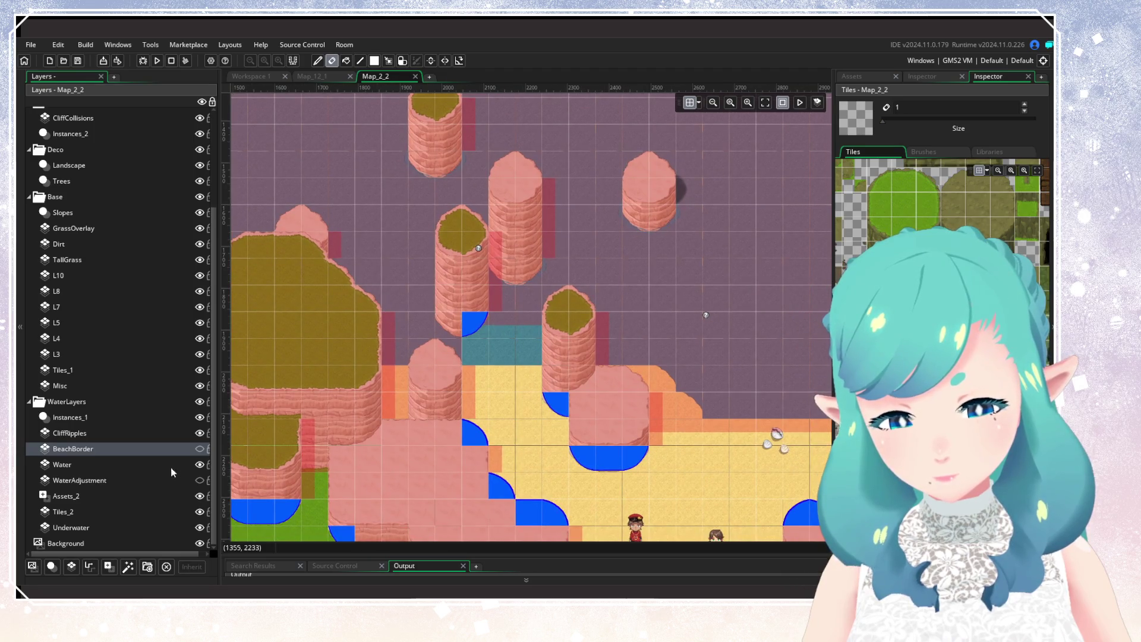
Flip BeachBorder and Water visibility while panning to the western cliffs and back to the beach
{"action": "left_click", "coordinate": [200, 449]}
{"action": "left_click", "coordinate": [200, 449]}
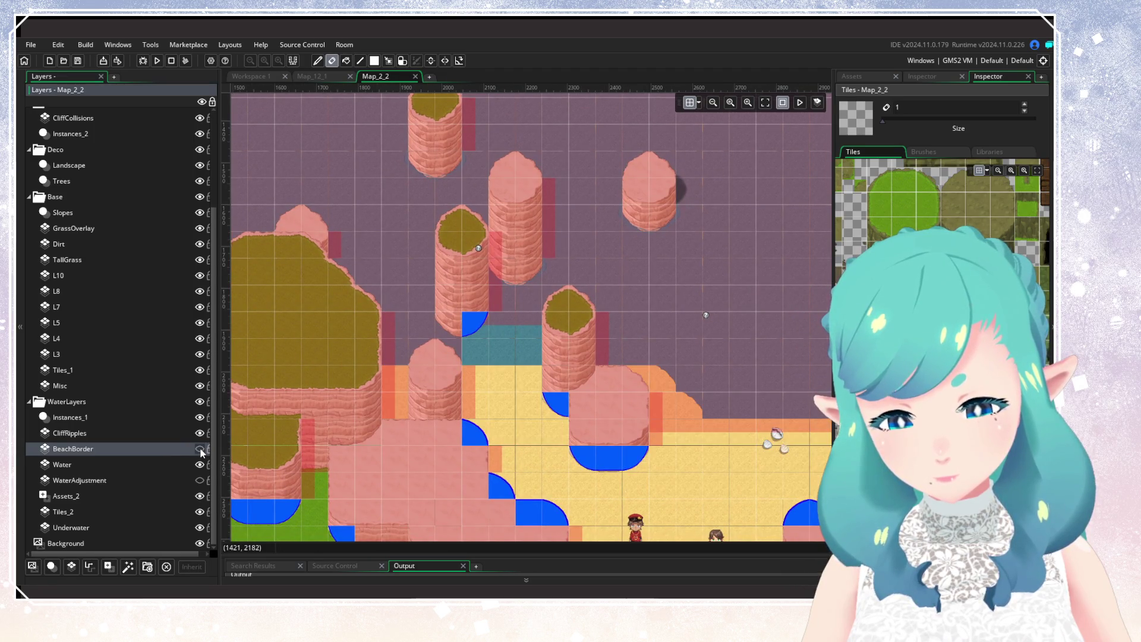
{"action": "left_click", "coordinate": [199, 465]}
{"action": "left_click", "coordinate": [200, 449]}
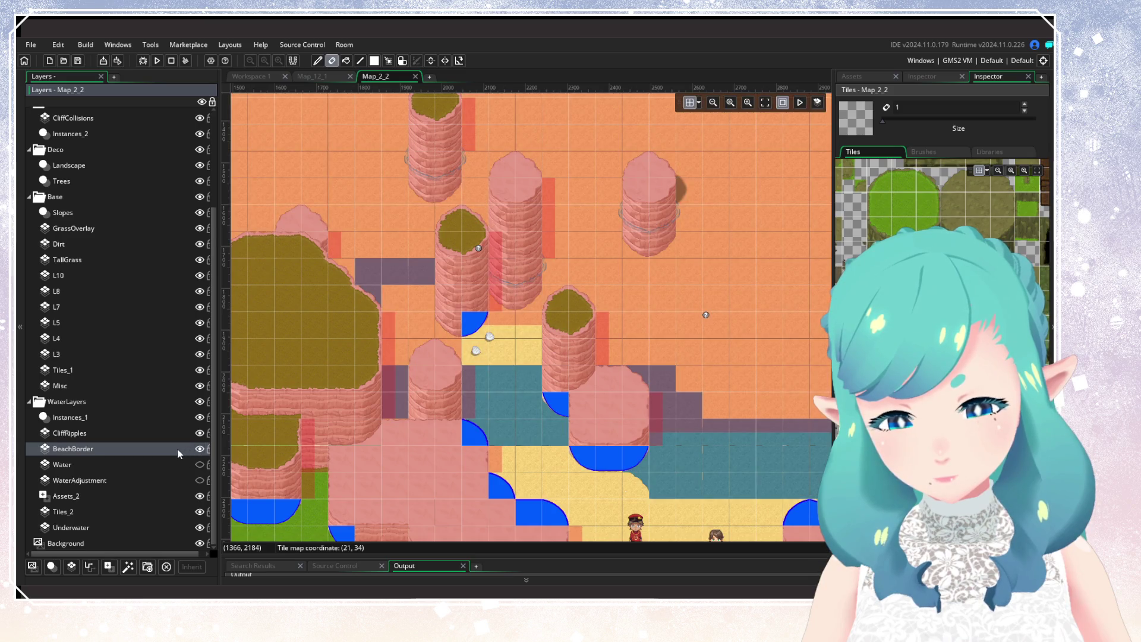
{"action": "left_click_drag", "start_coordinate": [426, 322], "coordinate": [576, 359]}
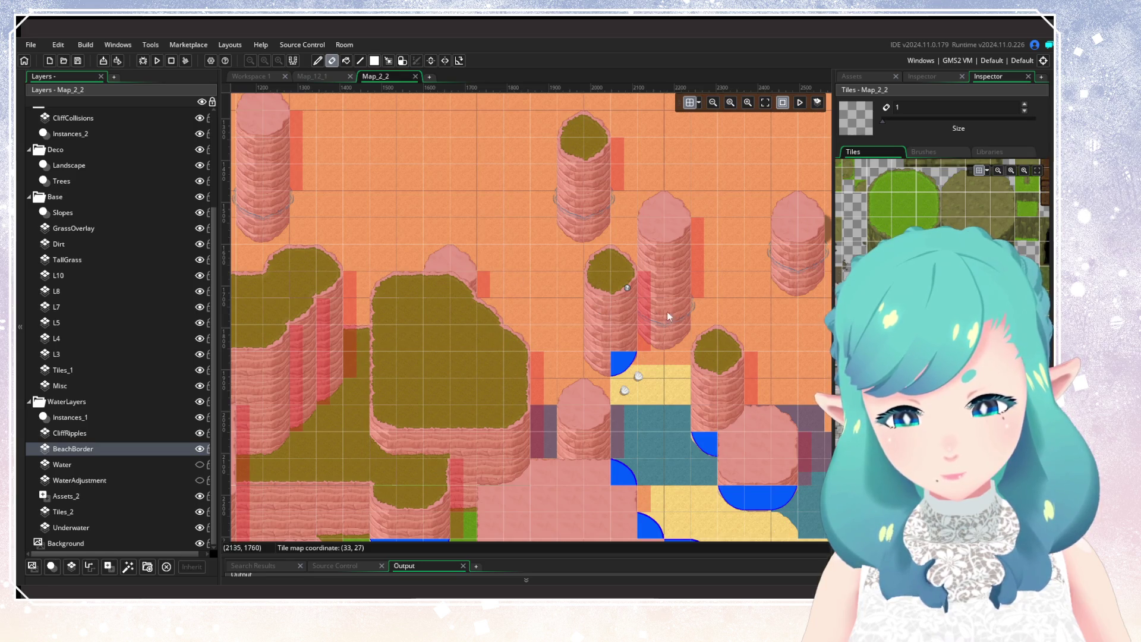
{"action": "scroll", "coordinate": [708, 309], "scroll_direction": "right", "scroll_amount": 1}
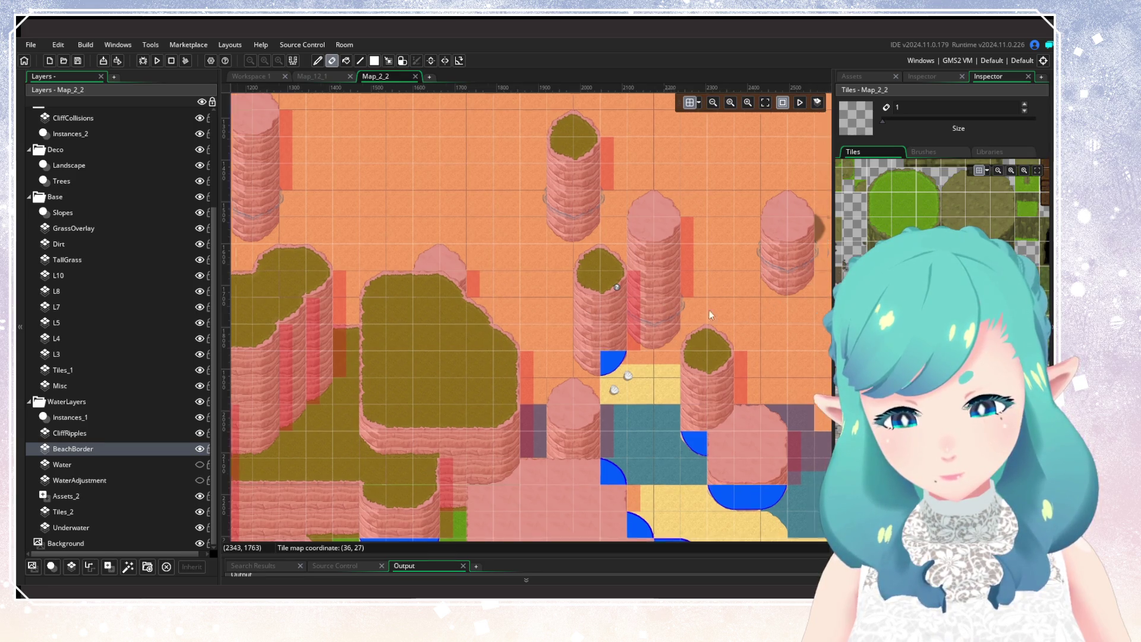
{"action": "left_click_drag", "start_coordinate": [709, 310], "coordinate": [575, 270]}
{"action": "left_click", "coordinate": [200, 464]}
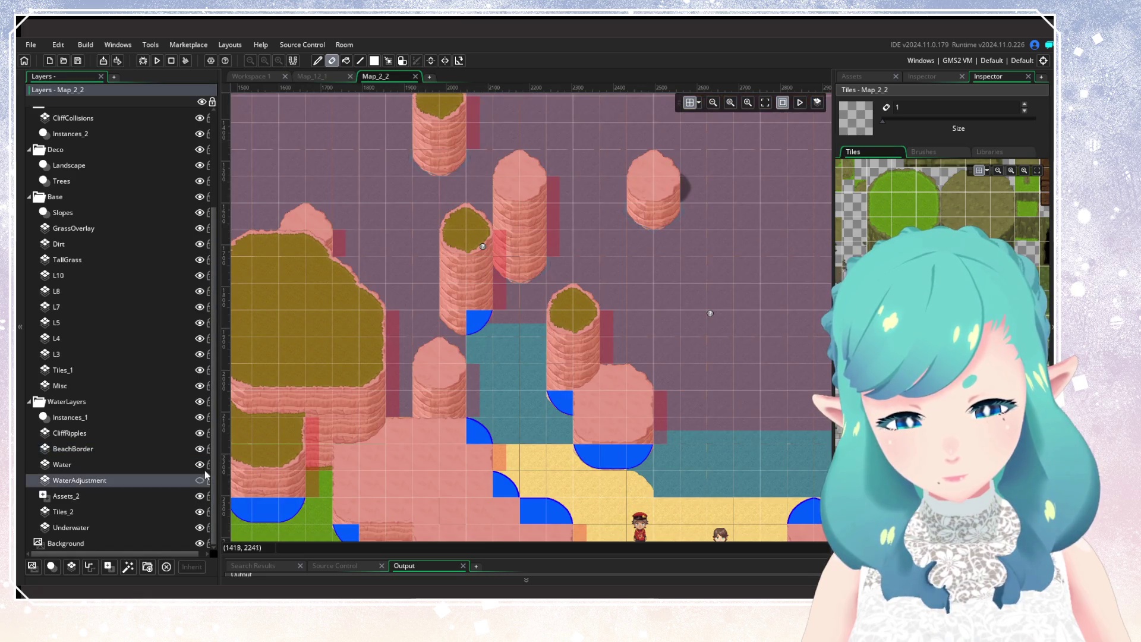
{"action": "left_click", "coordinate": [157, 61]}
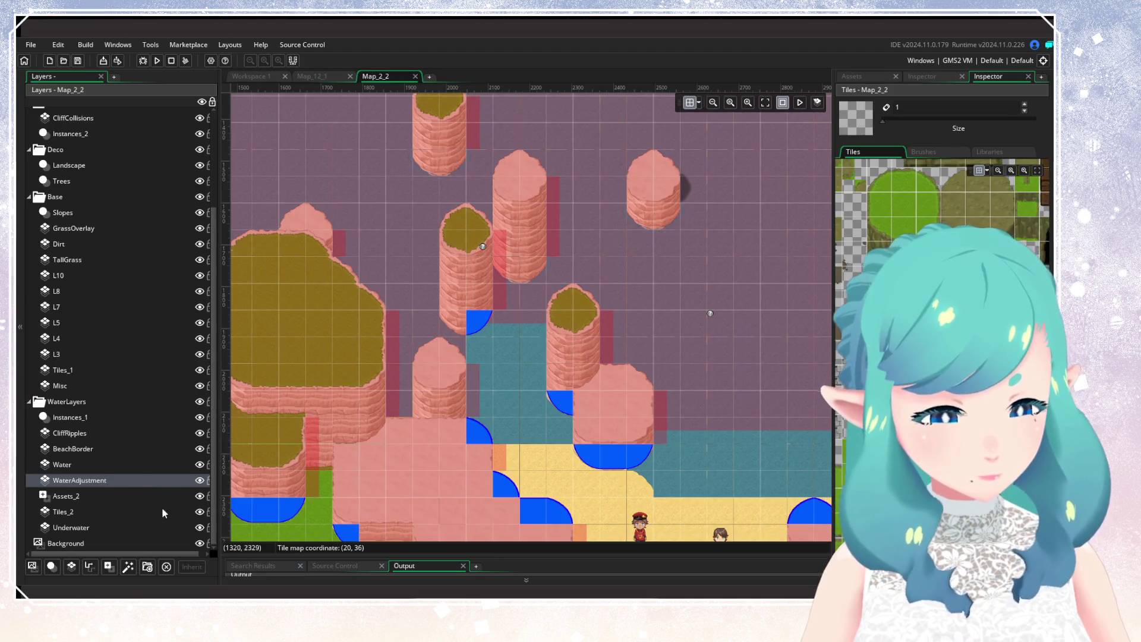
Paint a strip of eyedropped teal tiles on BeachBorder between the pillars, then run the game
{"action": "left_click", "coordinate": [198, 465]}
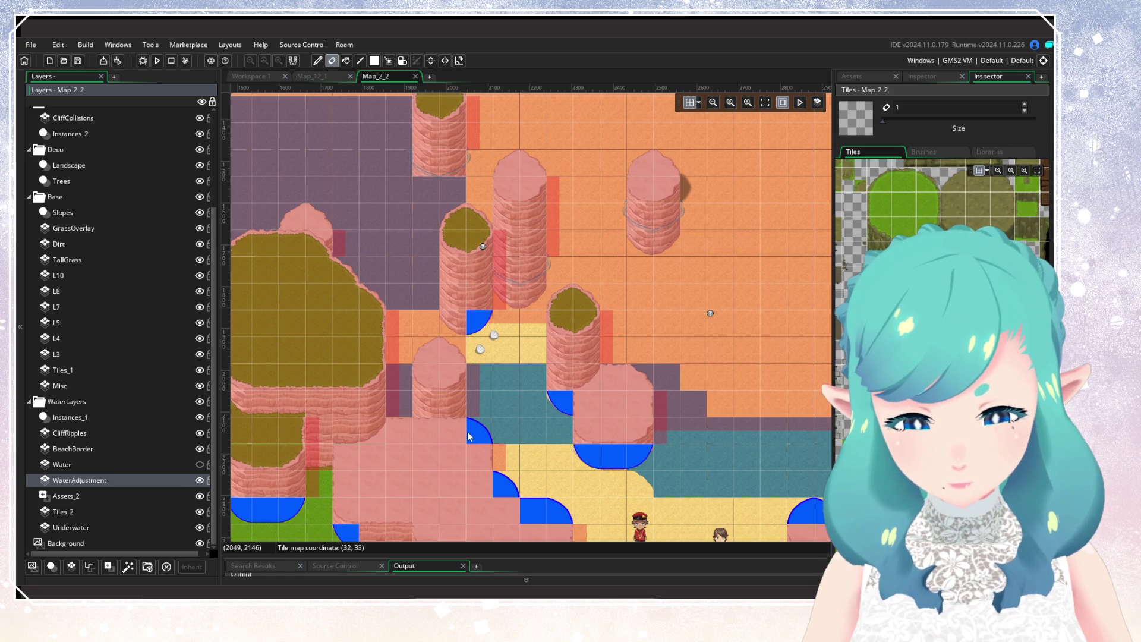
{"action": "left_click", "coordinate": [119, 465]}
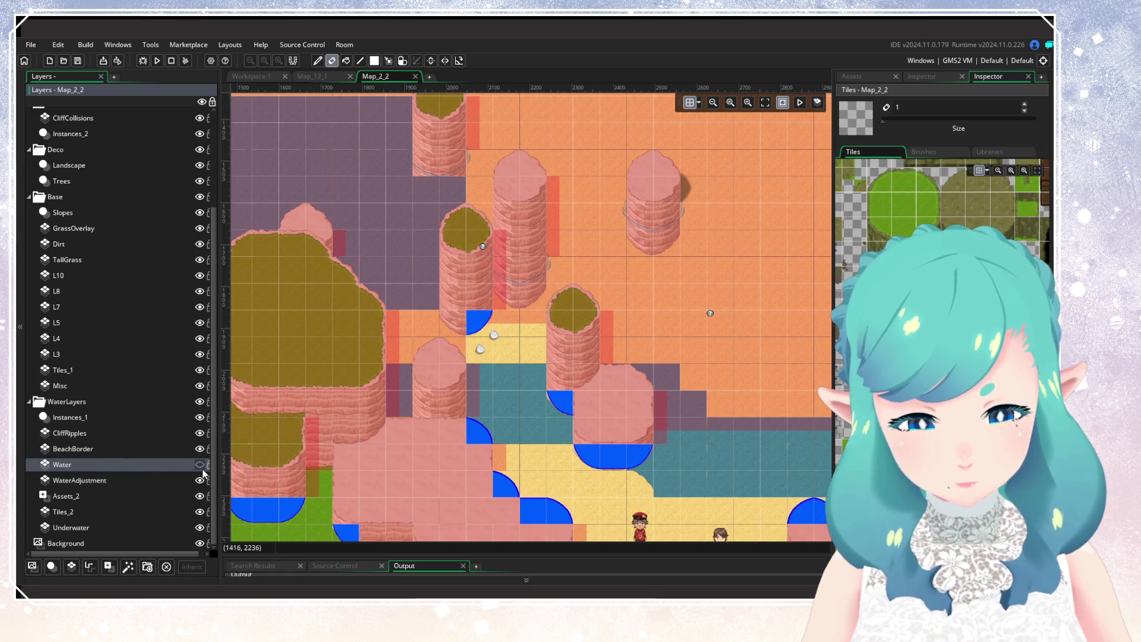
{"action": "left_click", "coordinate": [164, 450]}
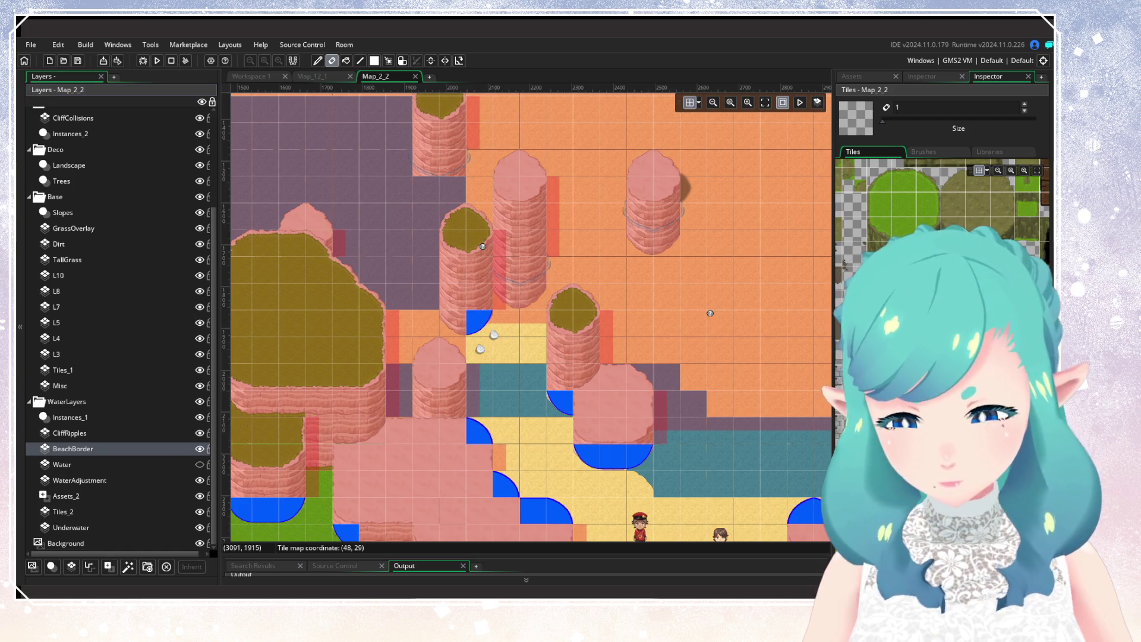
{"action": "left_click", "coordinate": [694, 404], "text": "alt"}
{"action": "left_click_drag", "start_coordinate": [416, 358], "coordinate": [570, 360]}
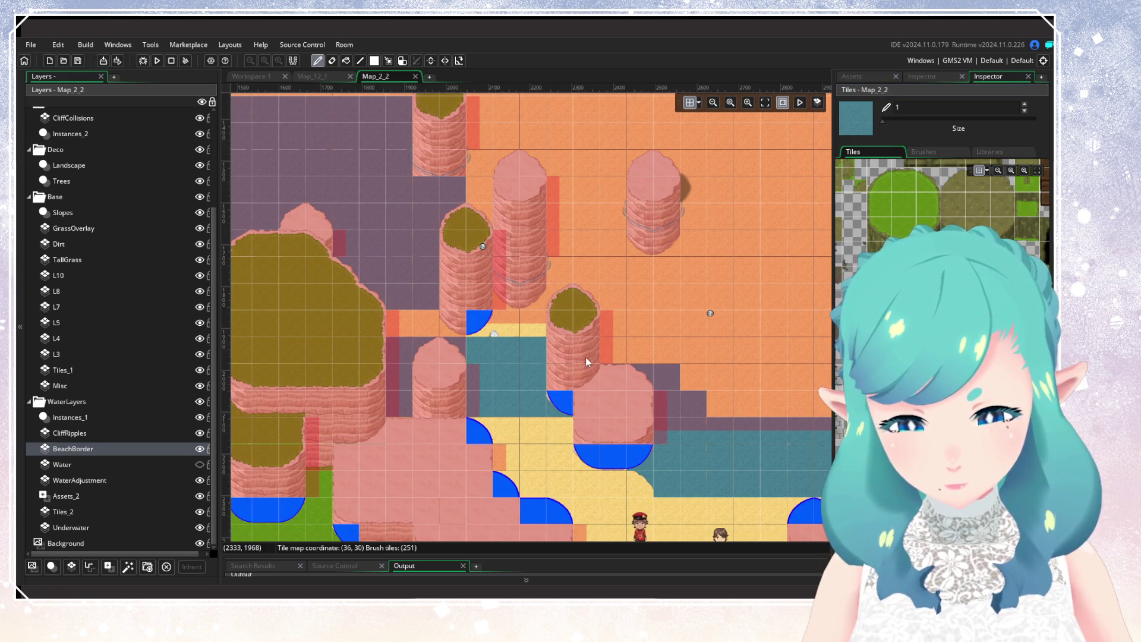
{"action": "left_click", "coordinate": [199, 464]}
{"action": "left_click", "coordinate": [157, 60]}
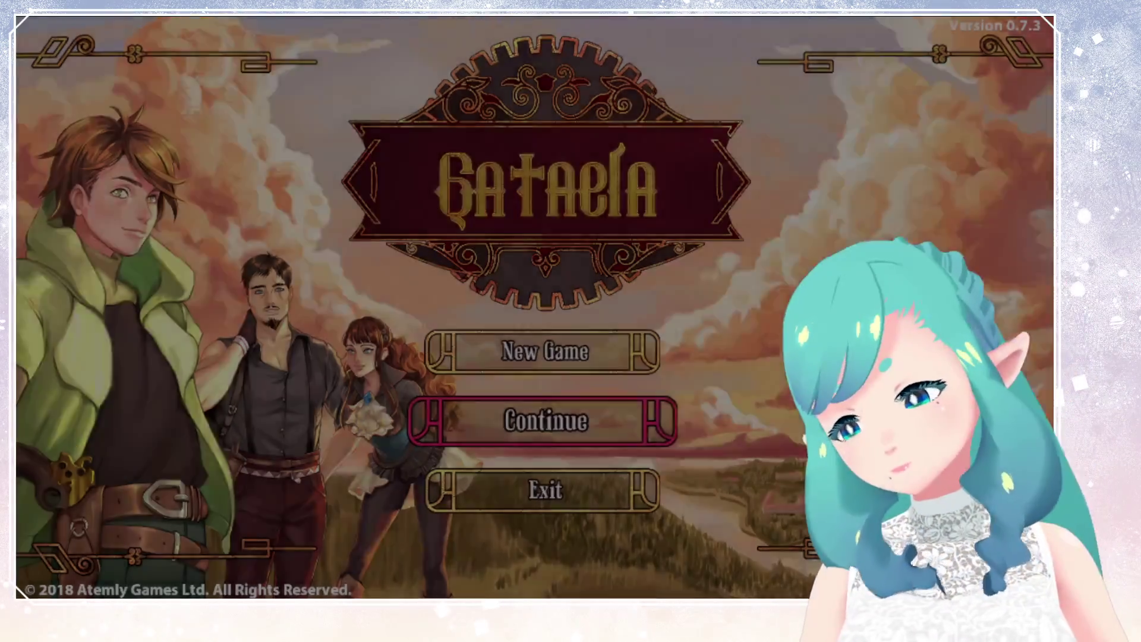
Load the saved game and walk the hero across the beach, into the water and around the pillars
{"action": "key", "text": "Return"}
{"action": "key", "text": "Return"}
{"action": "key", "text": "Return"}
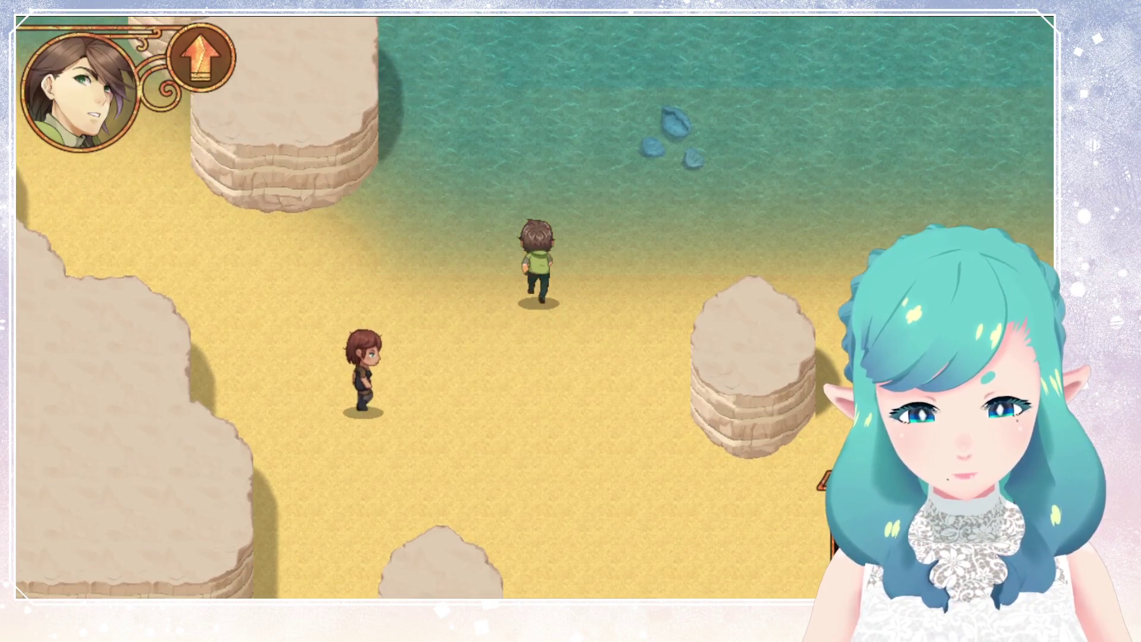
{"action": "key", "text": "Left"}
{"action": "key", "text": "Up"}
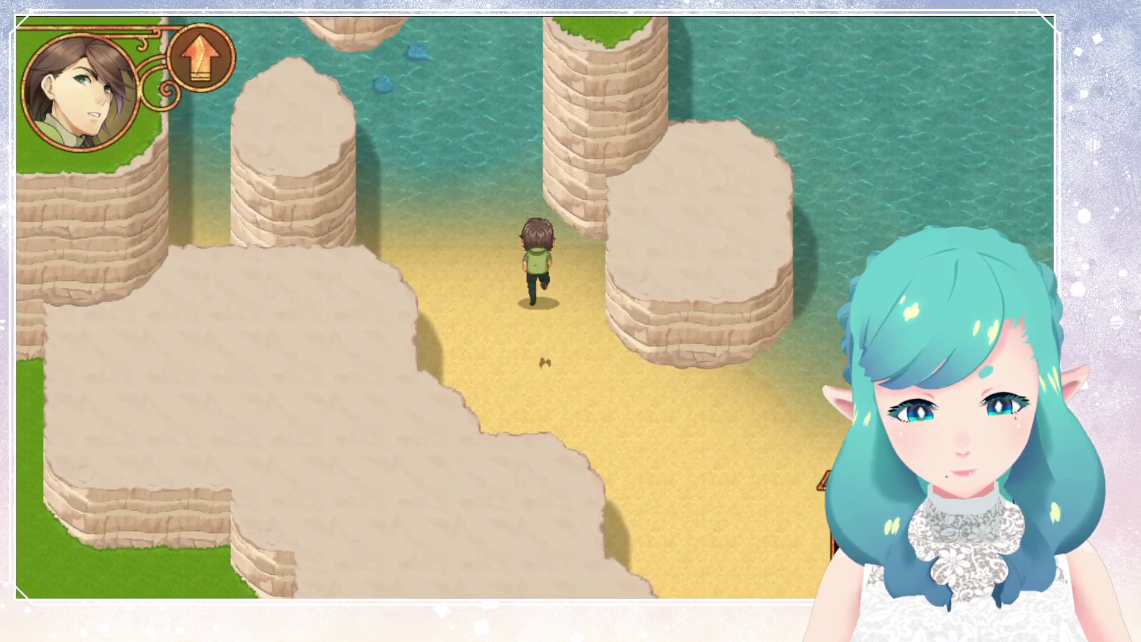
{"action": "key", "text": "Left"}
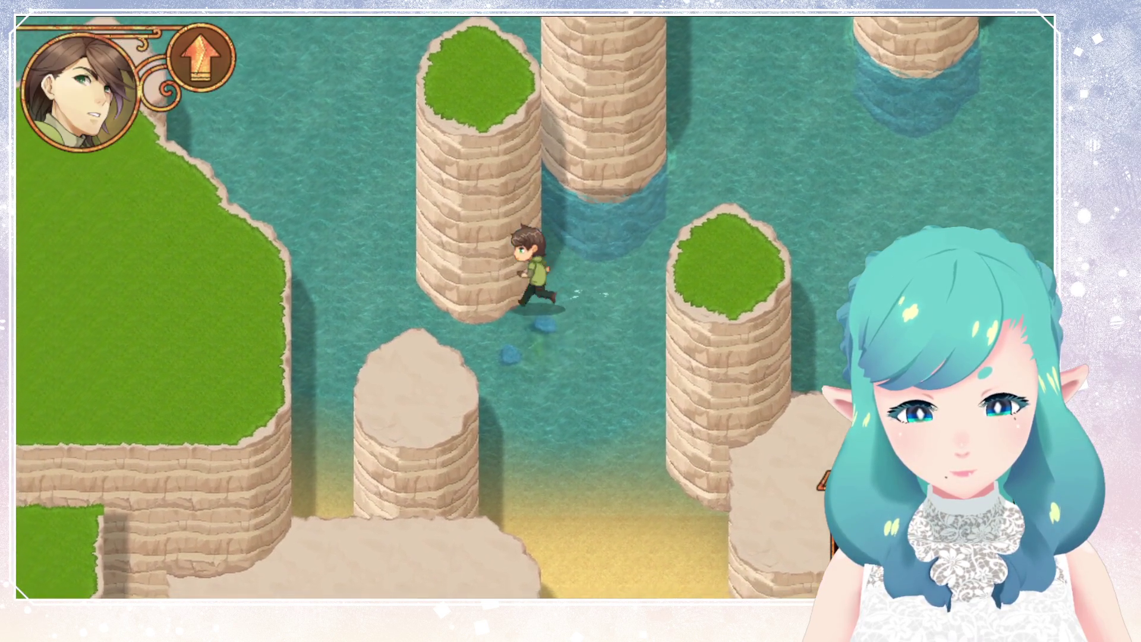
{"action": "key", "text": "Down"}
{"action": "key", "text": "Up"}
{"action": "key", "text": "Down"}
{"action": "key", "text": "Left"}
{"action": "key", "text": "Up"}
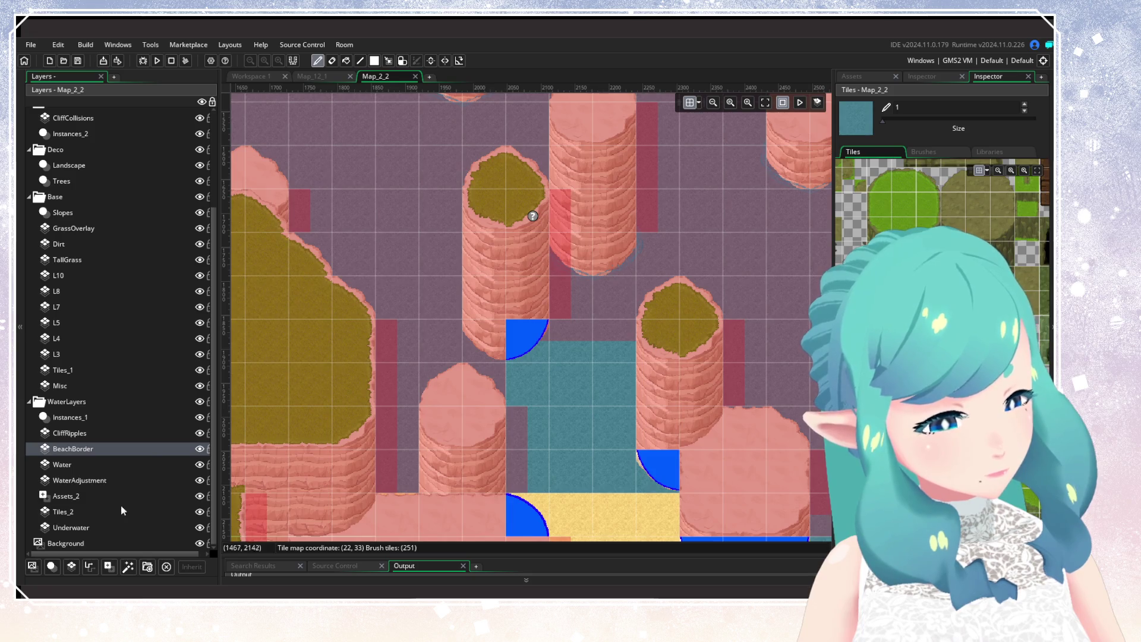
{"action": "left_click", "coordinate": [199, 465]}
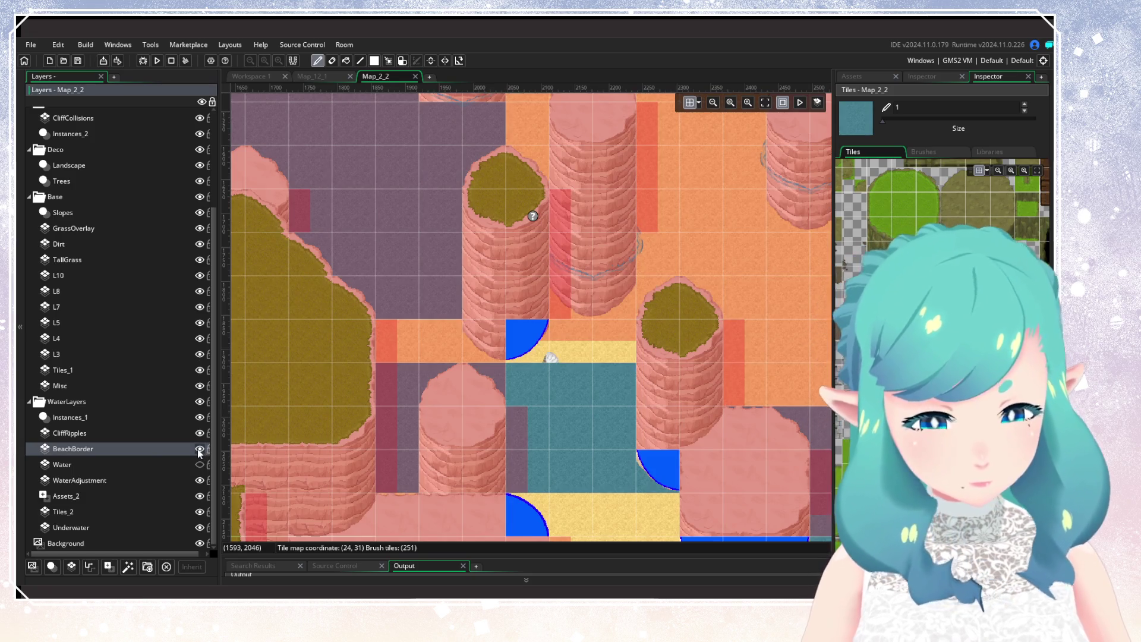
{"action": "left_click", "coordinate": [122, 525]}
{"action": "scroll", "coordinate": [941, 184], "scroll_direction": "down", "scroll_amount": 5}
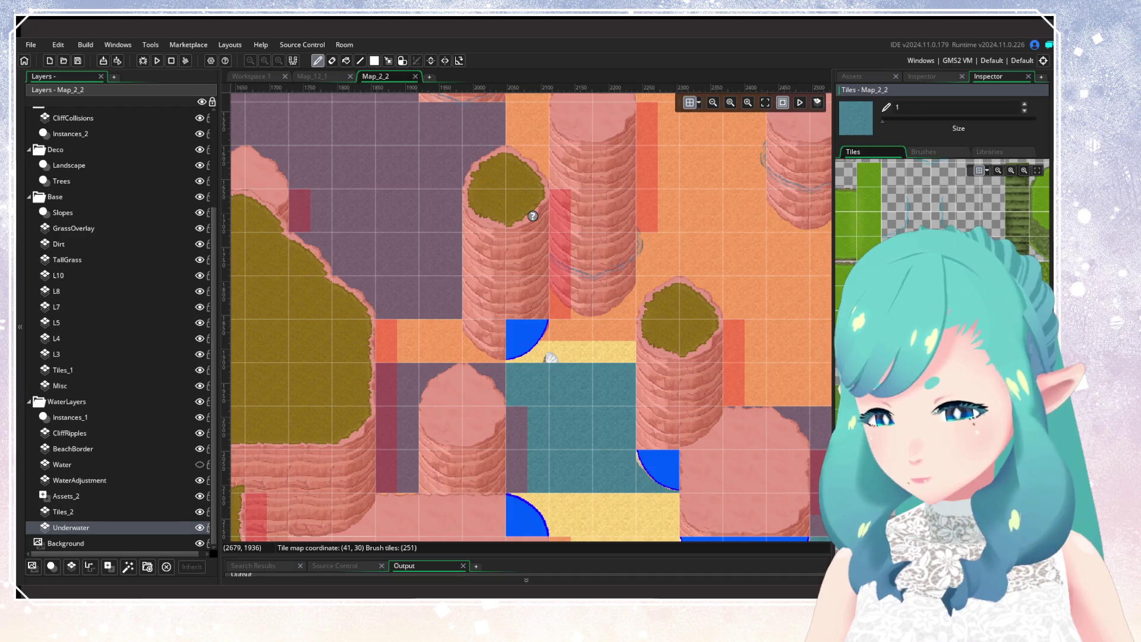
{"action": "left_click", "coordinate": [891, 297]}
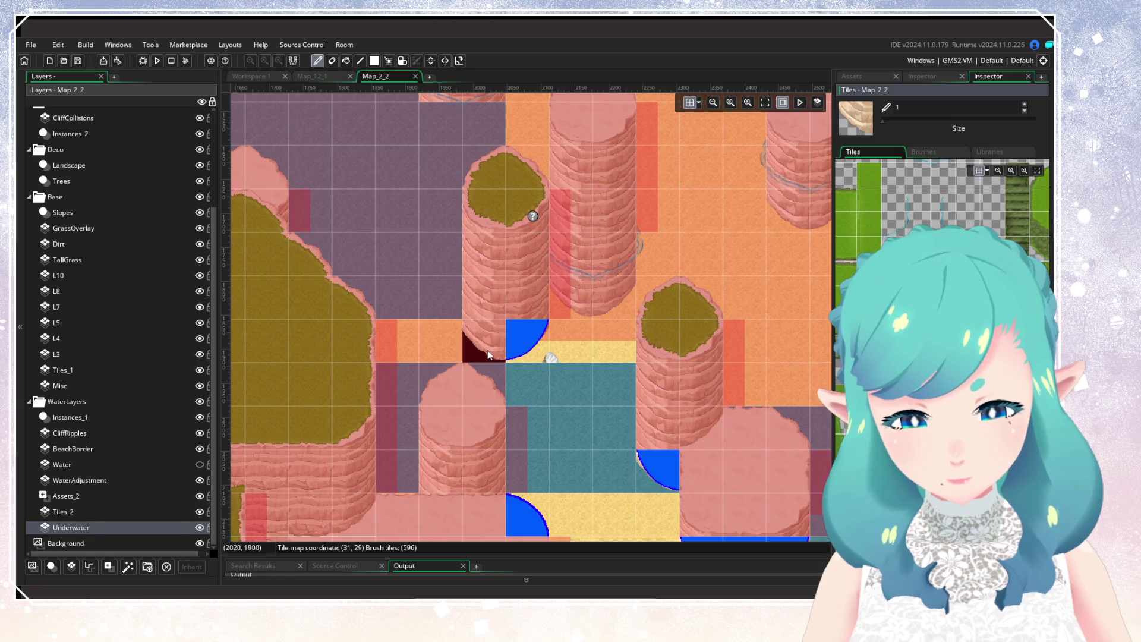
{"action": "left_click", "coordinate": [156, 511]}
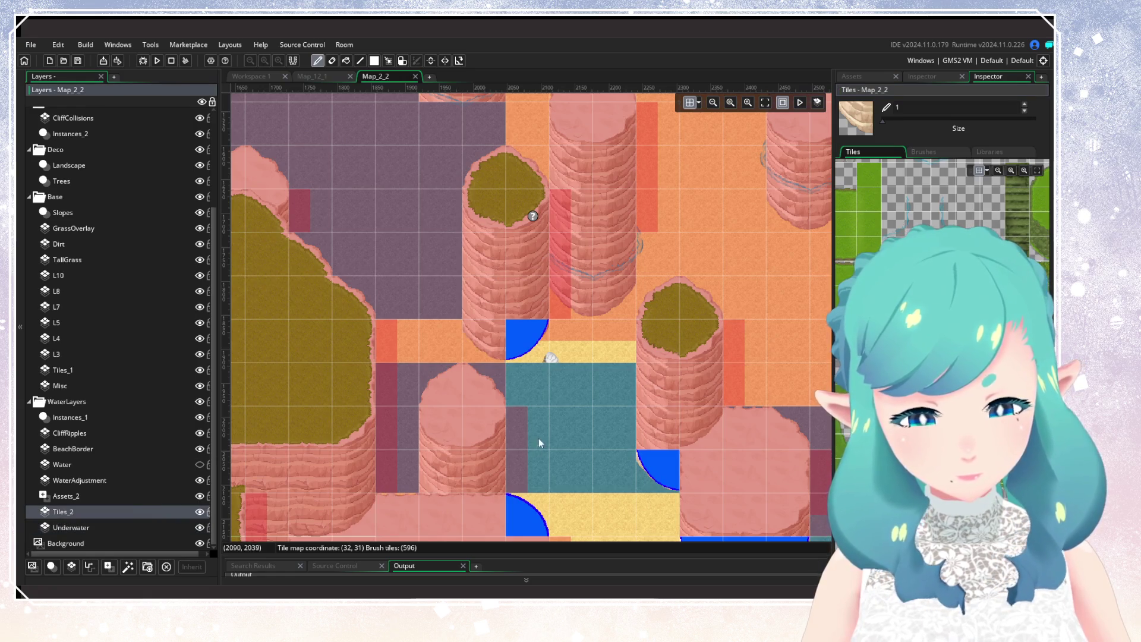
{"action": "mouse_move", "coordinate": [928, 357]}
{"action": "left_mouse_down"}
{"action": "mouse_move", "coordinate": [928, 377]}
{"action": "mouse_move", "coordinate": [970, 377]}
{"action": "left_mouse_up"}
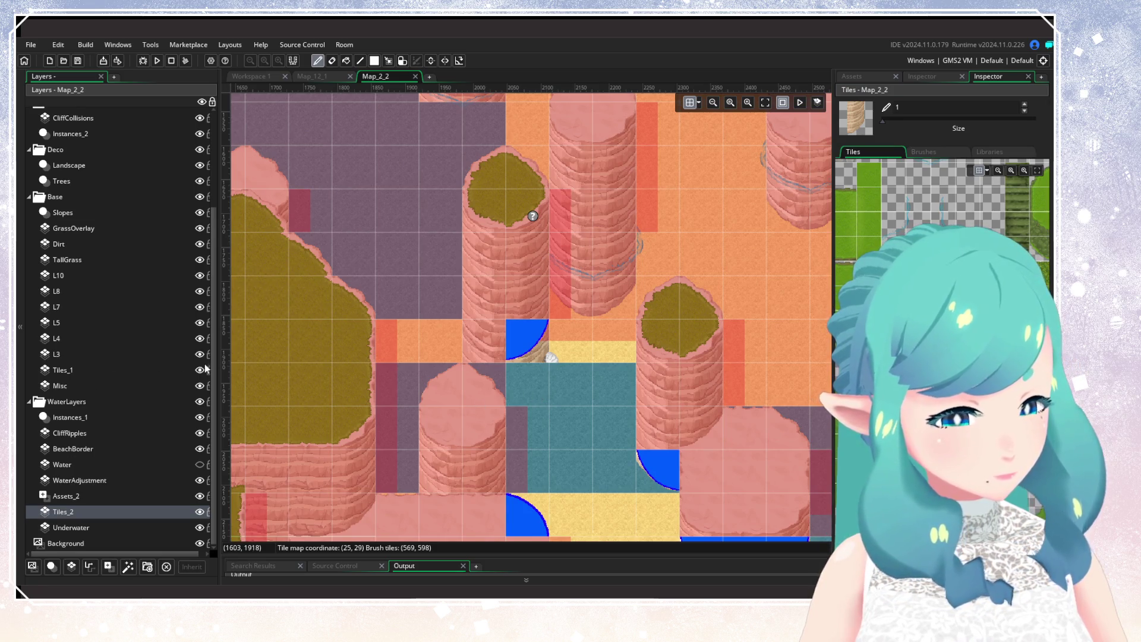
{"action": "left_click", "coordinate": [173, 369]}
{"action": "left_click", "coordinate": [331, 60]}
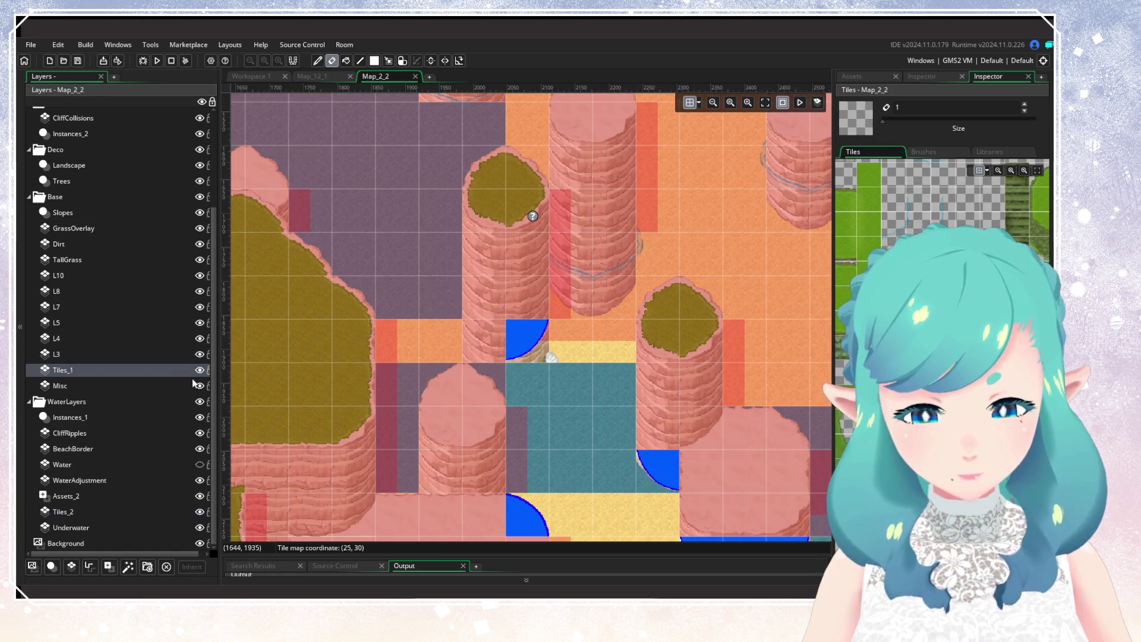
{"action": "left_click", "coordinate": [111, 468]}
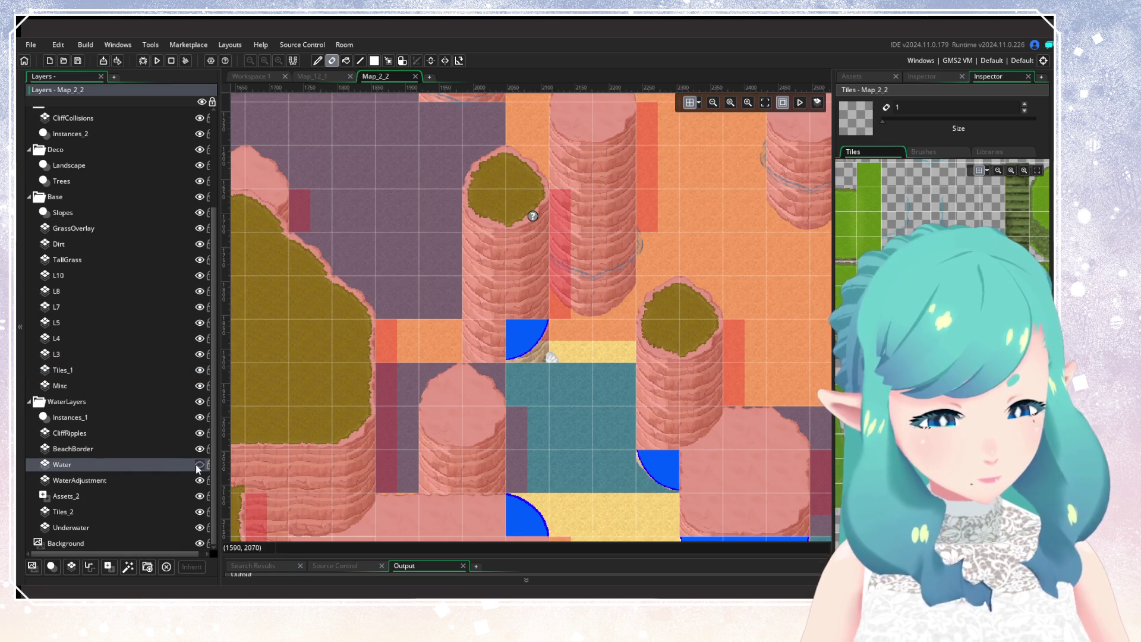
{"action": "left_click", "coordinate": [198, 466]}
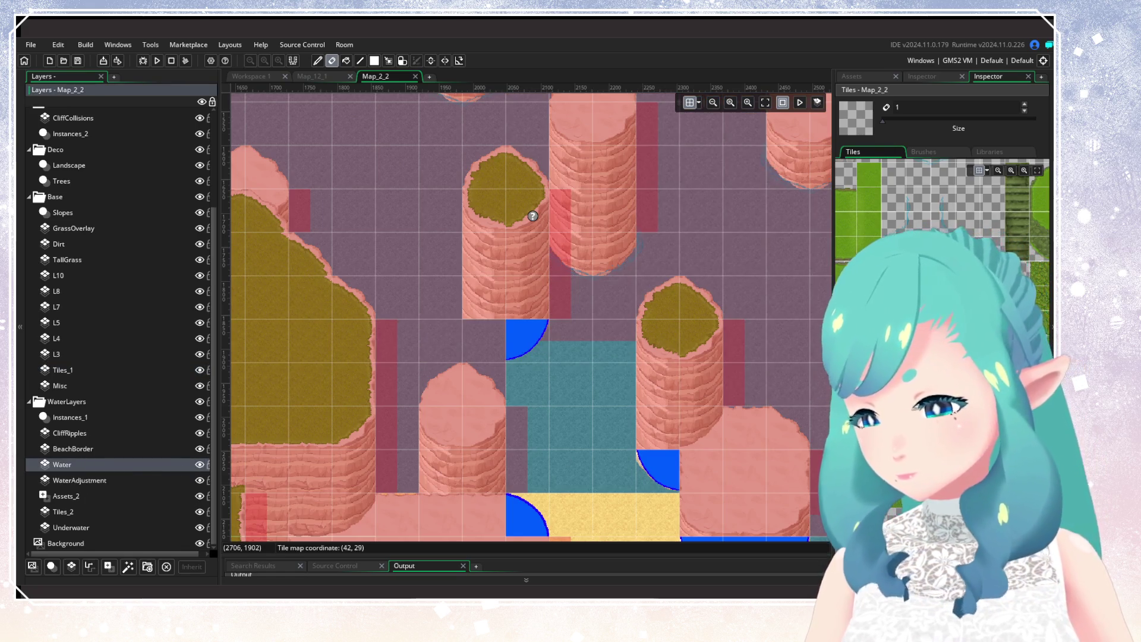
{"action": "scroll", "coordinate": [942, 178], "scroll_direction": "down", "scroll_amount": 3}
{"action": "key", "text": "d"}
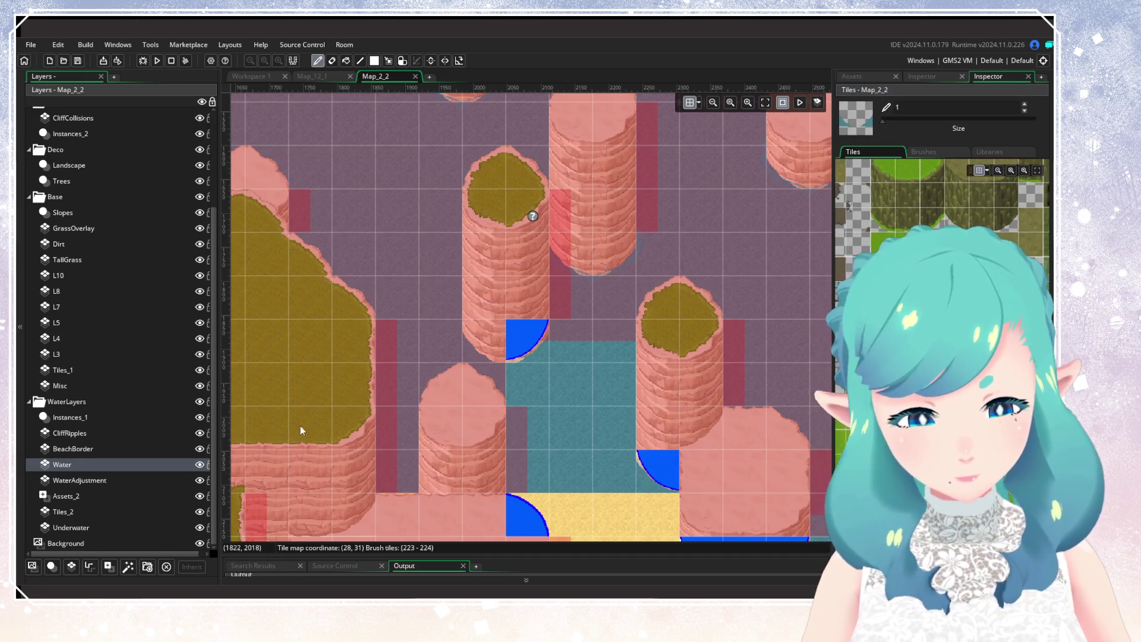
{"action": "left_click", "coordinate": [89, 434]}
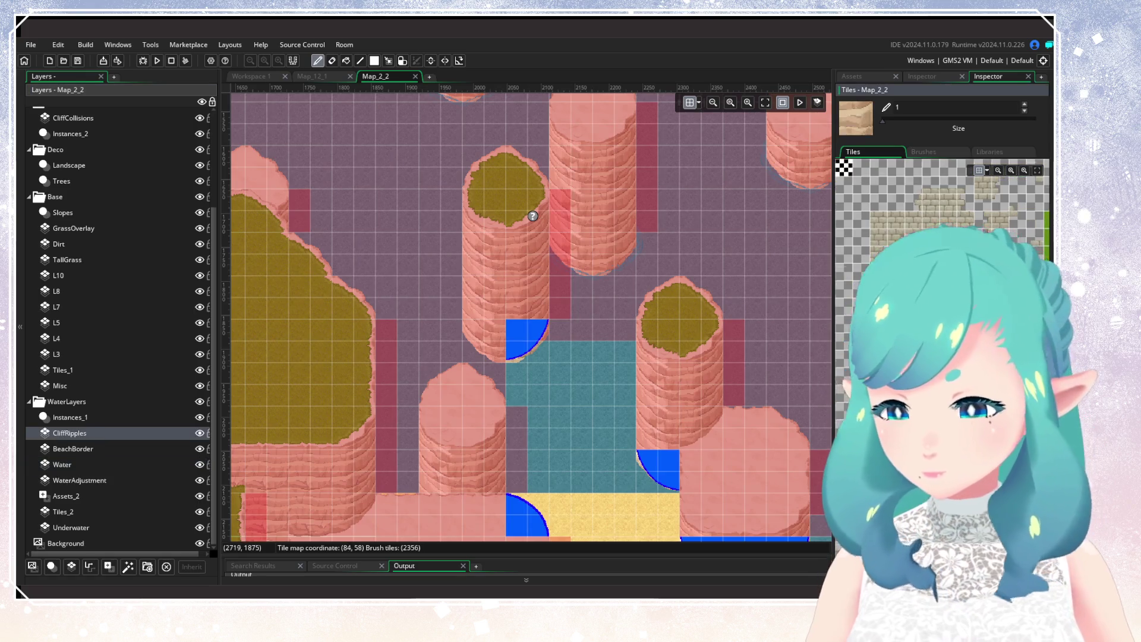
Capture the pillar tiles as a brush with the tile selection tool and pan toward the beach pillars
{"action": "left_click", "coordinate": [332, 61]}
{"action": "left_click", "coordinate": [388, 61]}
{"action": "scroll", "coordinate": [648, 263], "scroll_direction": "up", "scroll_amount": 2}
{"action": "left_click_drag", "start_coordinate": [651, 211], "coordinate": [755, 249]}
{"action": "key", "text": "ctrl+c"}
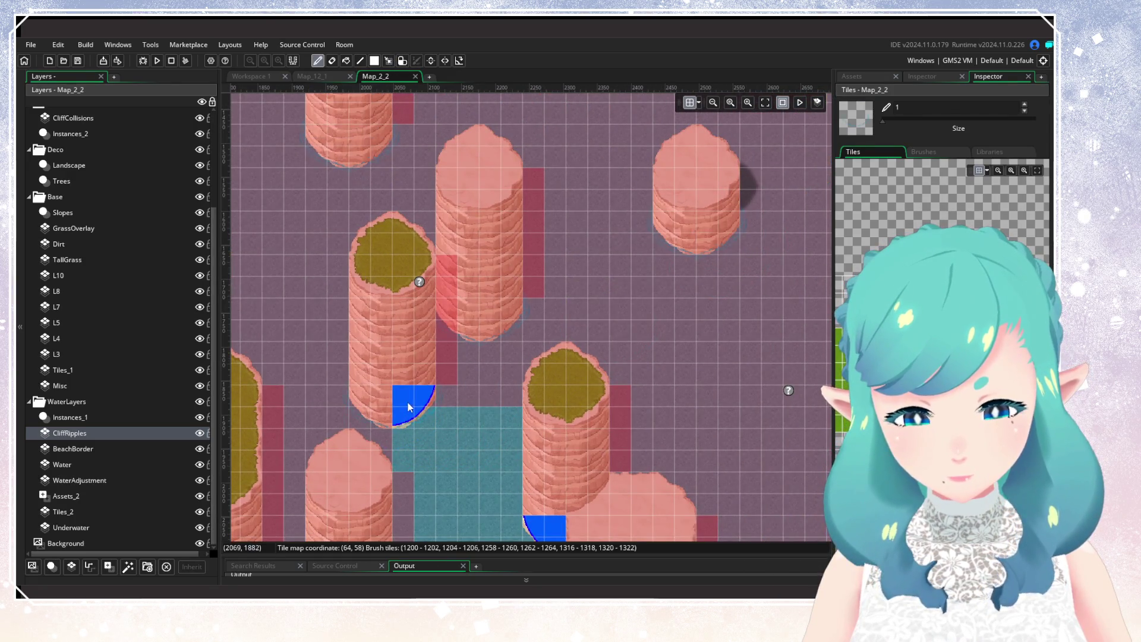
{"action": "mouse_move", "coordinate": [452, 477]}
{"action": "left_mouse_down"}
{"action": "mouse_move", "coordinate": [576, 412]}
{"action": "mouse_move", "coordinate": [547, 372]}
{"action": "left_mouse_up"}
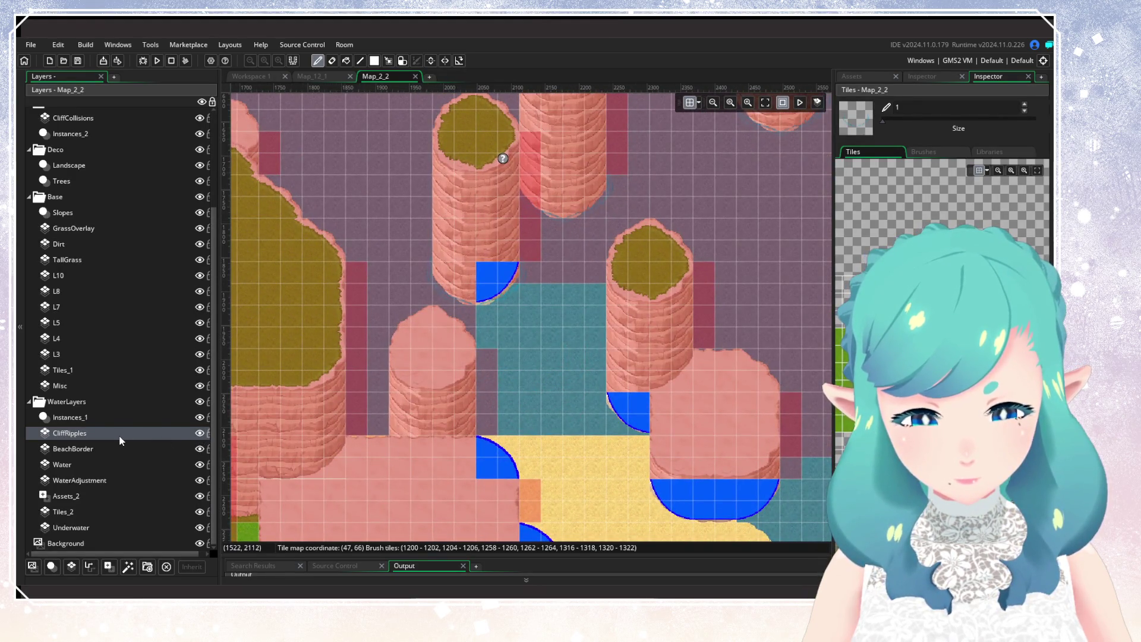
Rebuild and run the game with F5, then move to Continue on the title screen
{"action": "key", "text": "F5"}
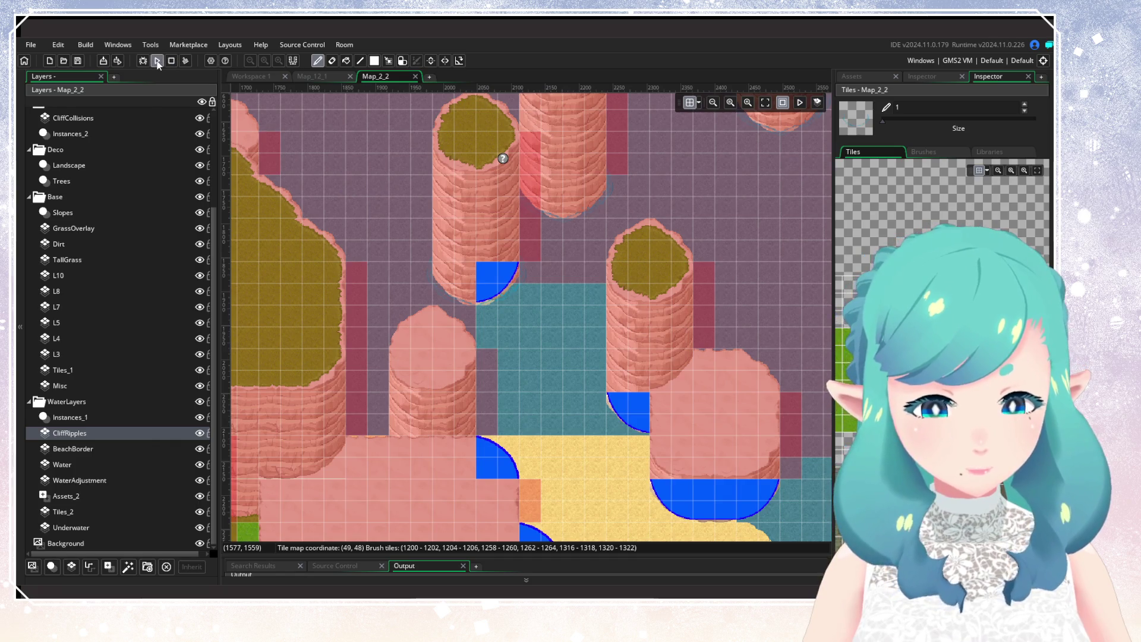
{"action": "scroll", "coordinate": [527, 350], "scroll_direction": "down", "scroll_amount": 3, "text": "ctrl"}
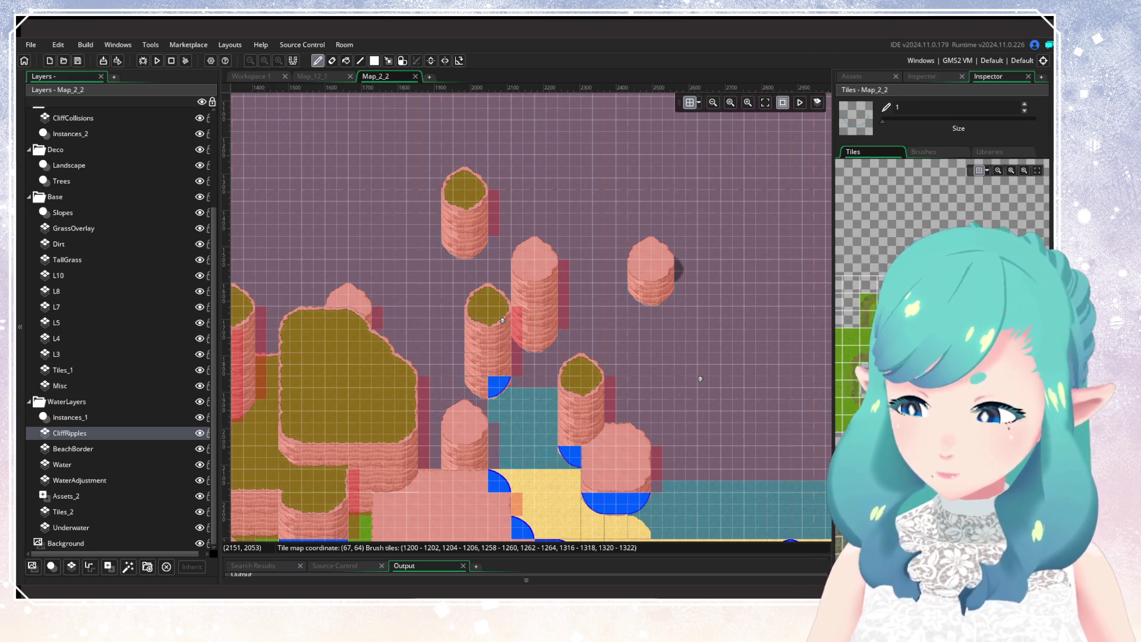
{"action": "key", "text": "Down"}
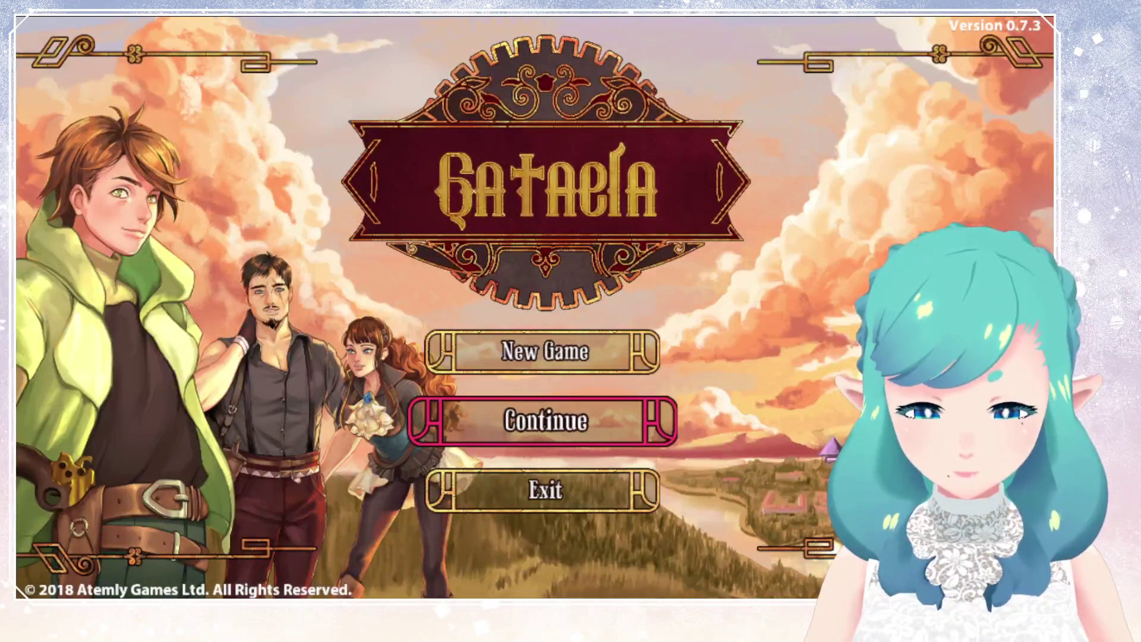
Load the first save slot, run the hero up the beach and between the pillars, then quit
{"action": "key", "text": "Return"}
{"action": "key", "text": "Return"}
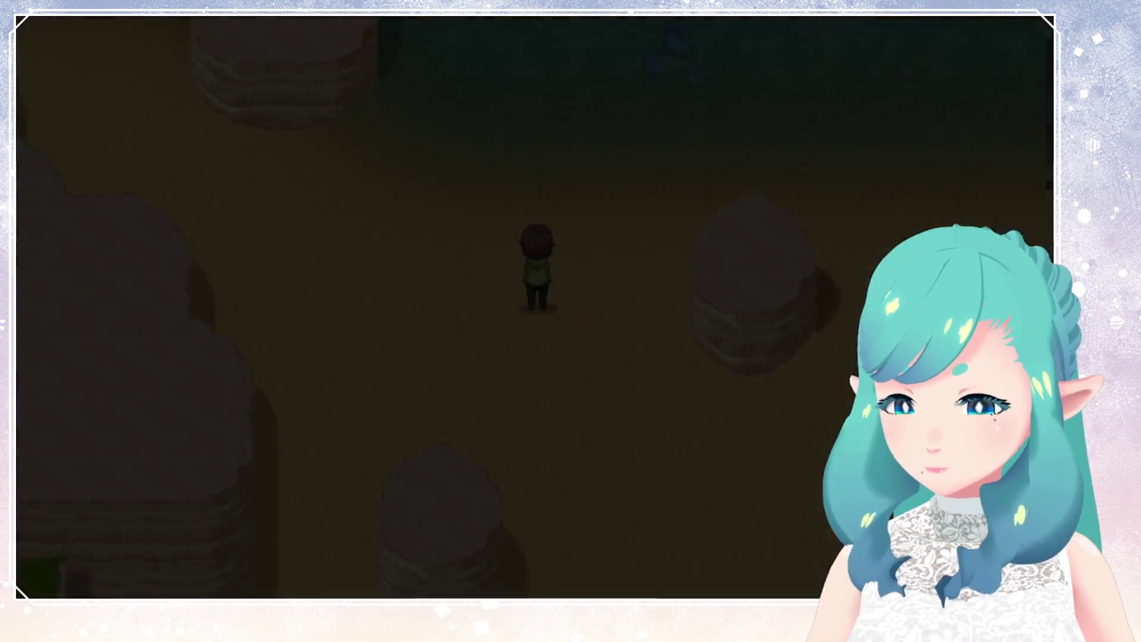
{"action": "key", "text": "Up"}
{"action": "key", "text": "Up"}
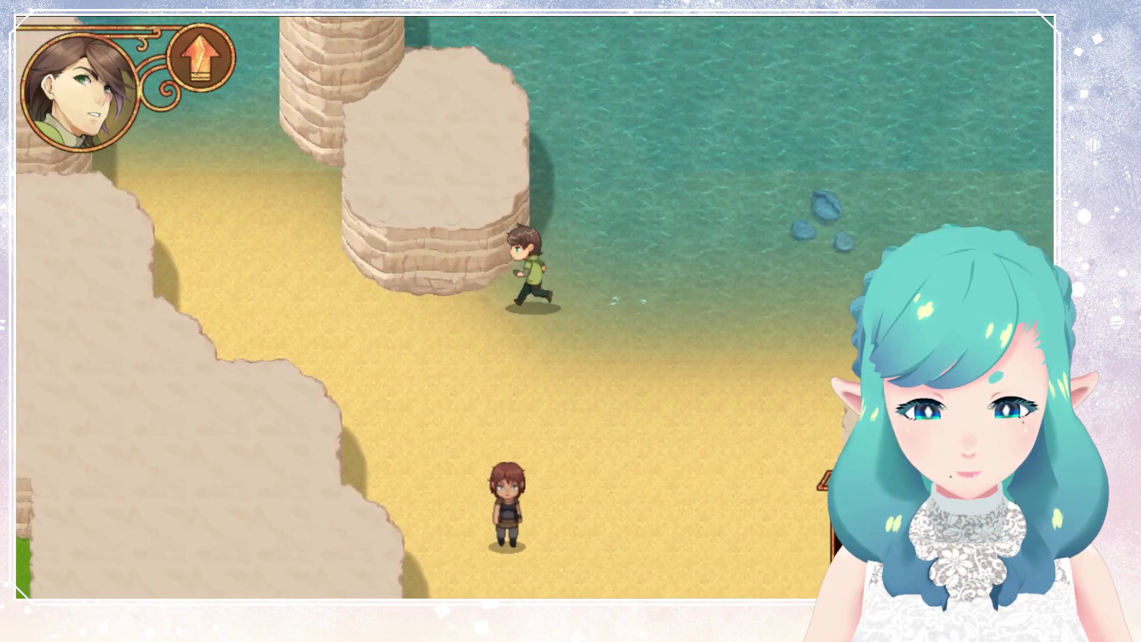
{"action": "key", "text": "Up"}
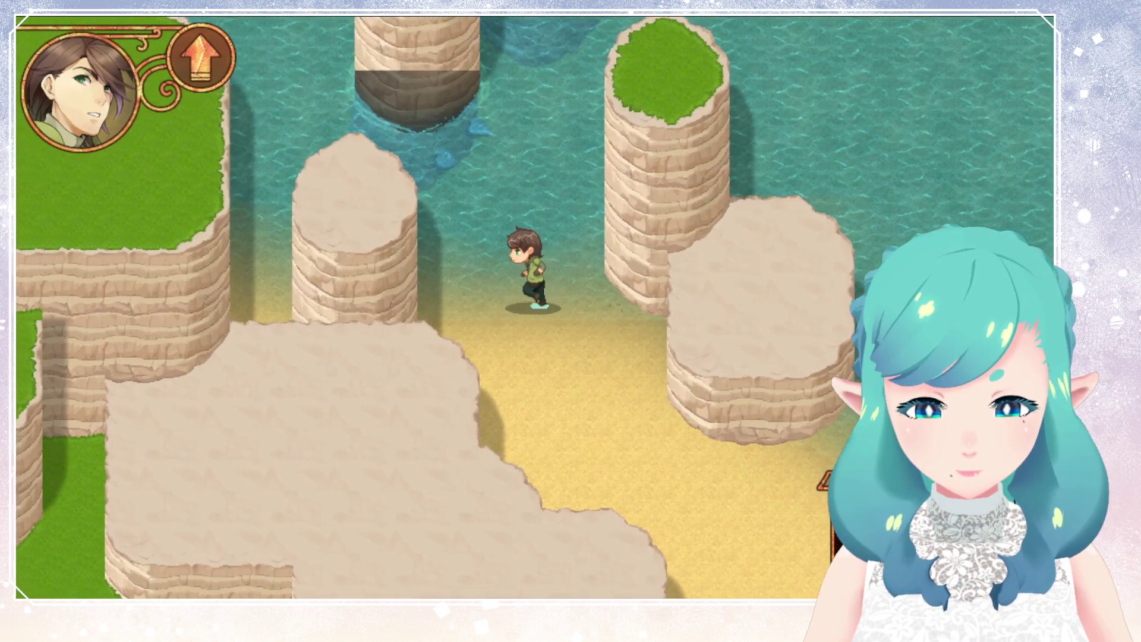
{"action": "key", "text": "Left"}
{"action": "key", "text": "Right"}
{"action": "key", "text": "Left"}
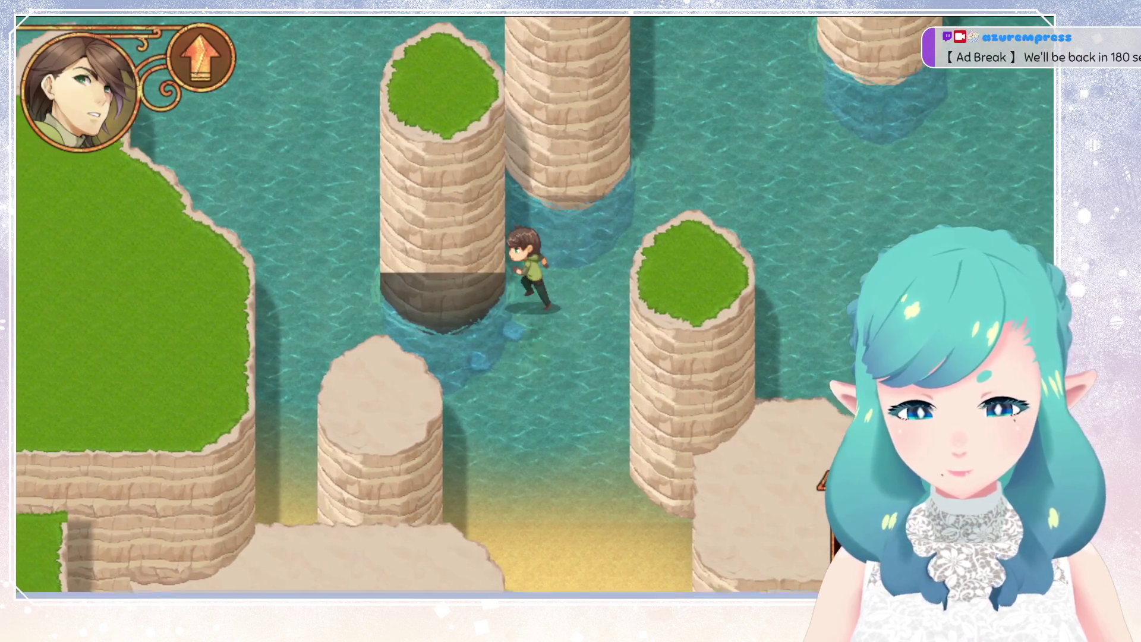
{"action": "key", "text": "Right"}
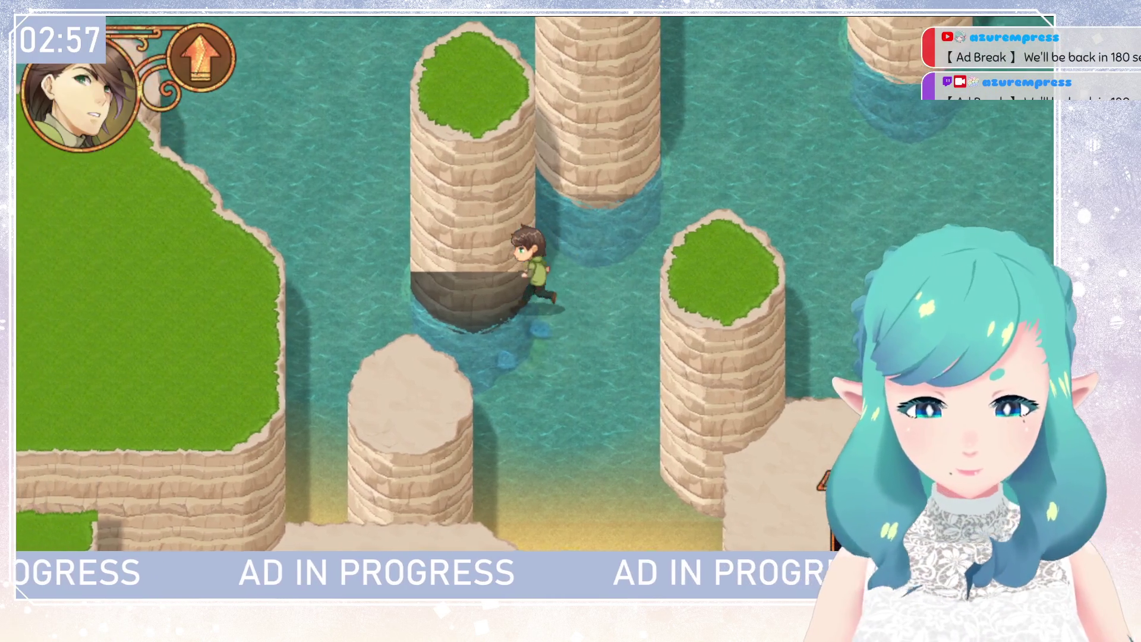
{"action": "key", "text": "Up"}
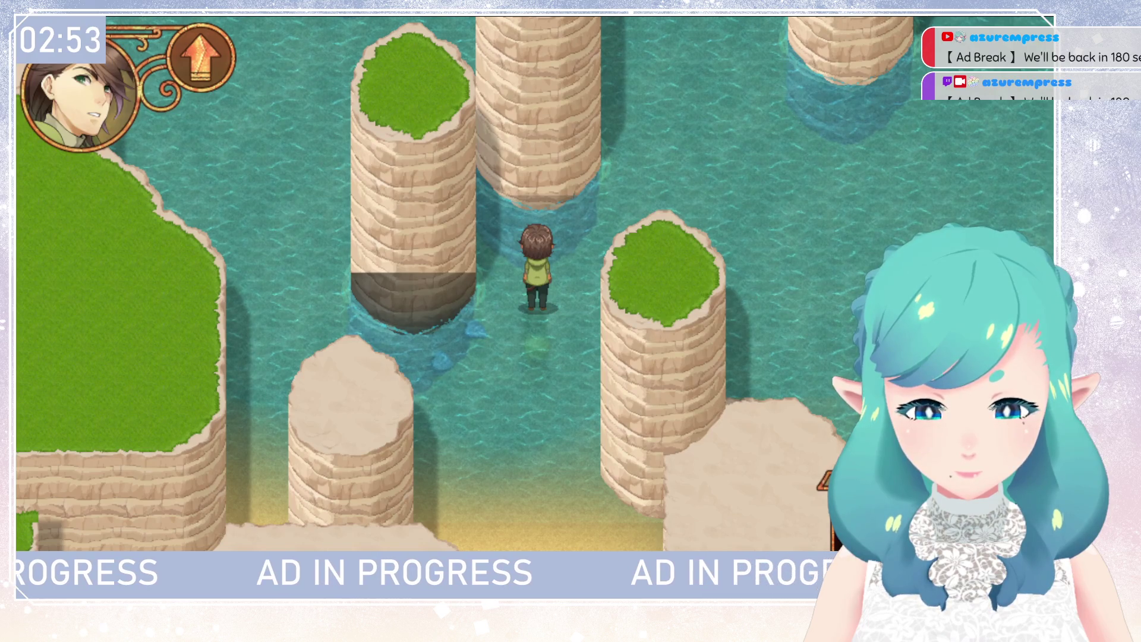
{"action": "key", "text": "Escape"}
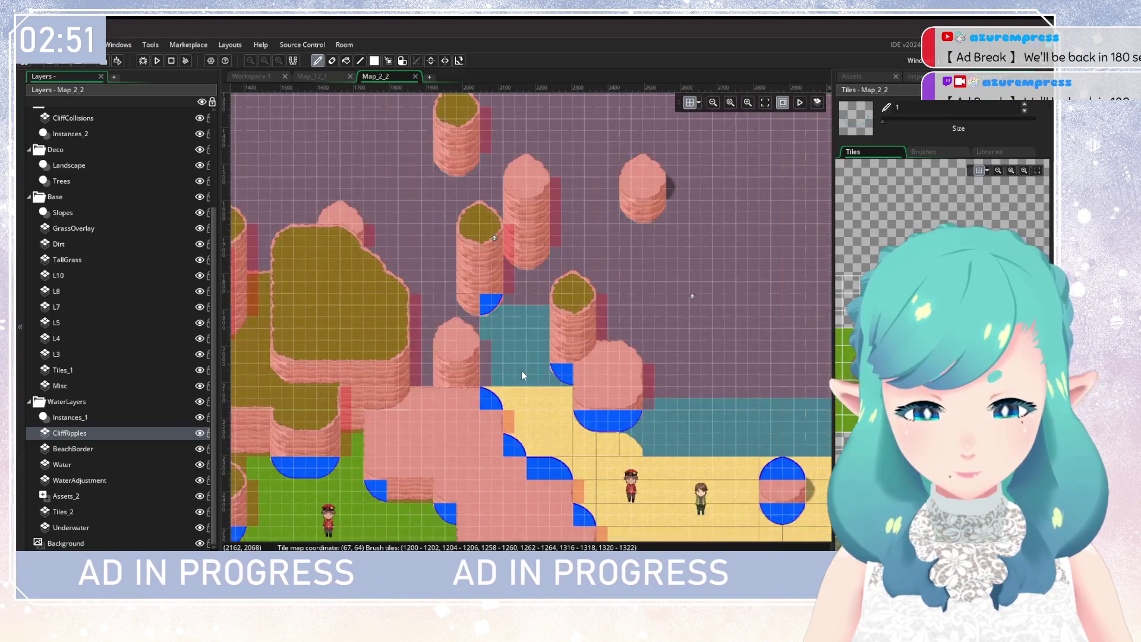
Hide the BeachBorder, Water and WaterAdjustment layers, then show BeachBorder again
{"action": "left_click", "coordinate": [199, 448]}
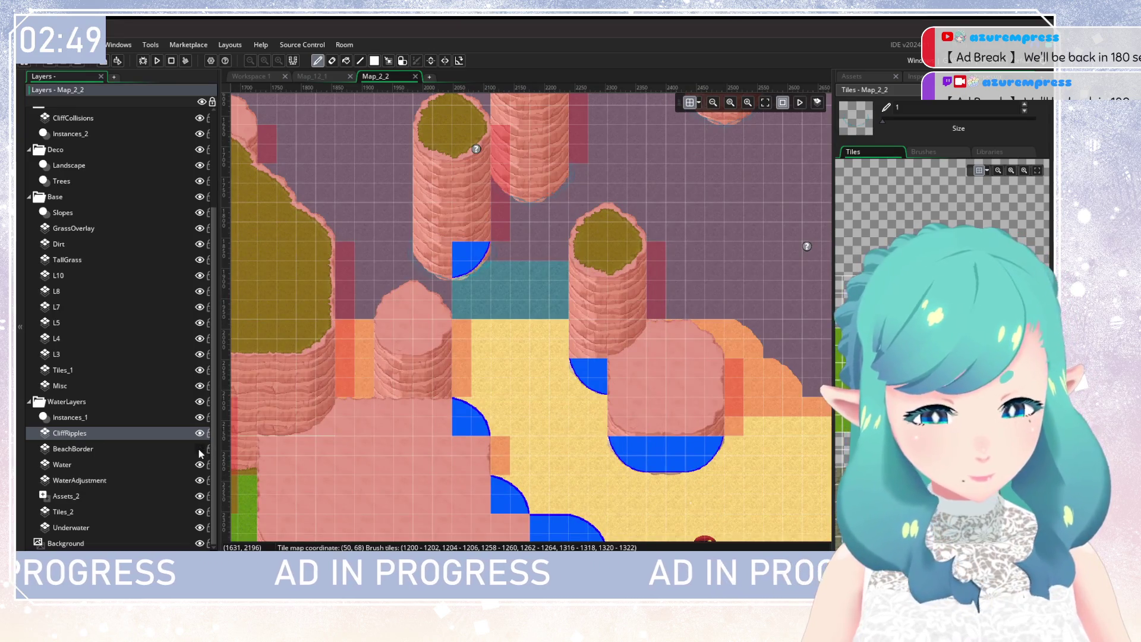
{"action": "left_click", "coordinate": [200, 464]}
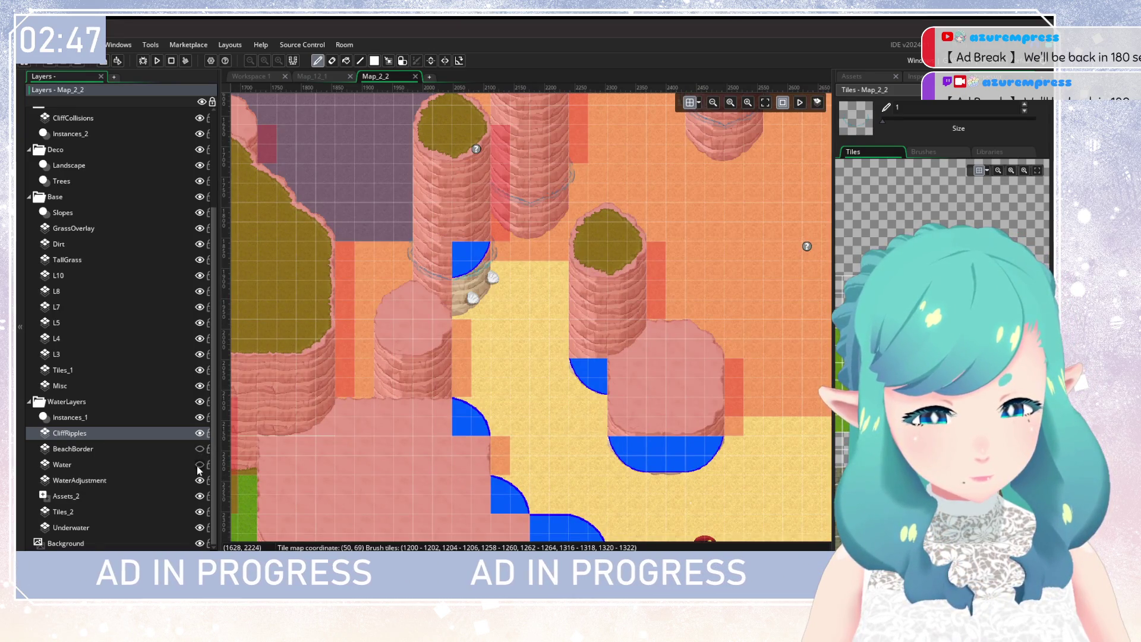
{"action": "left_click", "coordinate": [200, 465]}
{"action": "left_click", "coordinate": [199, 465]}
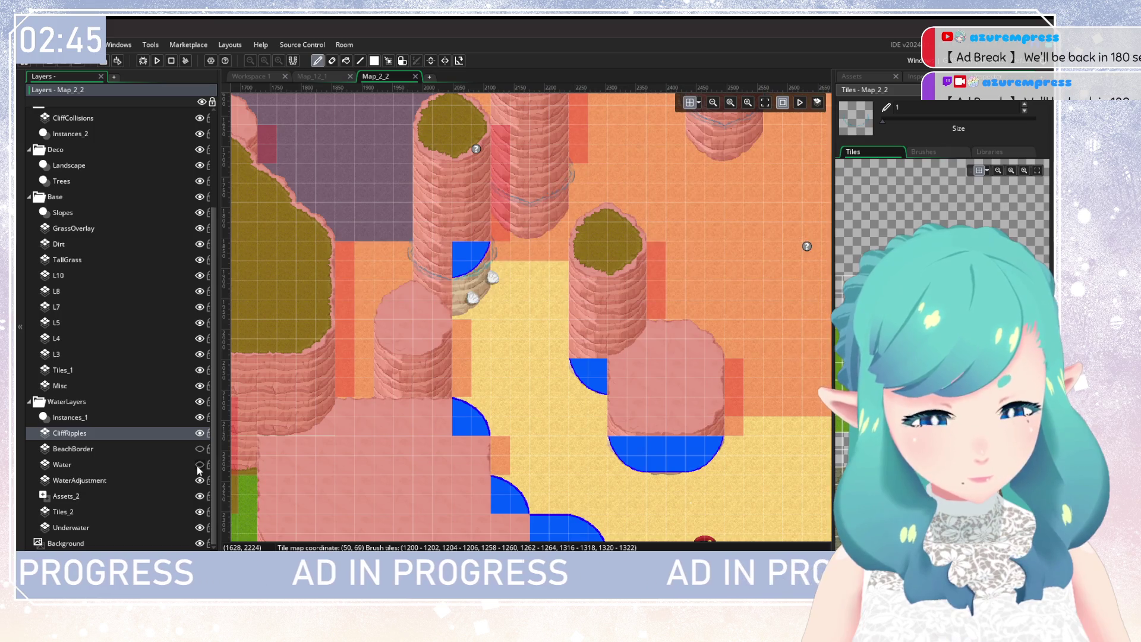
{"action": "left_click", "coordinate": [200, 480]}
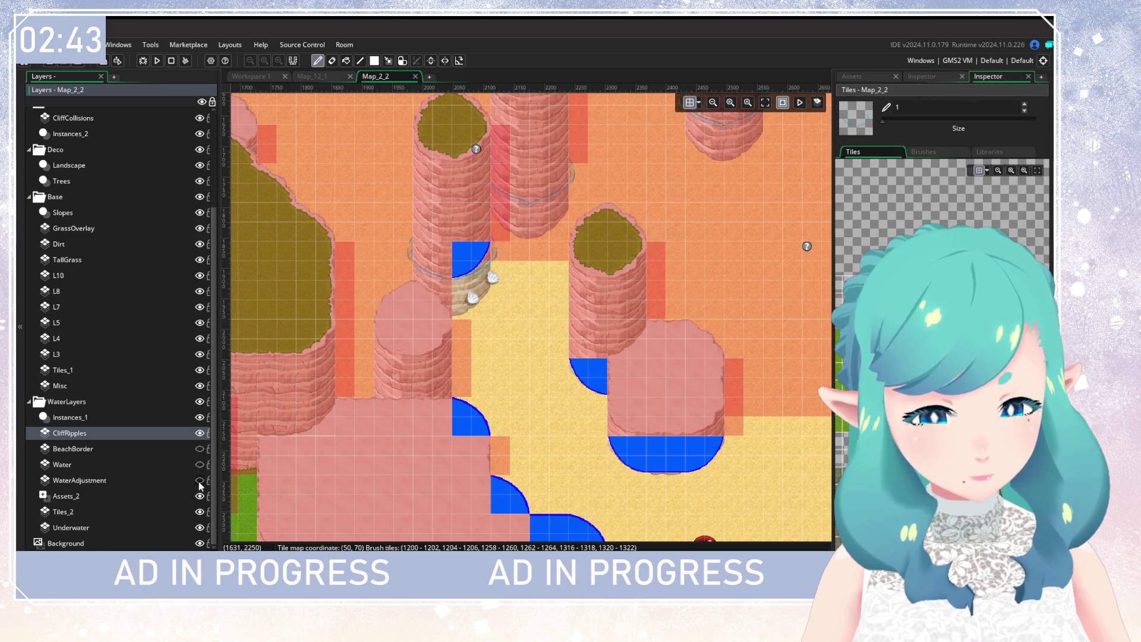
{"action": "left_click", "coordinate": [200, 449]}
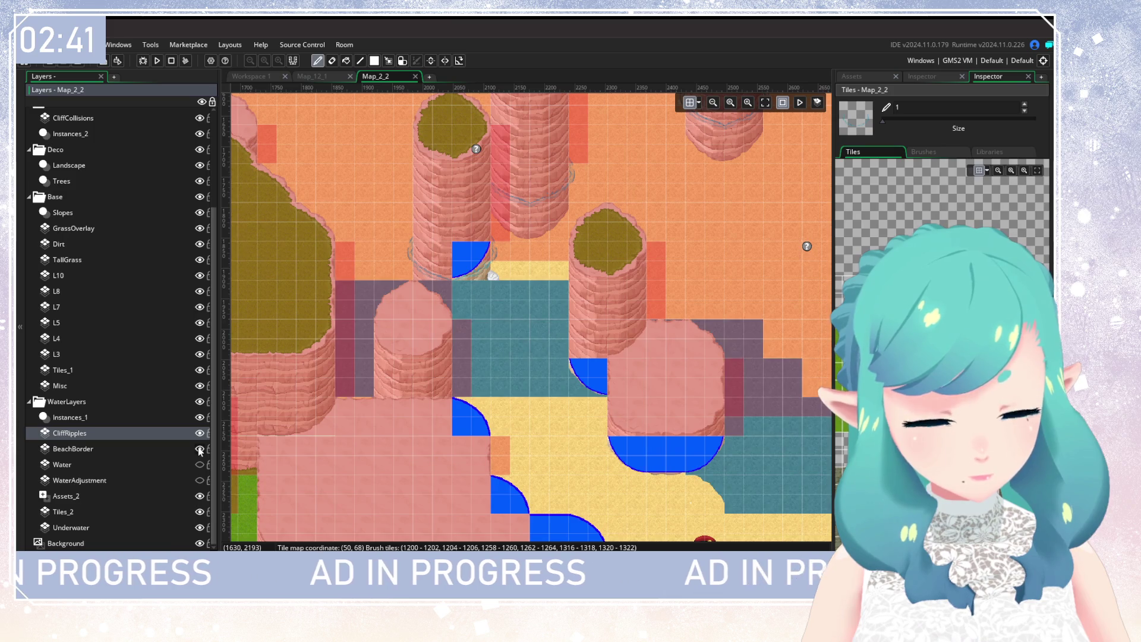
Erase the teal BeachBorder tiles right of the beach shells
{"action": "left_click", "coordinate": [171, 454]}
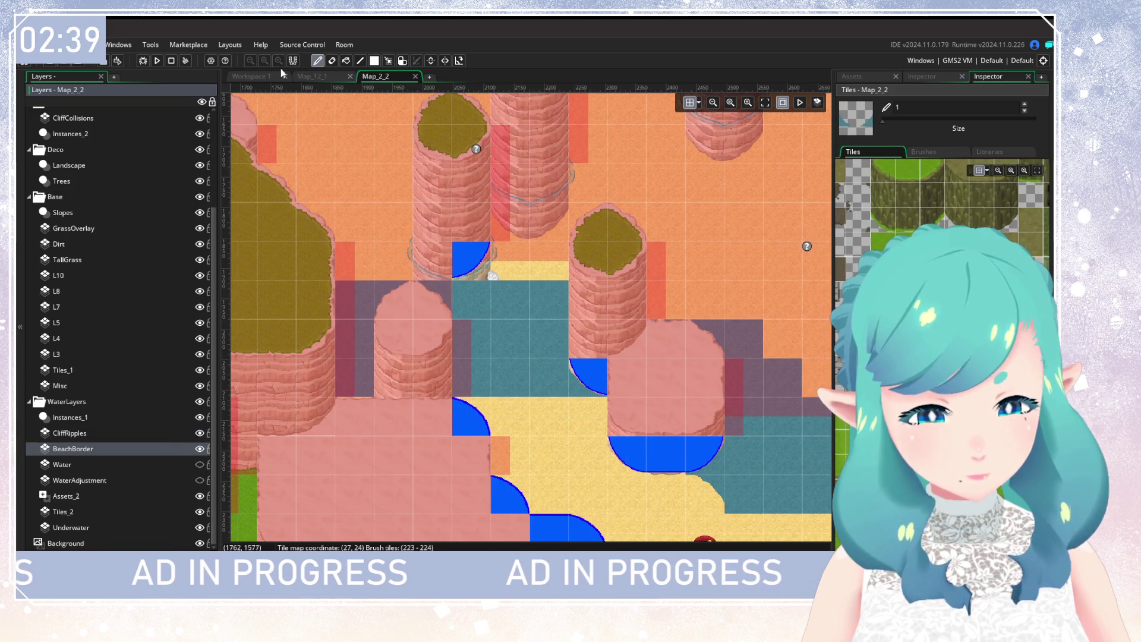
{"action": "left_click", "coordinate": [333, 61]}
{"action": "left_click", "coordinate": [460, 302]}
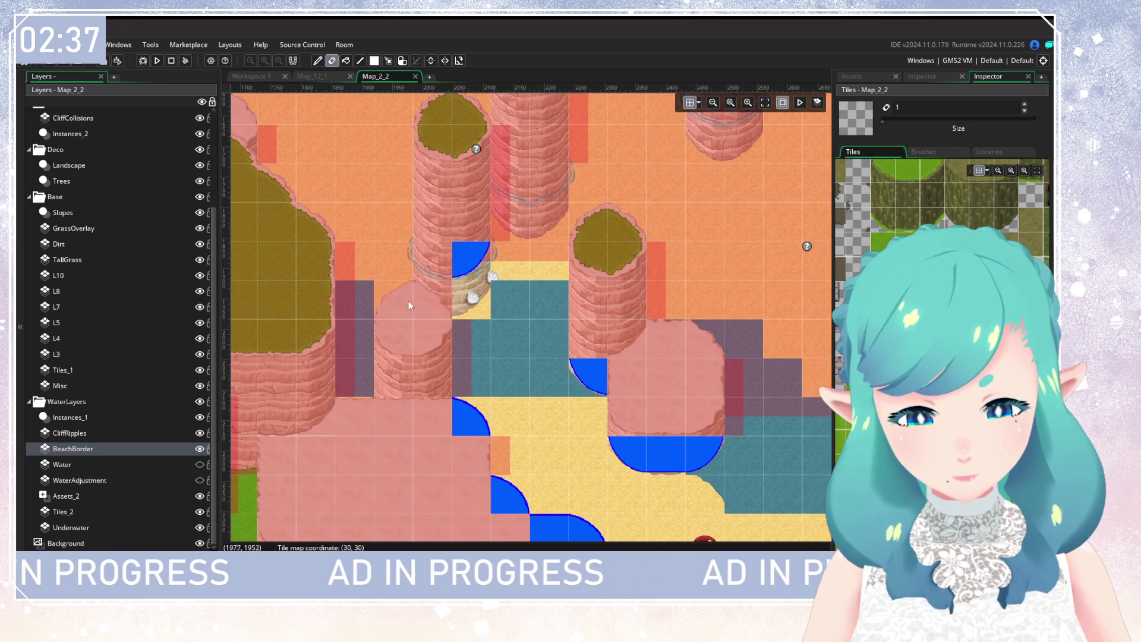
{"action": "left_click_drag", "start_coordinate": [511, 297], "coordinate": [569, 294]}
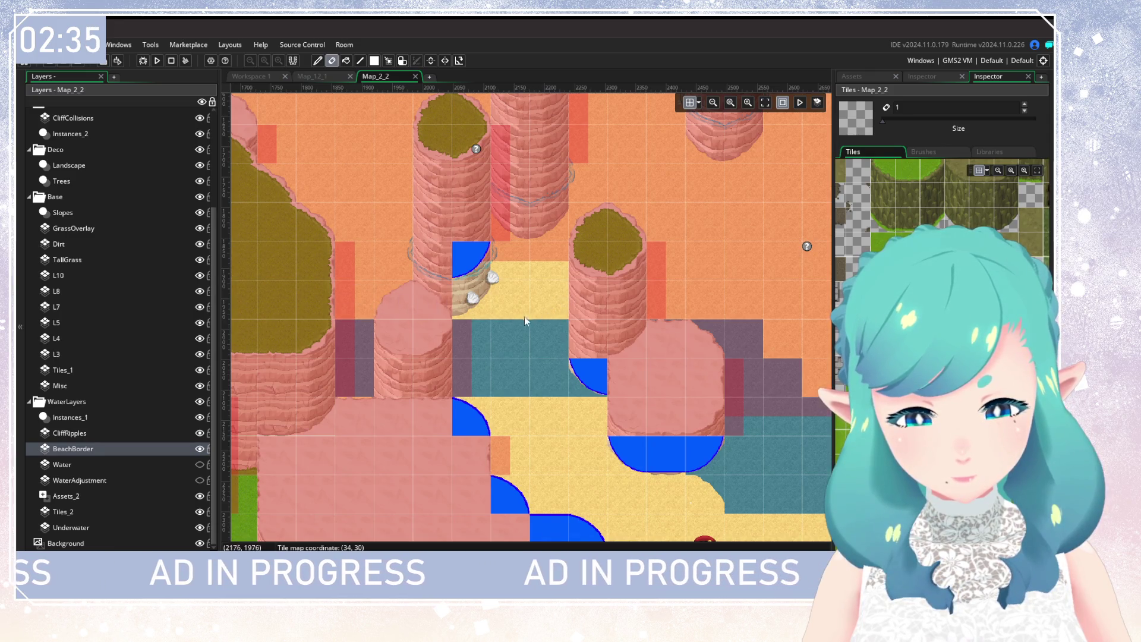
Show the Water and WaterAdjustment layers again, flicking Water on and off to compare
{"action": "left_click", "coordinate": [200, 465]}
{"action": "left_click", "coordinate": [201, 481]}
{"action": "left_click", "coordinate": [200, 466]}
{"action": "left_click", "coordinate": [200, 467]}
{"action": "left_click", "coordinate": [200, 467]}
{"action": "left_click", "coordinate": [201, 466]}
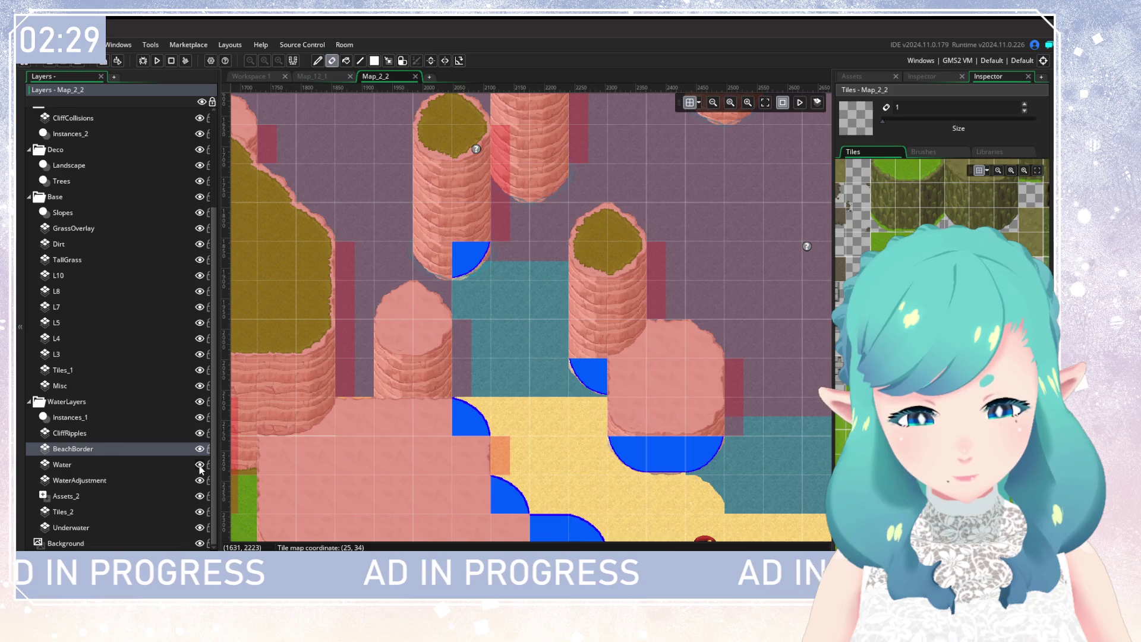
Compare the map with BeachBorder and Water toggled, ending with both layers shown
{"action": "left_click", "coordinate": [199, 449]}
{"action": "left_click", "coordinate": [199, 449]}
{"action": "left_click", "coordinate": [199, 449]}
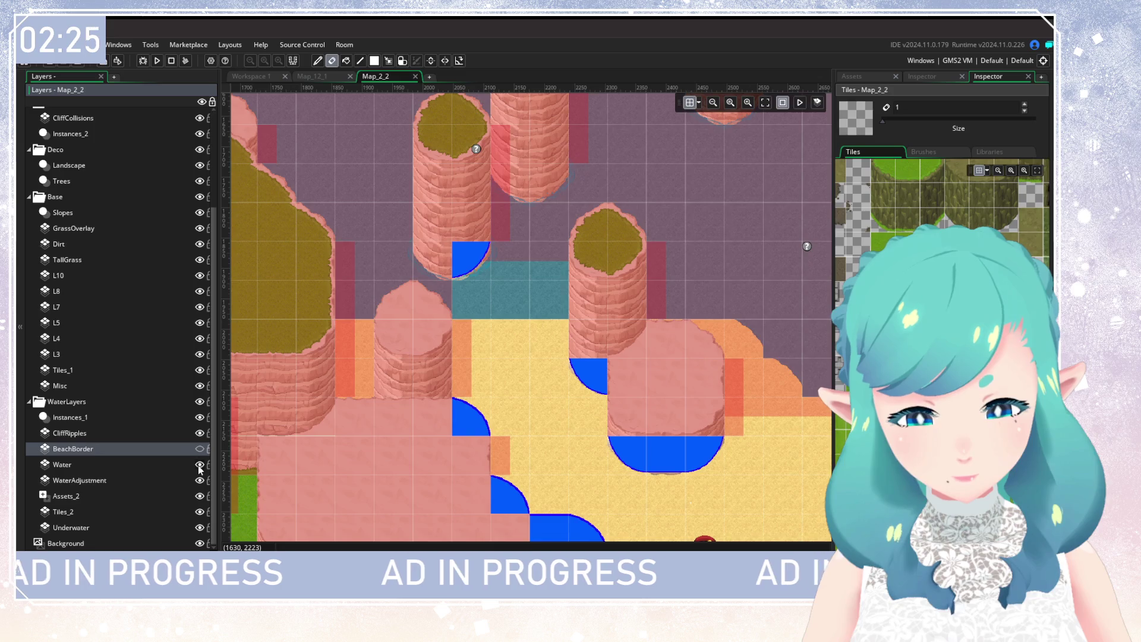
{"action": "left_click", "coordinate": [200, 465]}
{"action": "left_click", "coordinate": [200, 465]}
{"action": "left_click", "coordinate": [200, 464]}
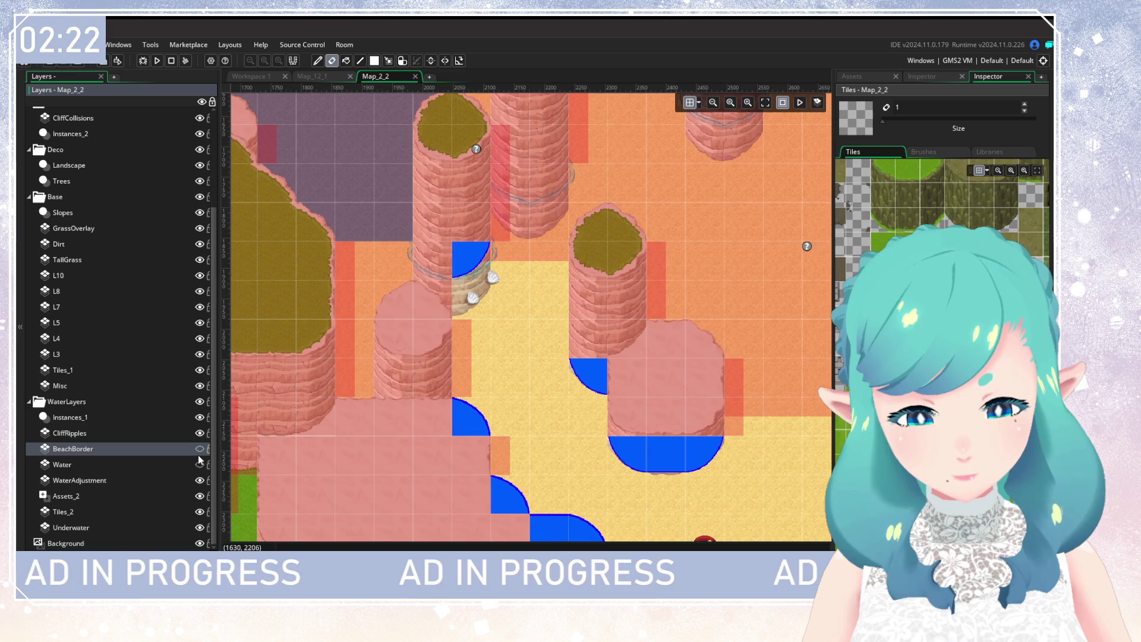
{"action": "left_click", "coordinate": [198, 452]}
{"action": "left_click", "coordinate": [198, 452]}
{"action": "left_click", "coordinate": [198, 452]}
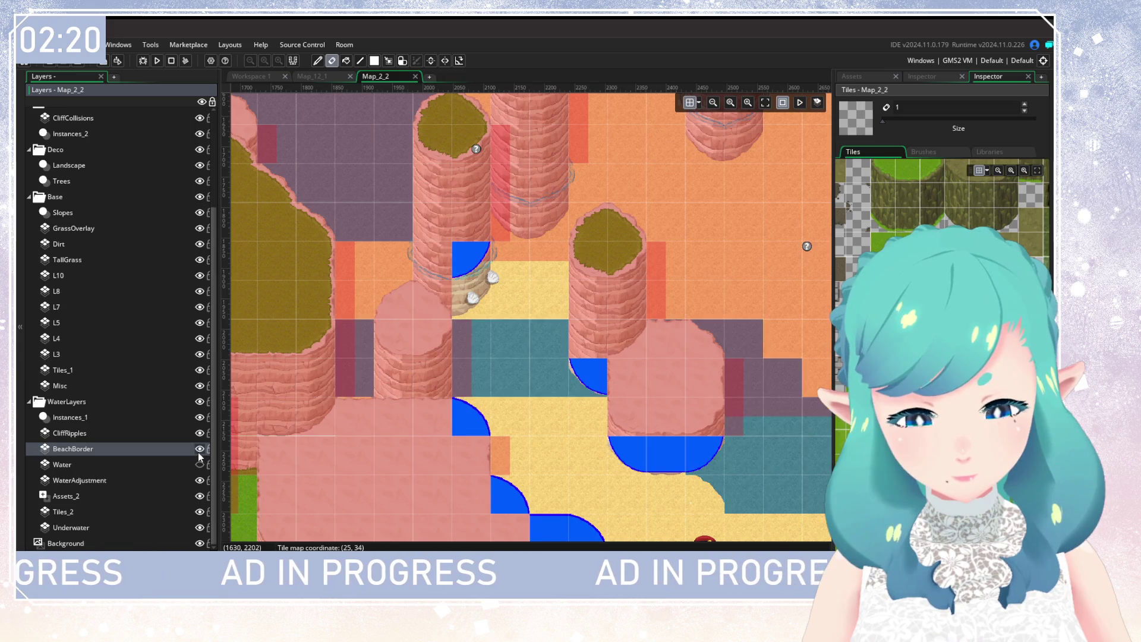
{"action": "left_click", "coordinate": [197, 466]}
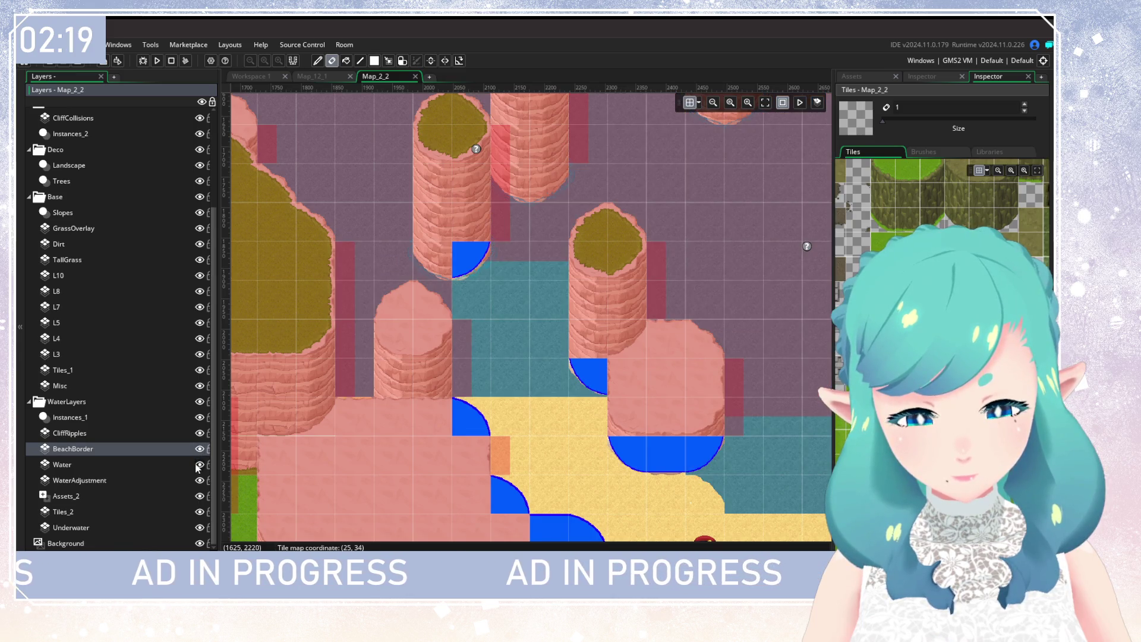
{"action": "left_click", "coordinate": [158, 61]}
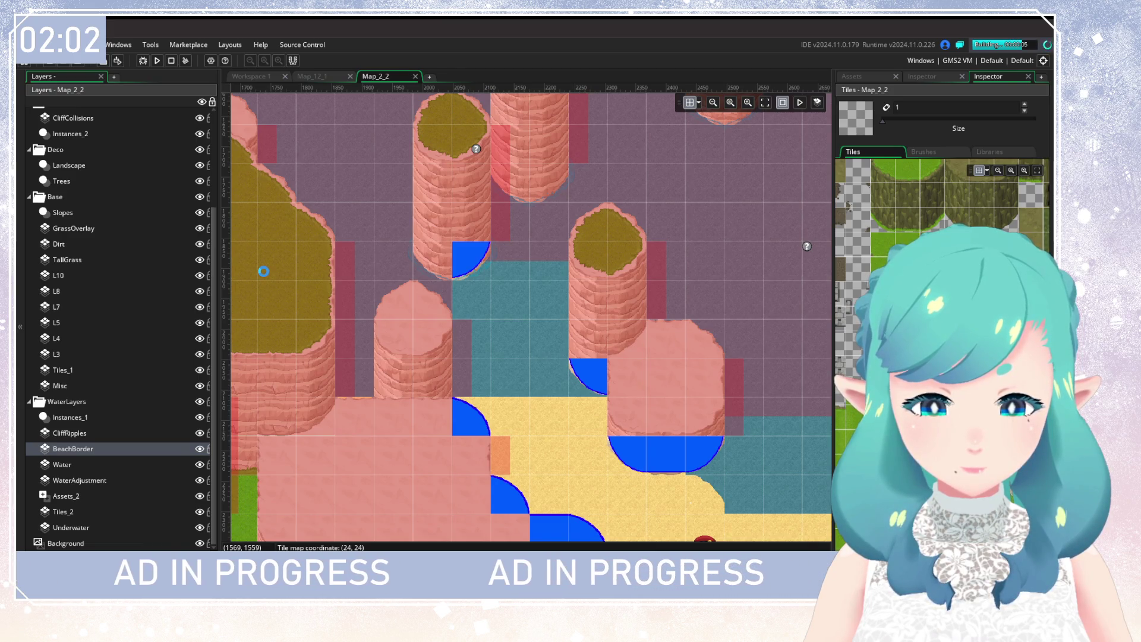
{"action": "left_click", "coordinate": [198, 449]}
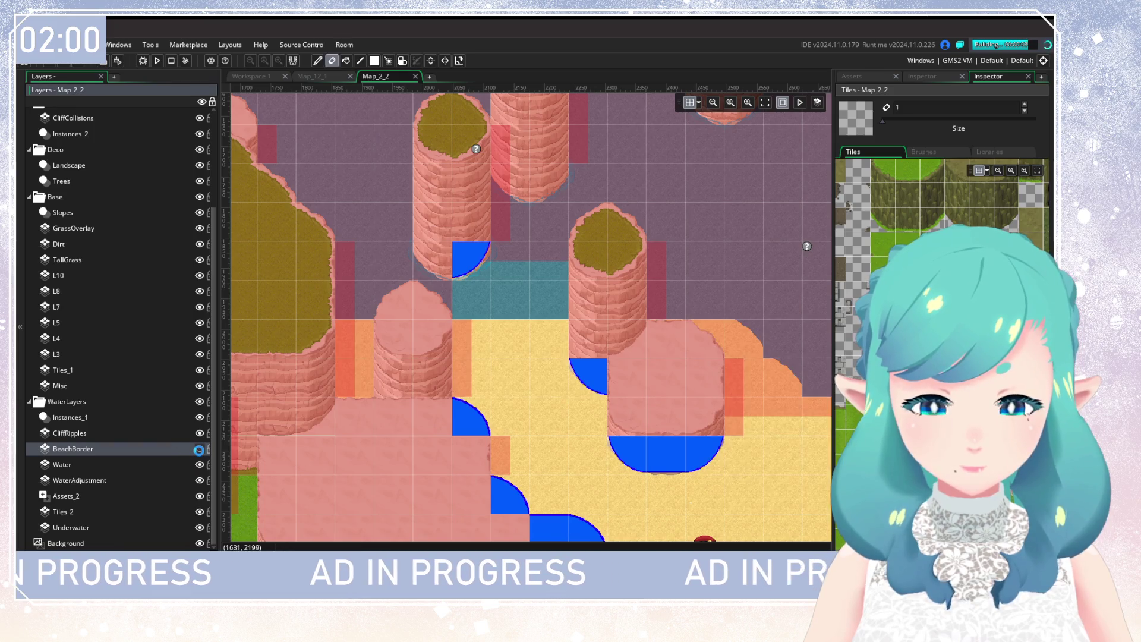
{"action": "left_click", "coordinate": [198, 449]}
{"action": "left_click", "coordinate": [198, 450]}
{"action": "left_click", "coordinate": [198, 450]}
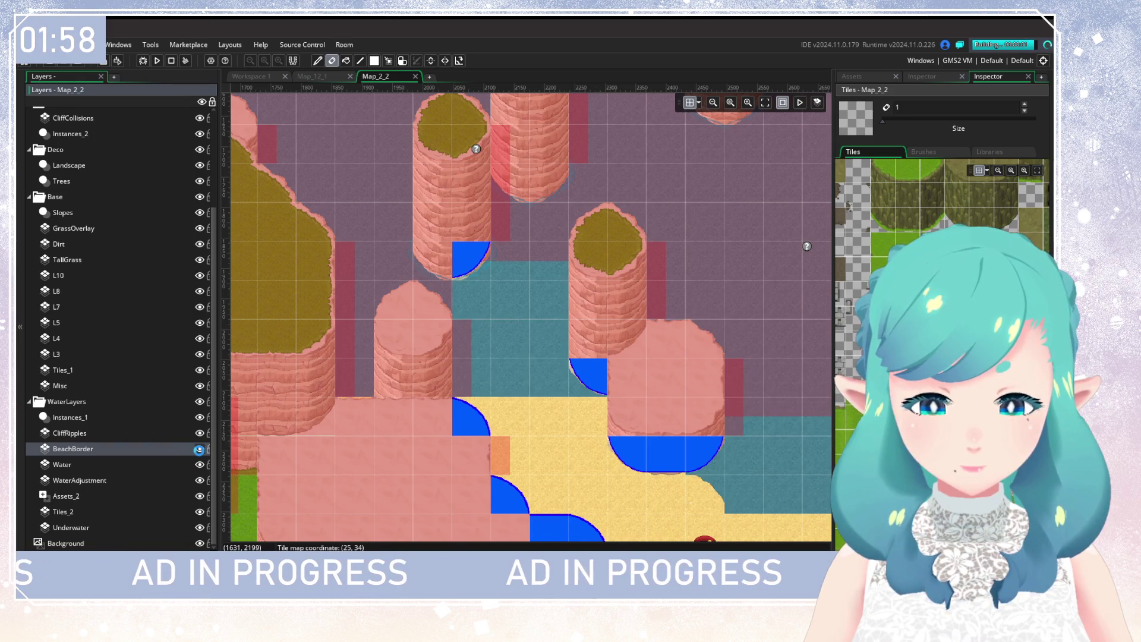
{"action": "left_click", "coordinate": [199, 450]}
{"action": "left_click", "coordinate": [199, 449]}
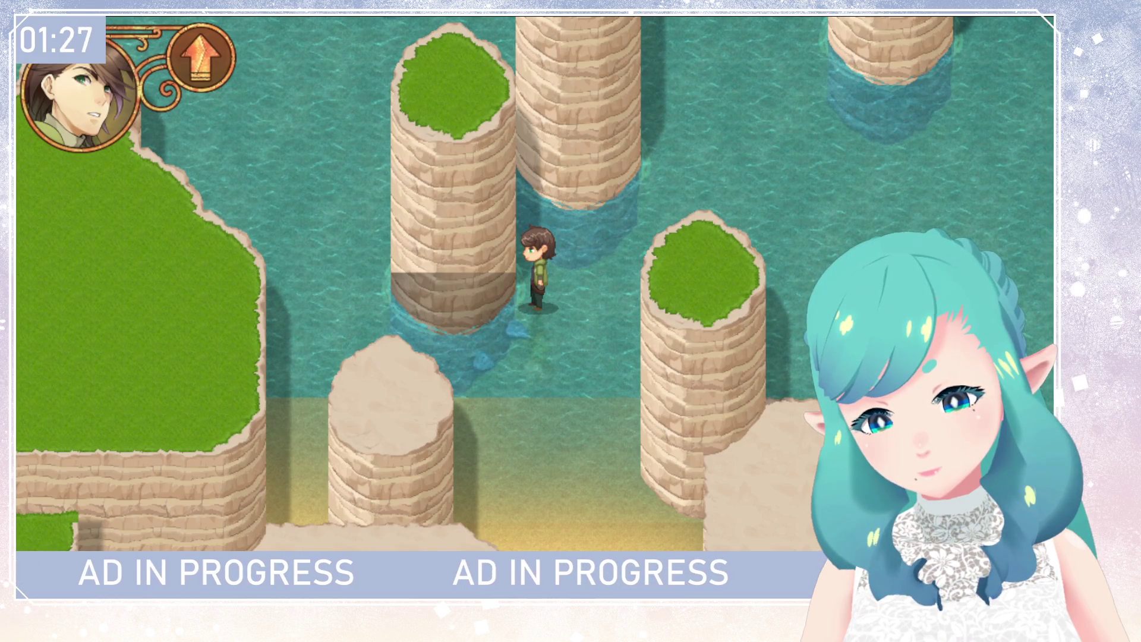
{"action": "key", "text": "Escape"}
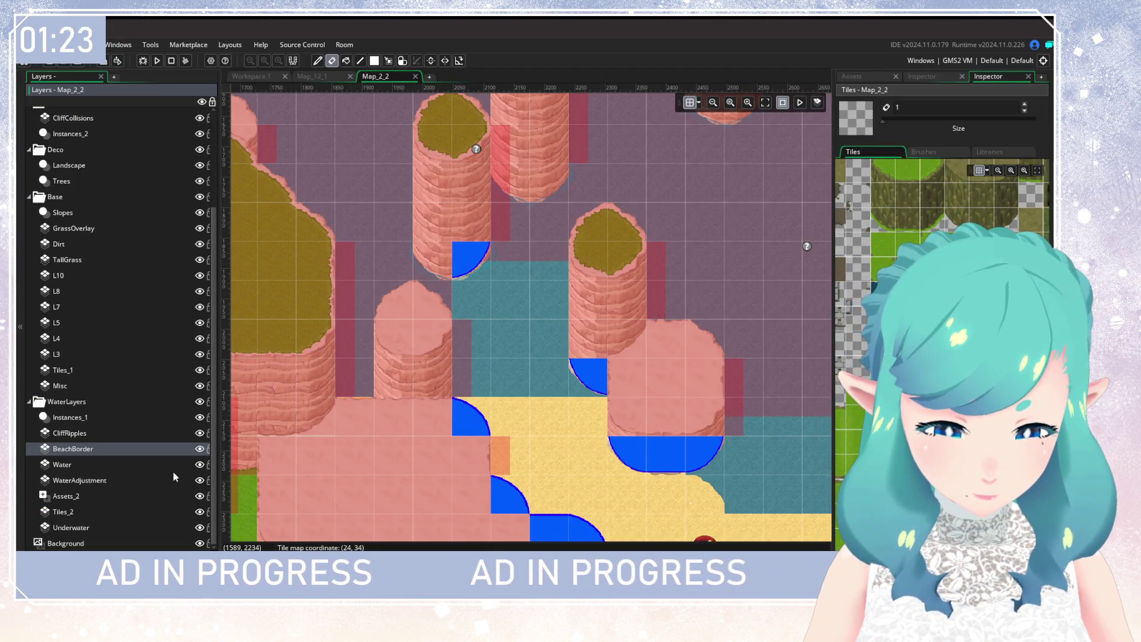
Compare the map with the BeachBorder layer hidden and shown
{"action": "left_click", "coordinate": [201, 450]}
{"action": "left_click", "coordinate": [200, 450]}
{"action": "left_click", "coordinate": [200, 450]}
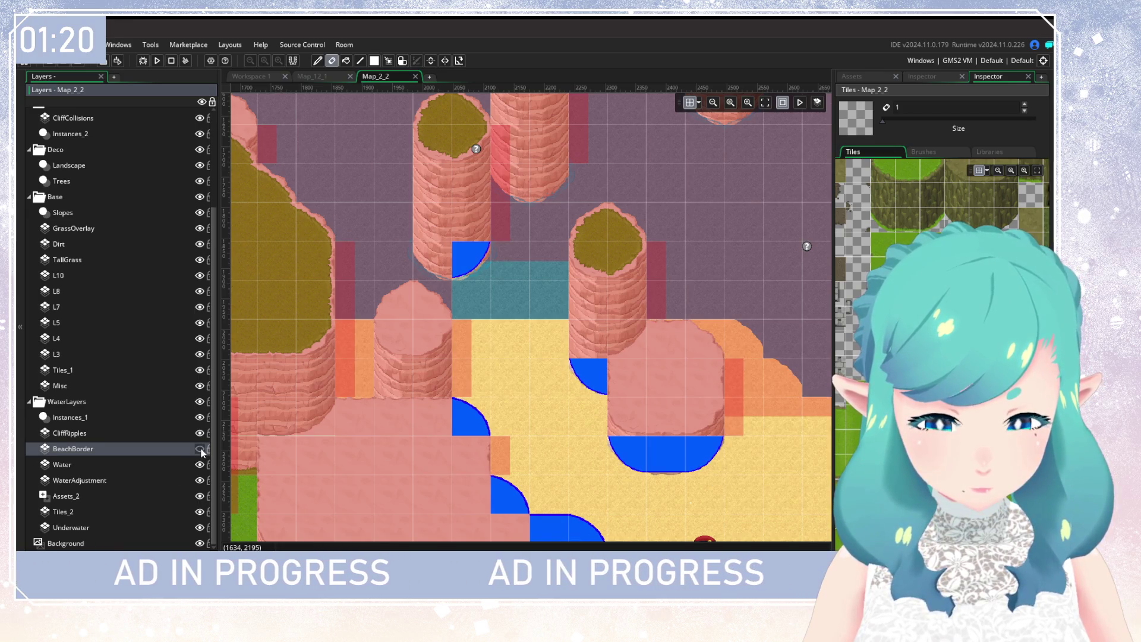
{"action": "left_click", "coordinate": [201, 450]}
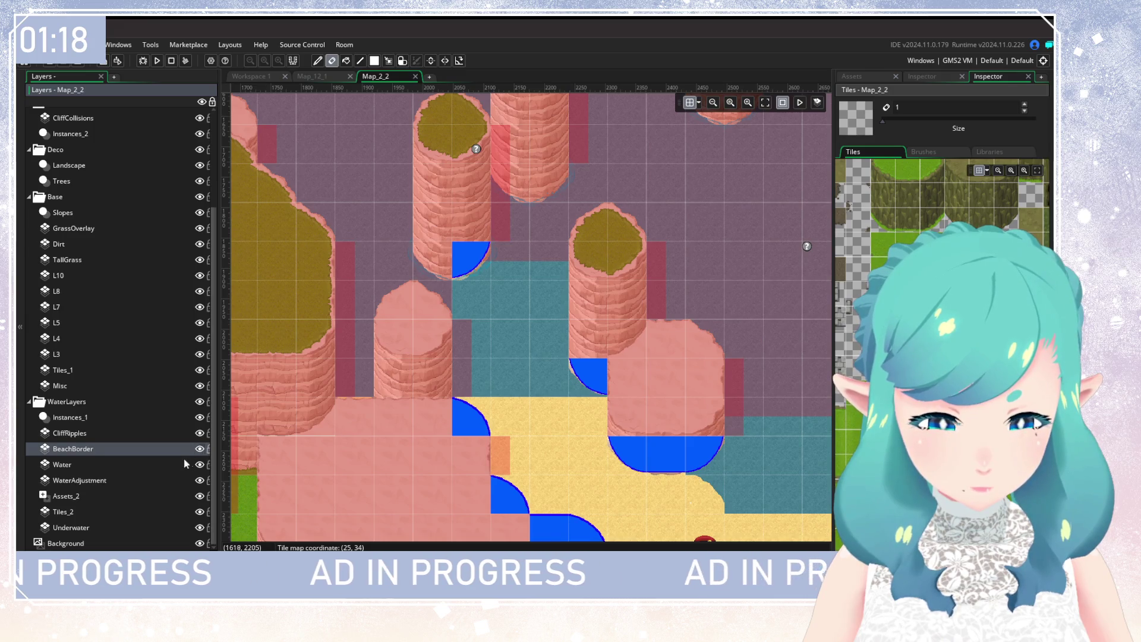
Paint a row of teal water between the pillars on the Water layer, undoing stray strokes, then run
{"action": "left_click", "coordinate": [186, 464]}
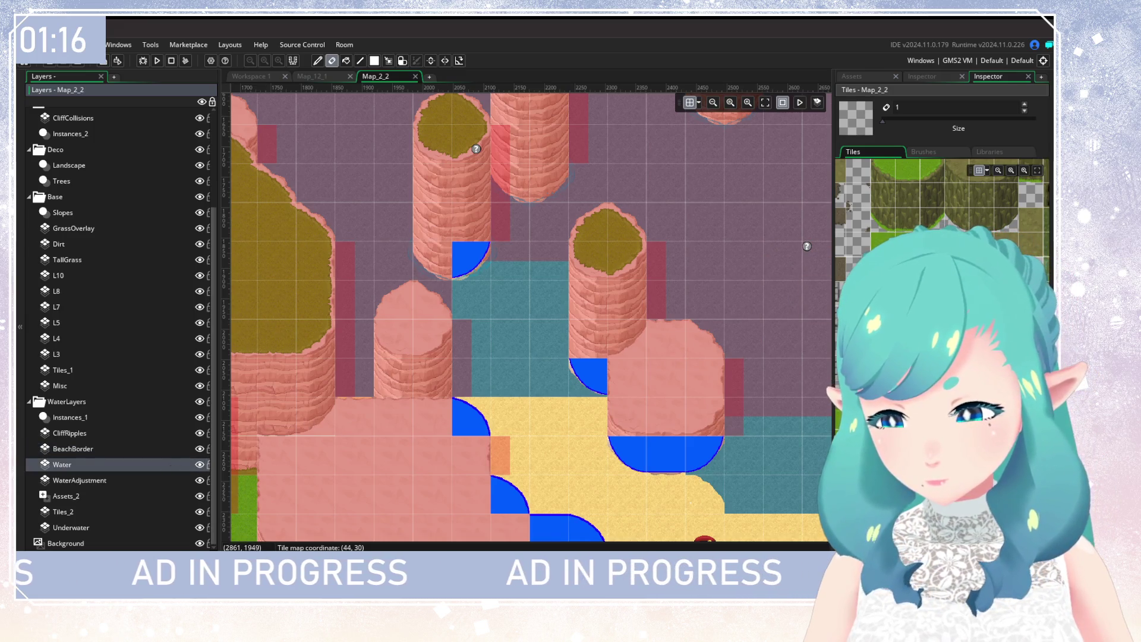
{"action": "key", "text": "p"}
{"action": "left_click_drag", "start_coordinate": [676, 435], "coordinate": [447, 424]}
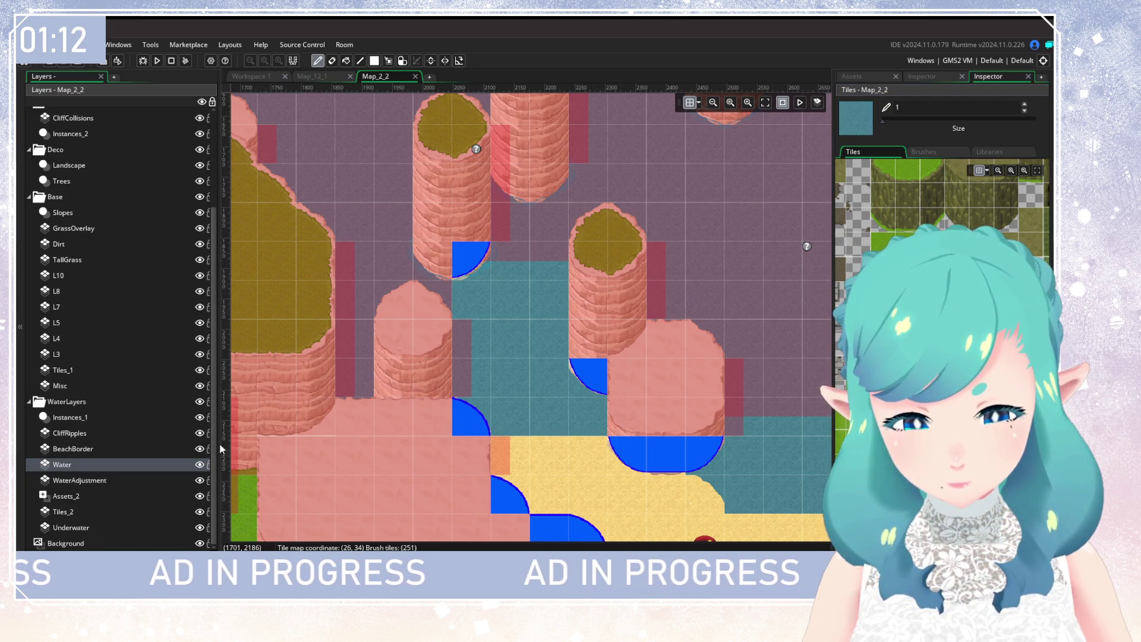
{"action": "left_click", "coordinate": [199, 450]}
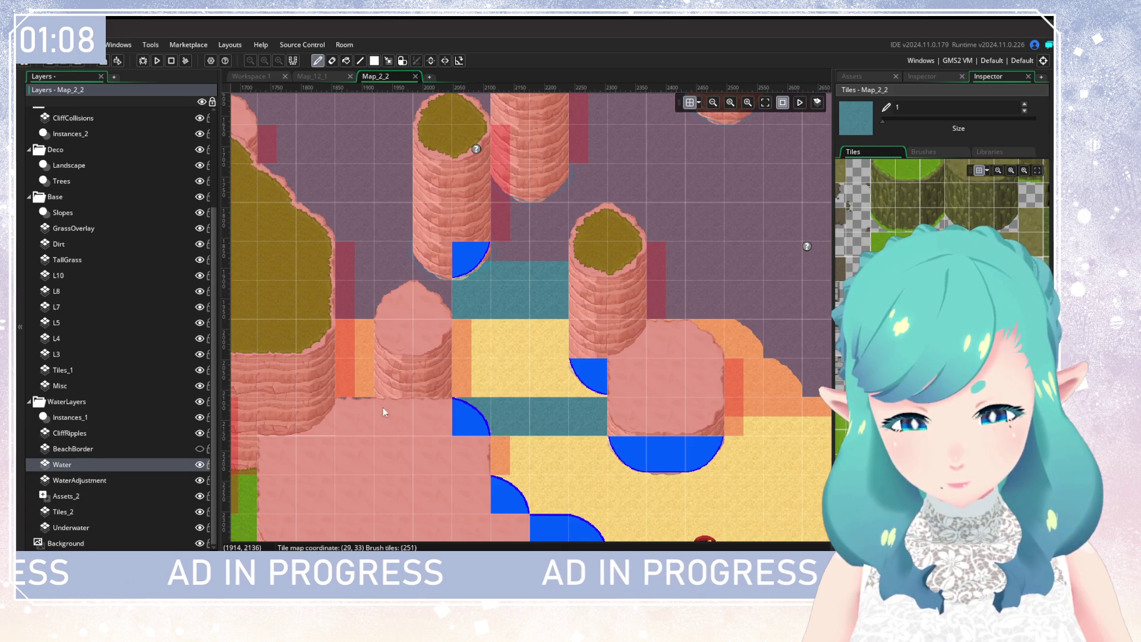
{"action": "left_click_drag", "start_coordinate": [384, 411], "coordinate": [358, 350]}
{"action": "key", "text": "ctrl+z"}
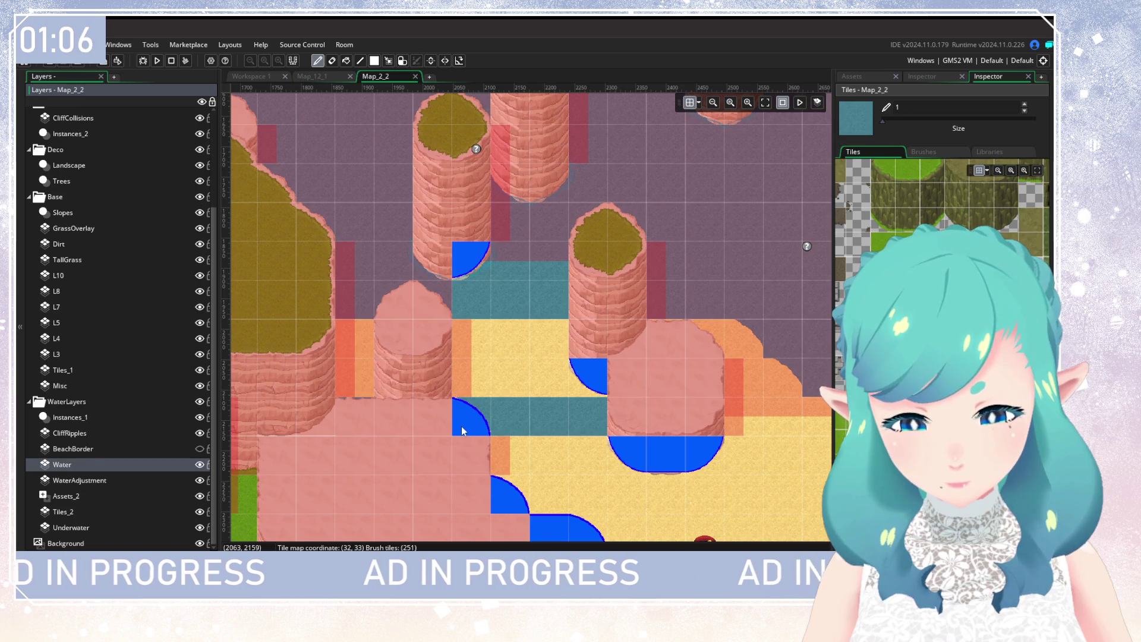
{"action": "left_click_drag", "start_coordinate": [463, 422], "coordinate": [611, 416]}
{"action": "left_click", "coordinate": [359, 358]}
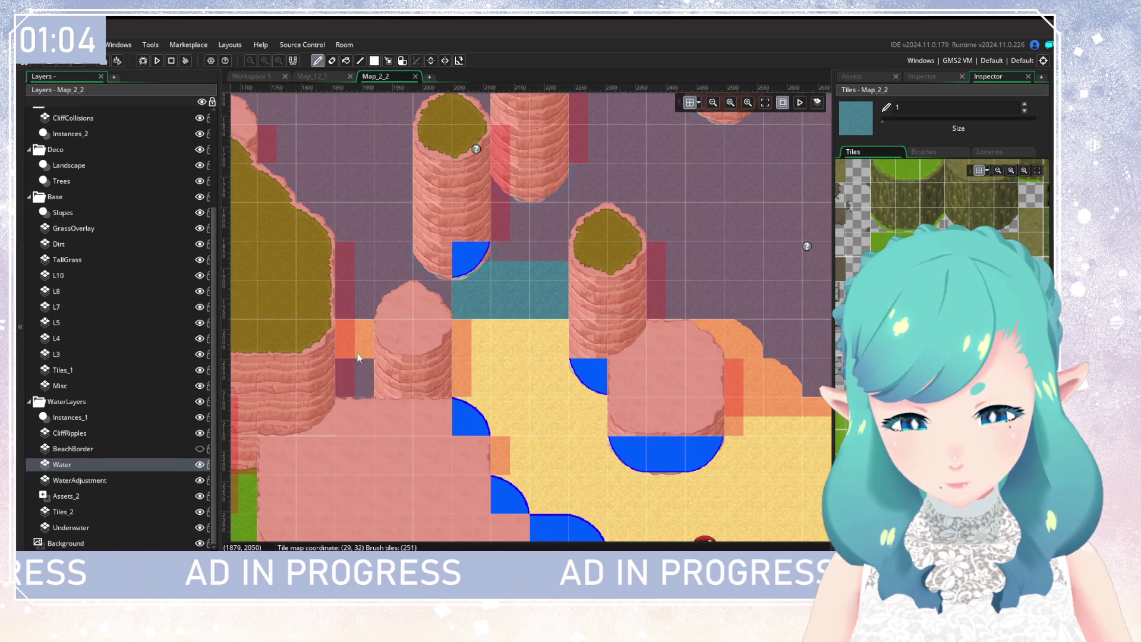
{"action": "key", "text": "ctrl+z"}
{"action": "left_click_drag", "start_coordinate": [457, 339], "coordinate": [586, 348]}
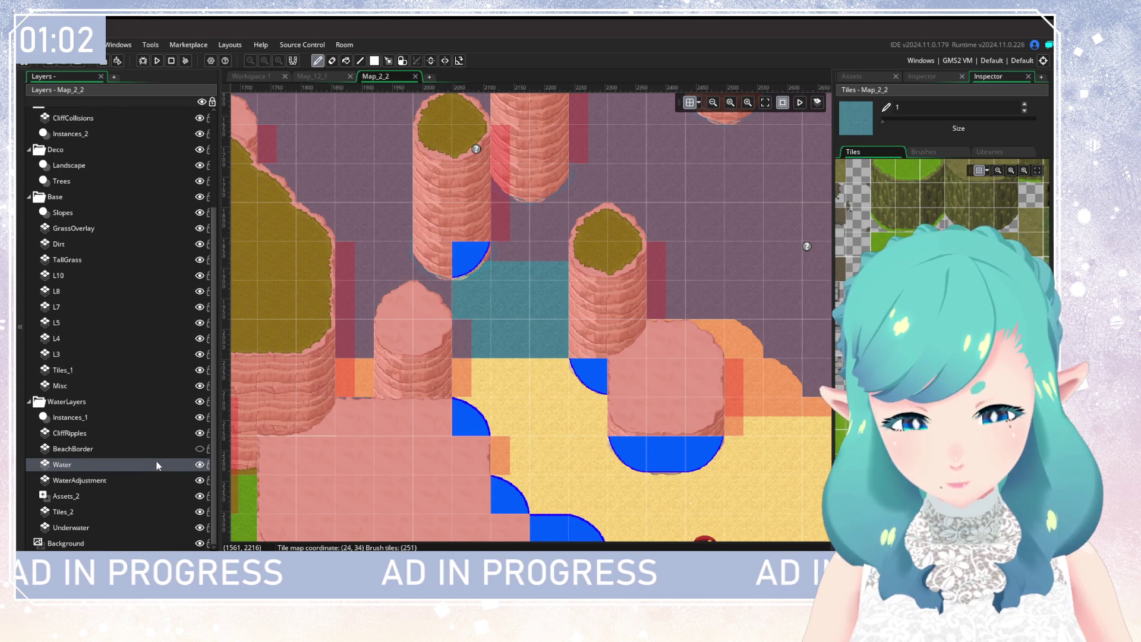
{"action": "left_click", "coordinate": [201, 450]}
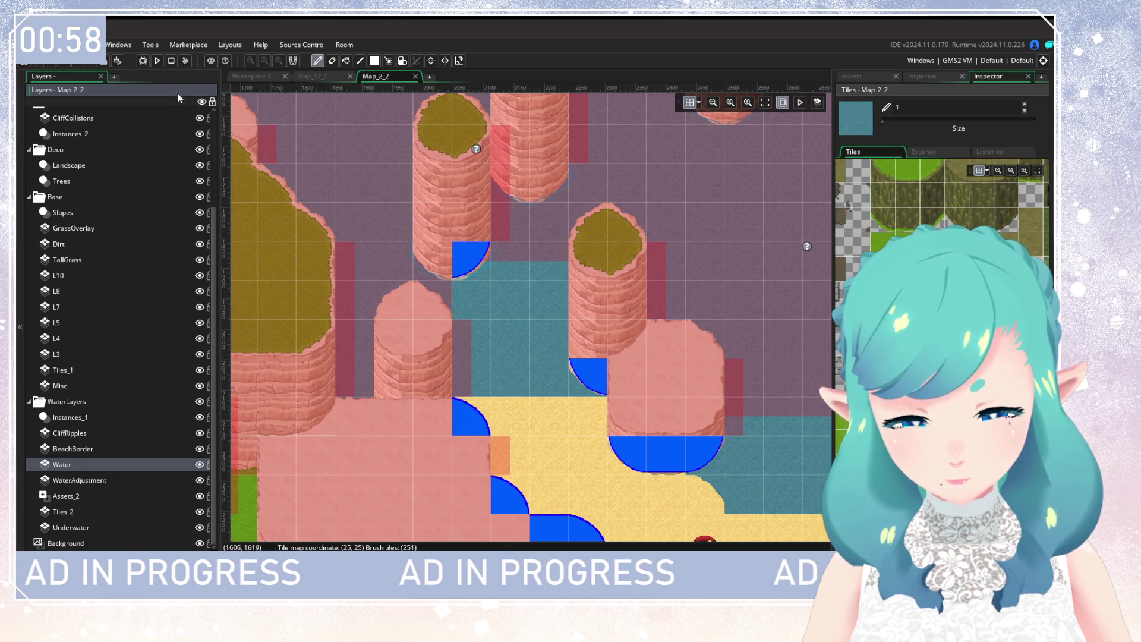
{"action": "left_click", "coordinate": [158, 62]}
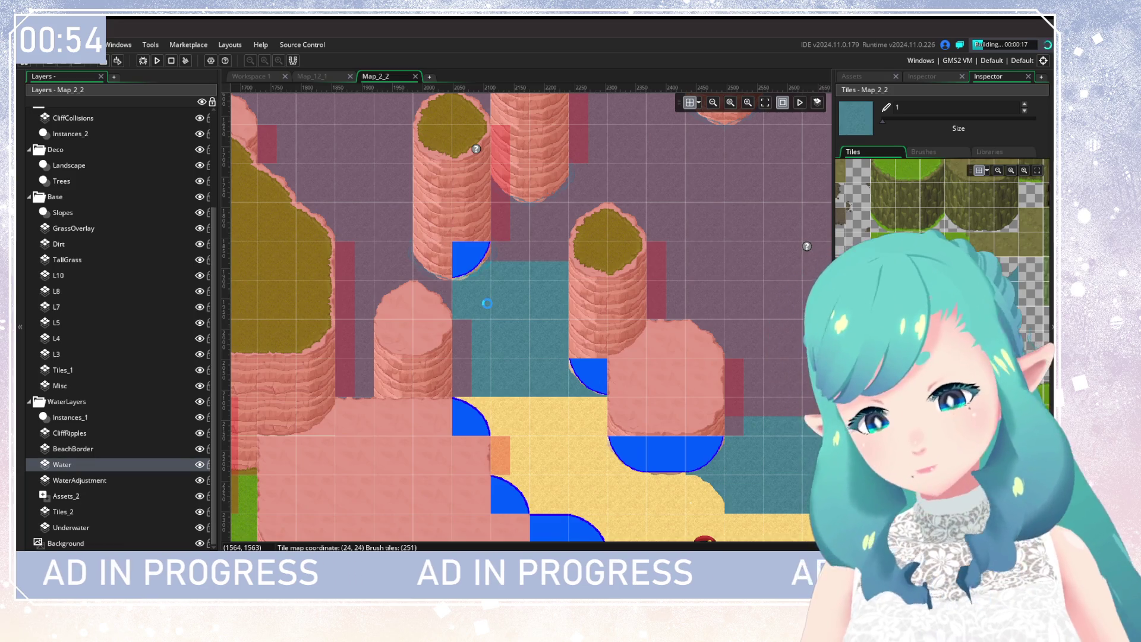
{"action": "left_click", "coordinate": [198, 450]}
{"action": "left_click", "coordinate": [198, 450]}
{"action": "left_click", "coordinate": [198, 450]}
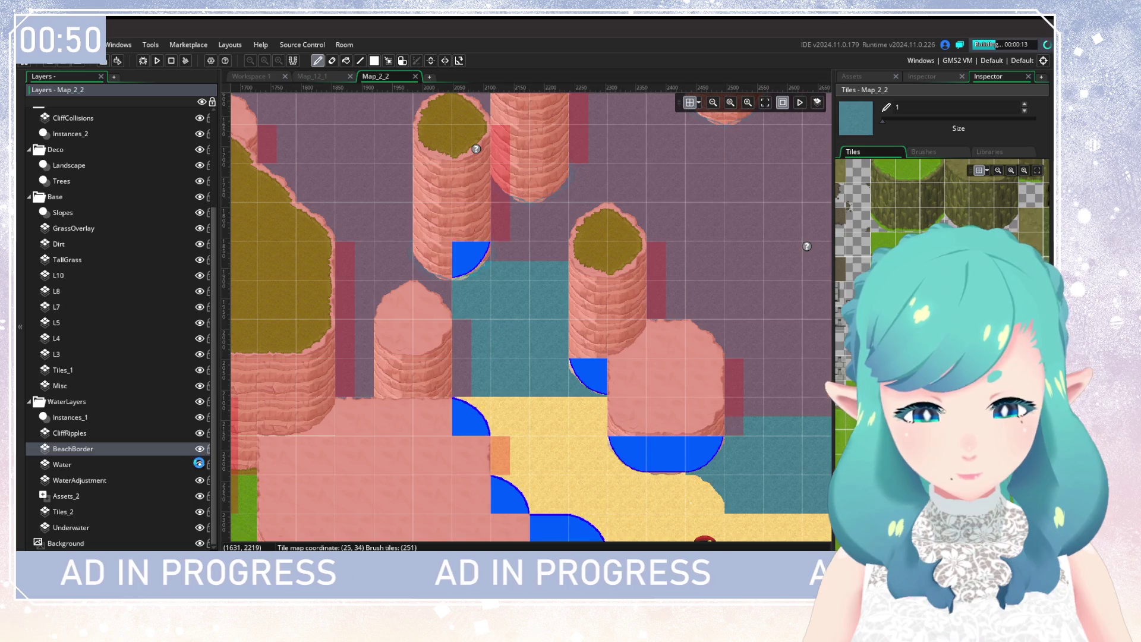
{"action": "left_click", "coordinate": [199, 464]}
{"action": "left_click", "coordinate": [198, 448]}
{"action": "left_click", "coordinate": [199, 448]}
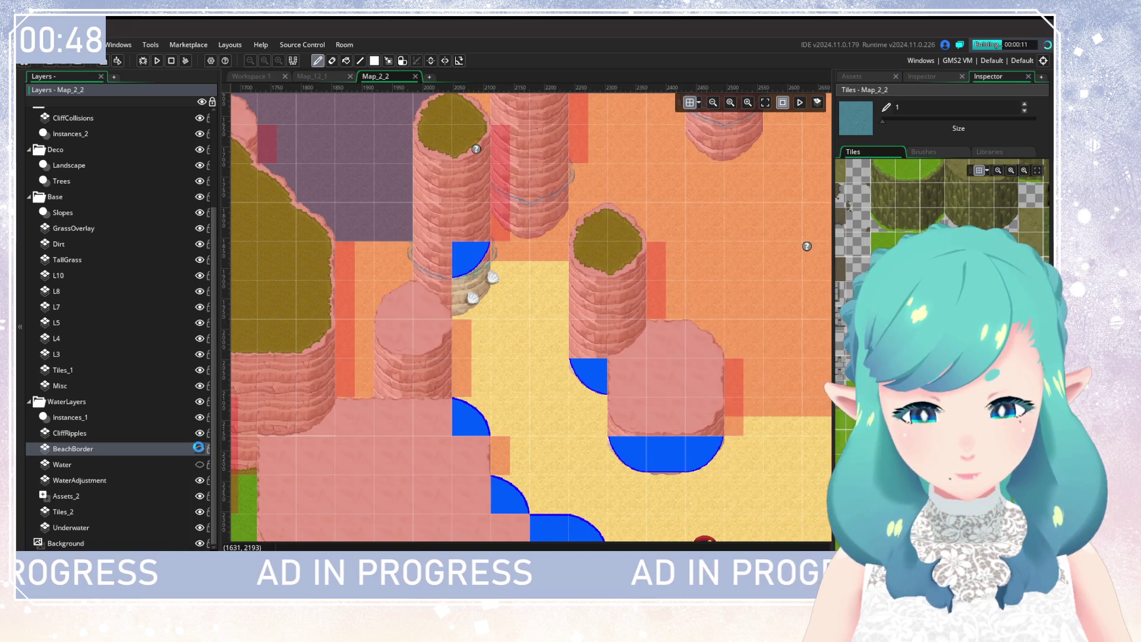
{"action": "left_click", "coordinate": [196, 465]}
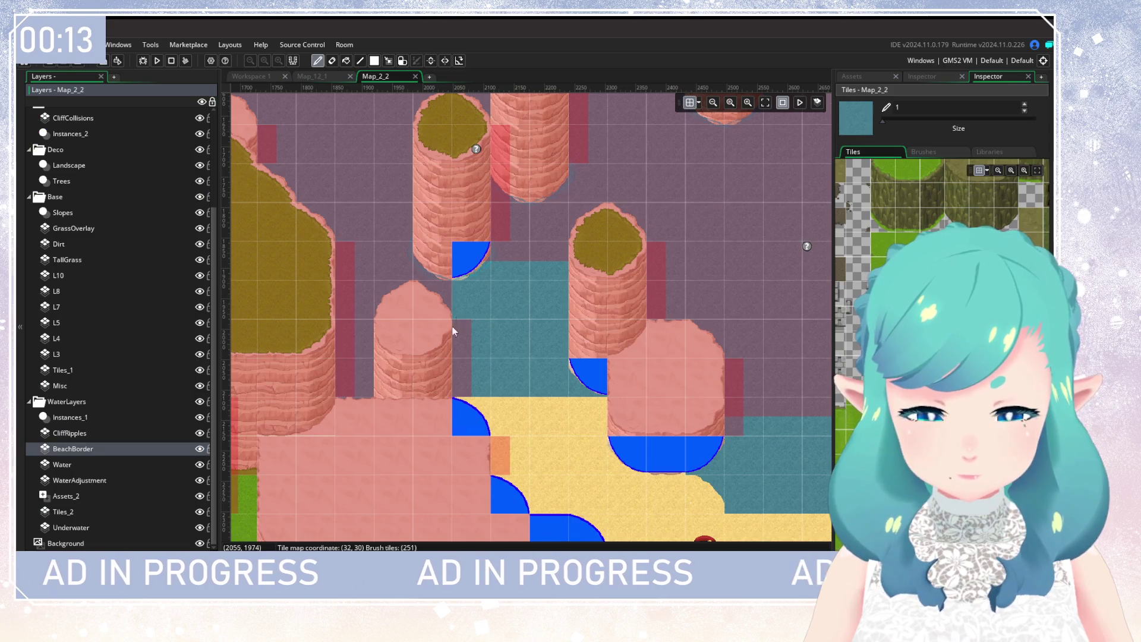
{"action": "left_click", "coordinate": [134, 526]}
Erase the orange gap tile on Tiles_2, then select layer L3 with the pencil to paint cliff
{"action": "left_click", "coordinate": [134, 512]}
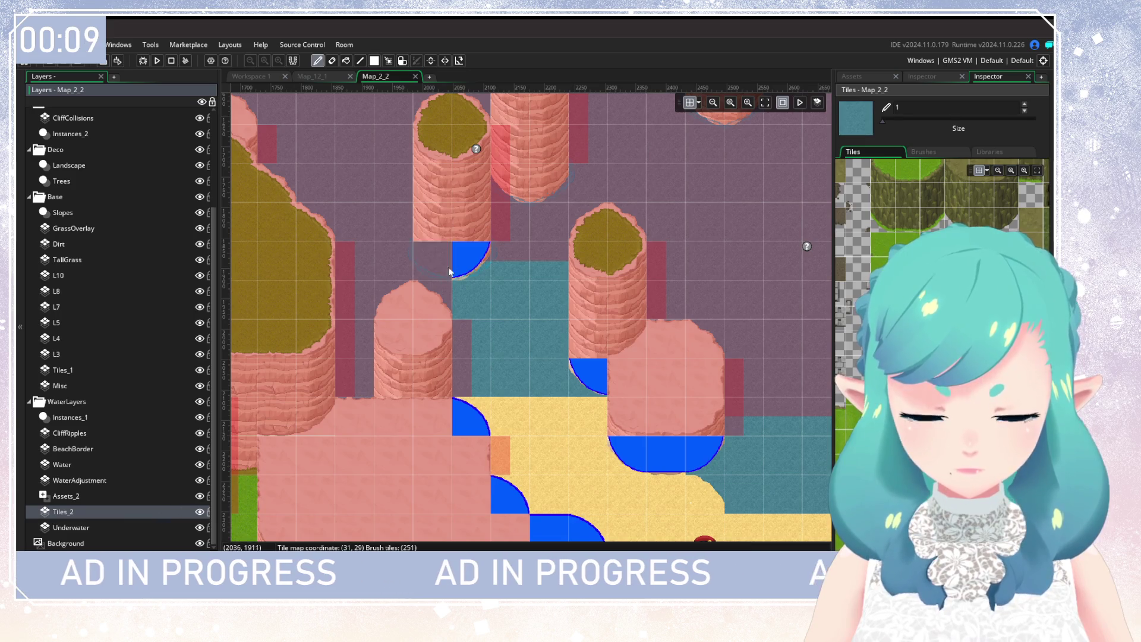
{"action": "left_click", "coordinate": [331, 60]}
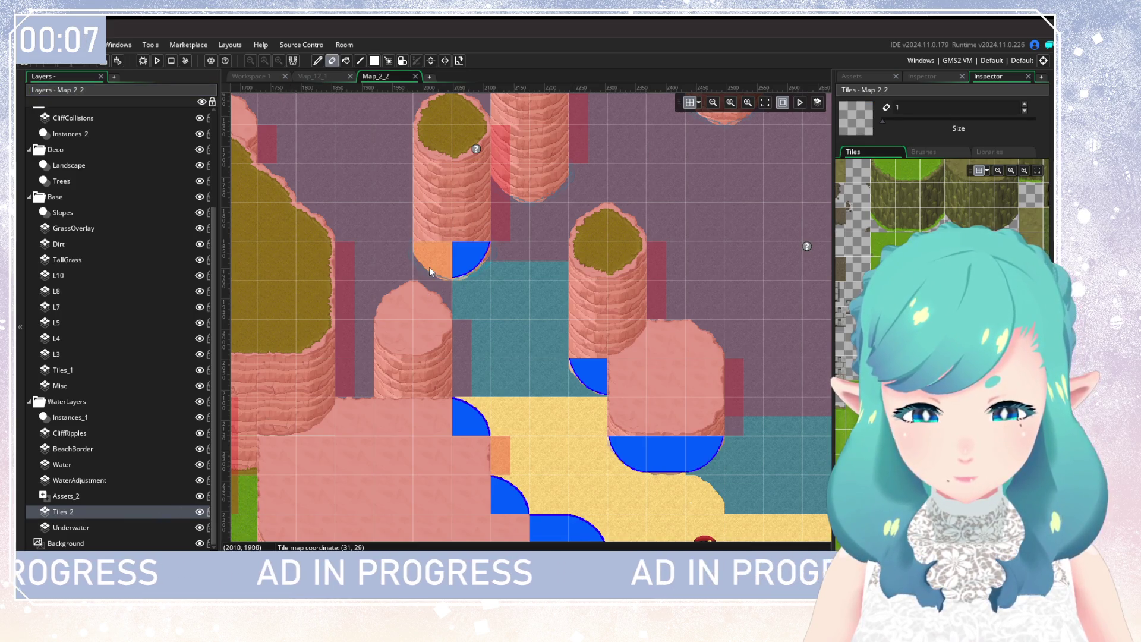
{"action": "scroll", "coordinate": [441, 346], "scroll_direction": "up", "scroll_amount": 2}
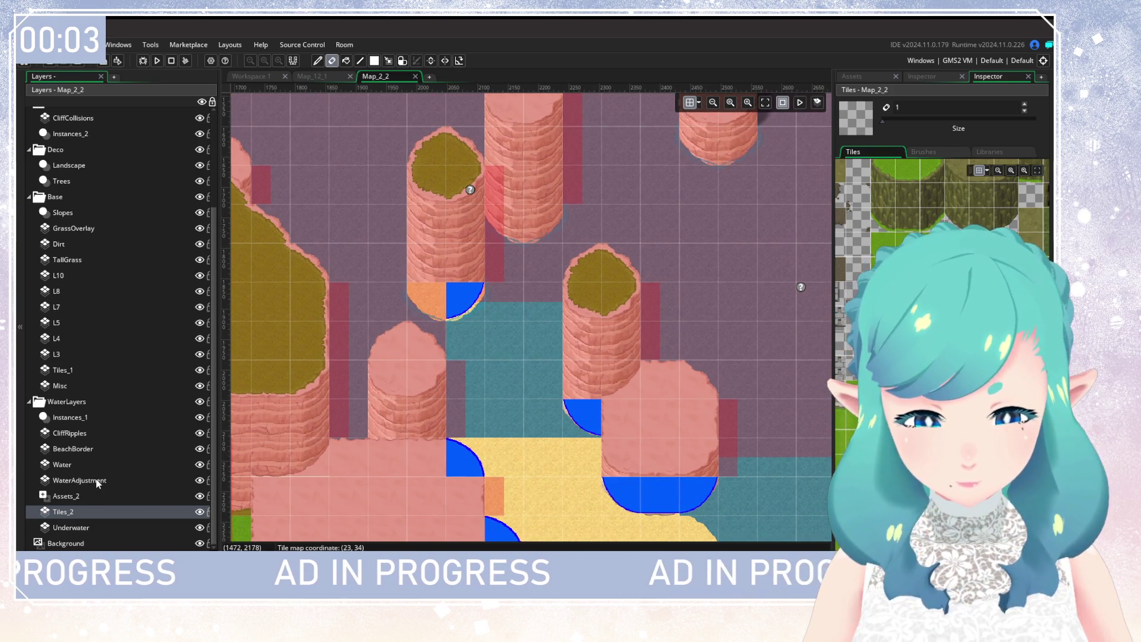
{"action": "left_click", "coordinate": [105, 352]}
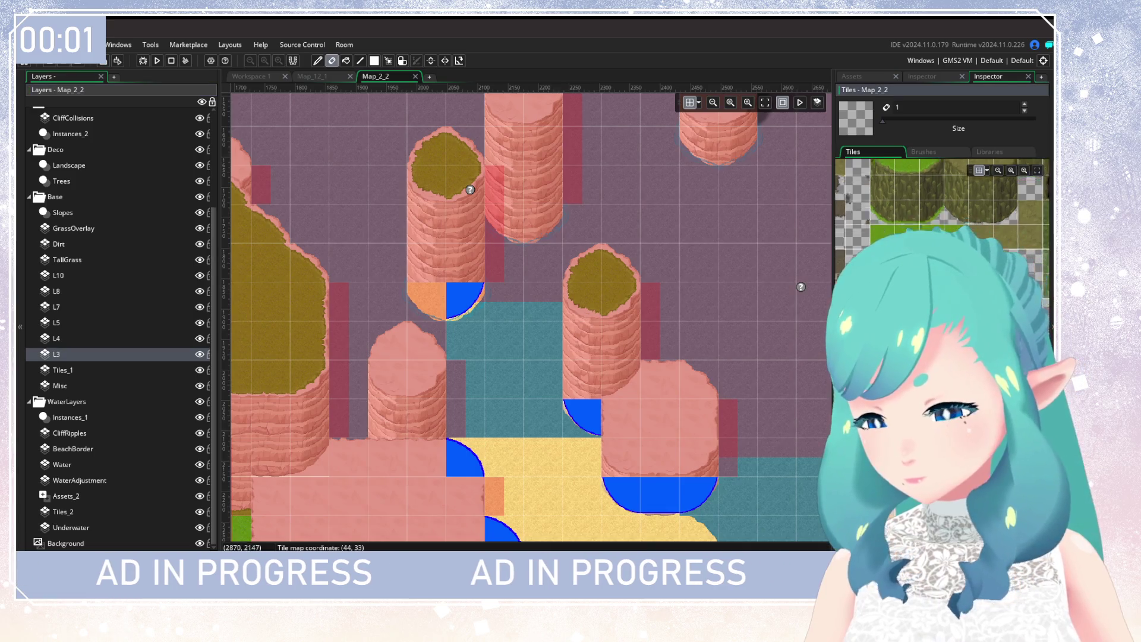
{"action": "key", "text": "d"}
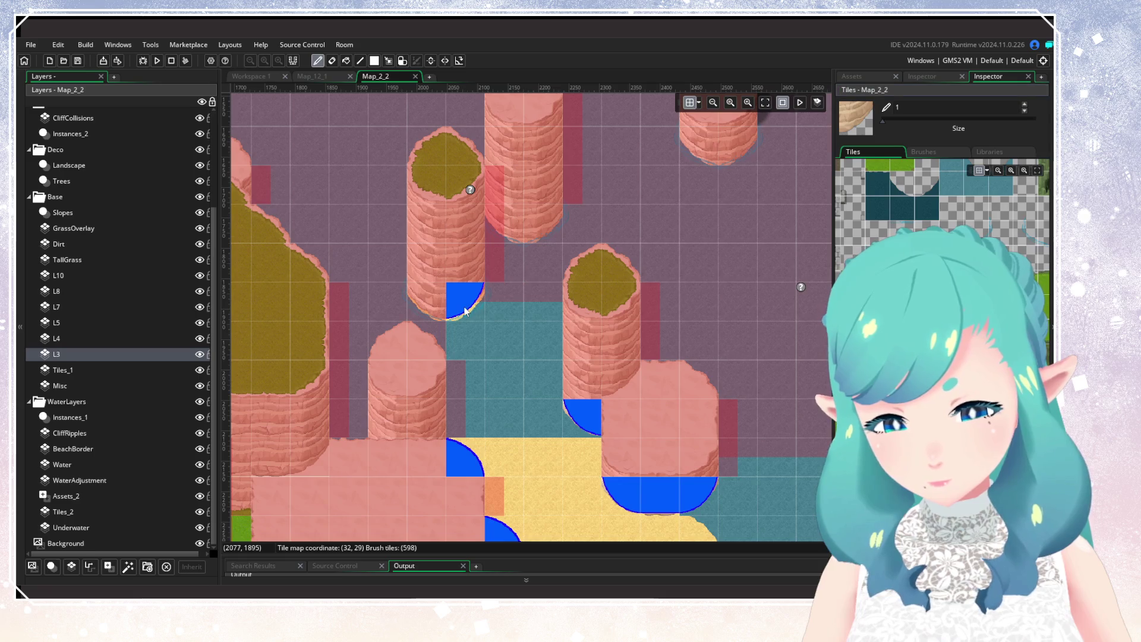
Compare the map with Water hidden and shown, then pick the teal water tile as brush
{"action": "left_click", "coordinate": [102, 466]}
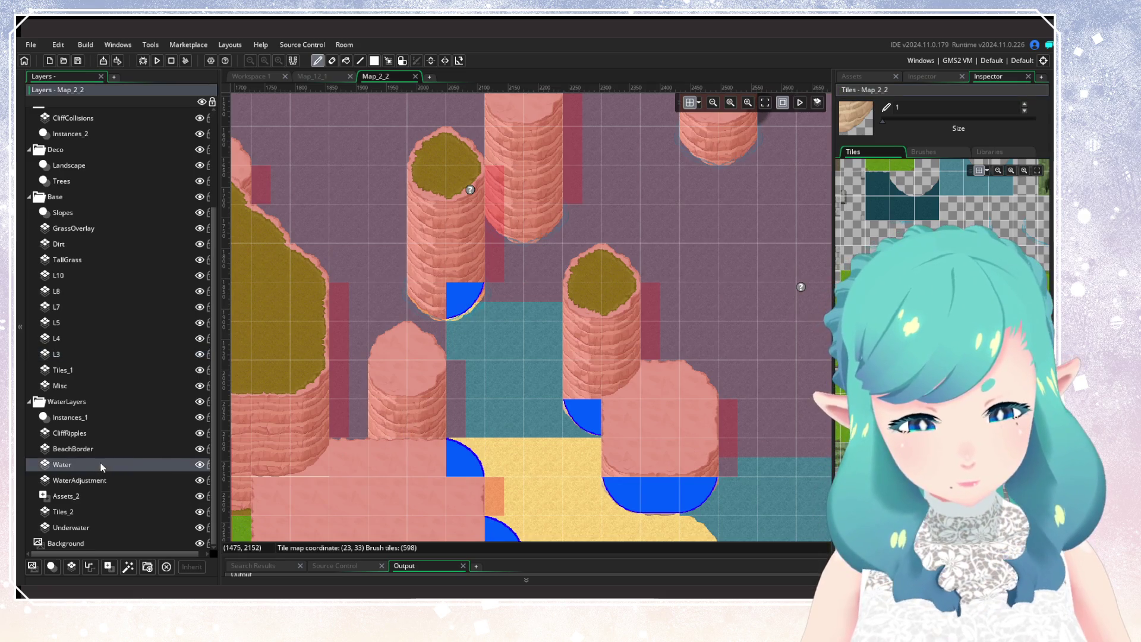
{"action": "left_click", "coordinate": [200, 465]}
{"action": "left_click", "coordinate": [199, 465]}
{"action": "left_click", "coordinate": [199, 465]}
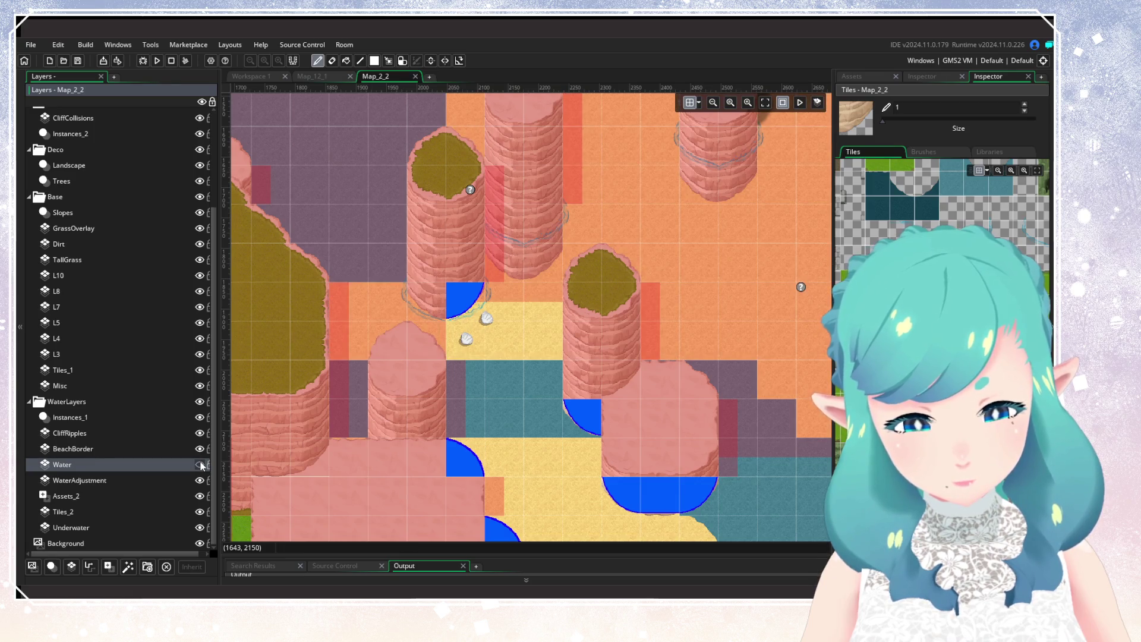
{"action": "left_click", "coordinate": [199, 465]}
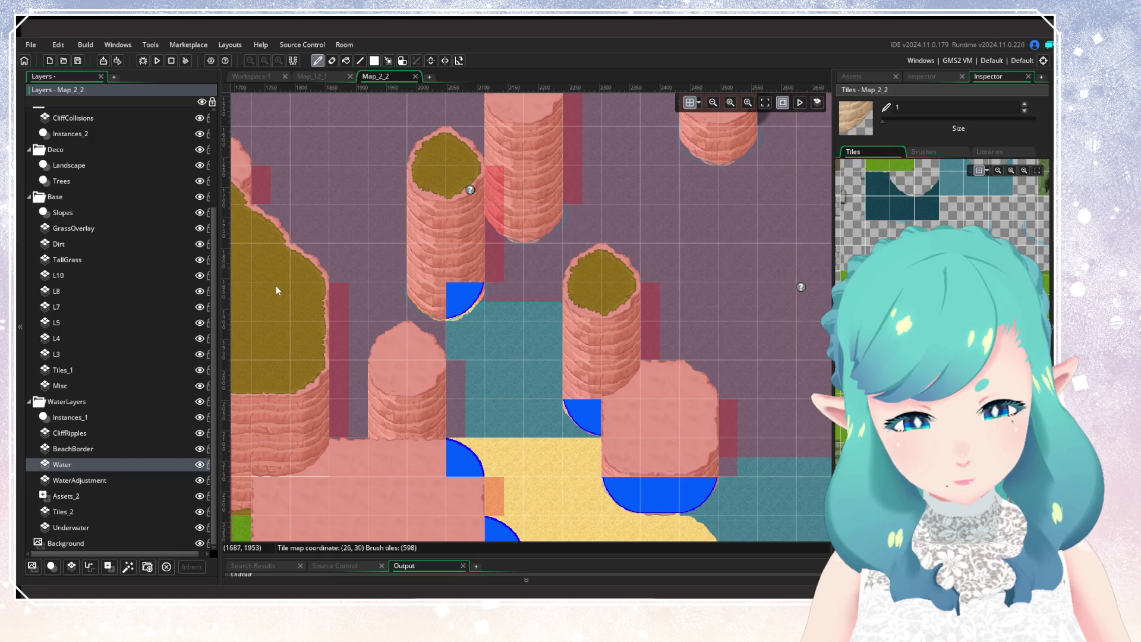
{"action": "left_click", "coordinate": [951, 190]}
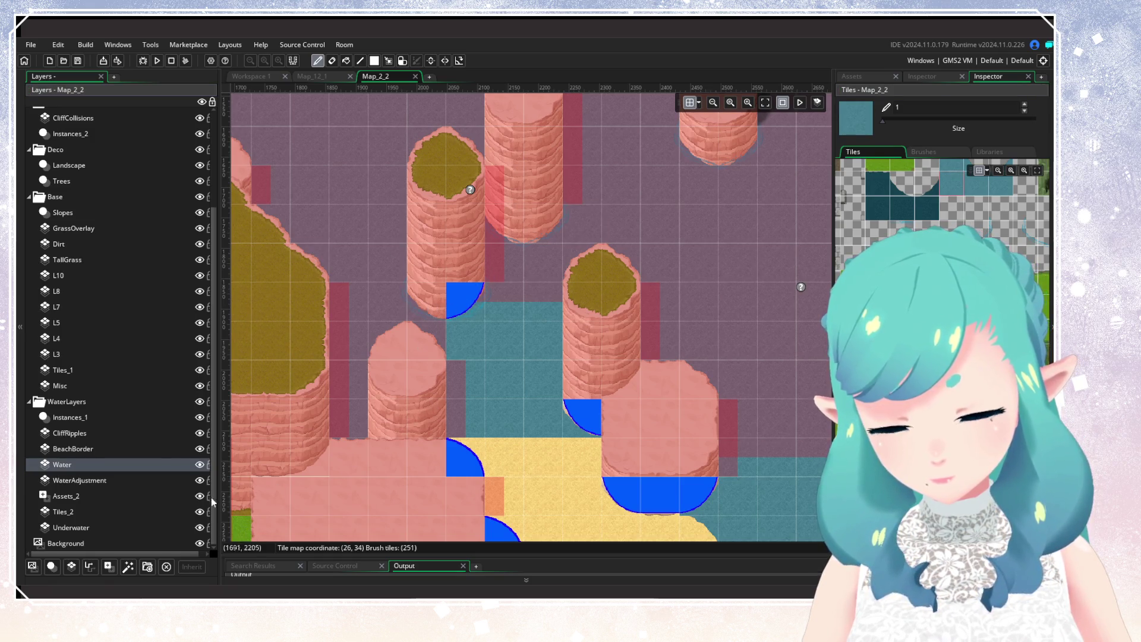
Paint water border tiles over the sand row between cliffs on BeachBorder, then run the game
{"action": "left_click", "coordinate": [199, 465]}
{"action": "left_click", "coordinate": [200, 469]}
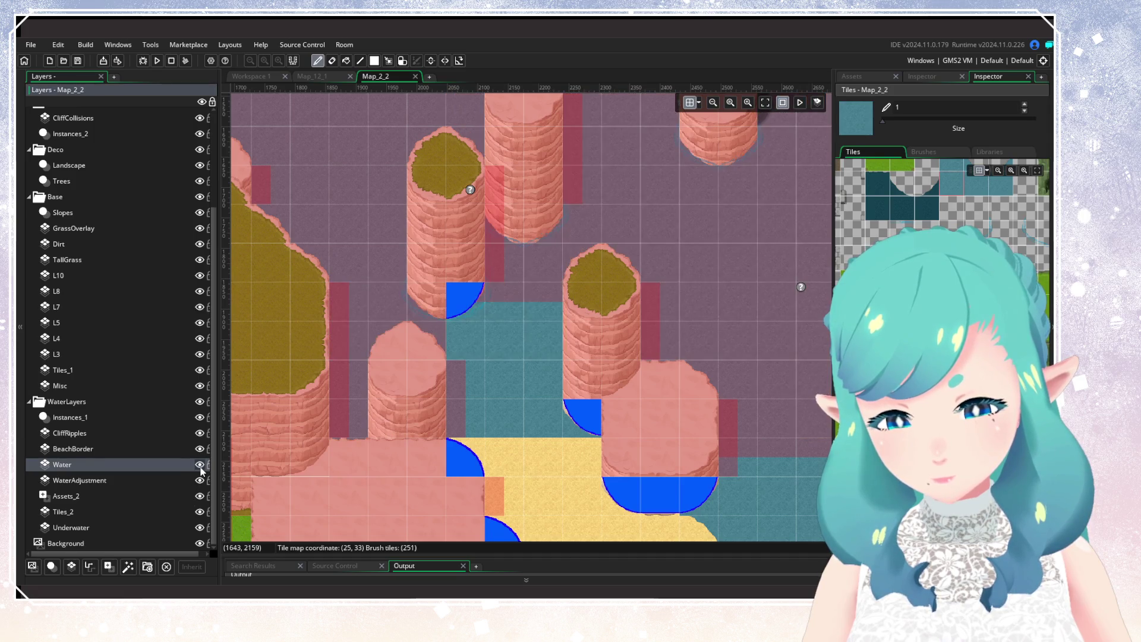
{"action": "left_click", "coordinate": [200, 467]}
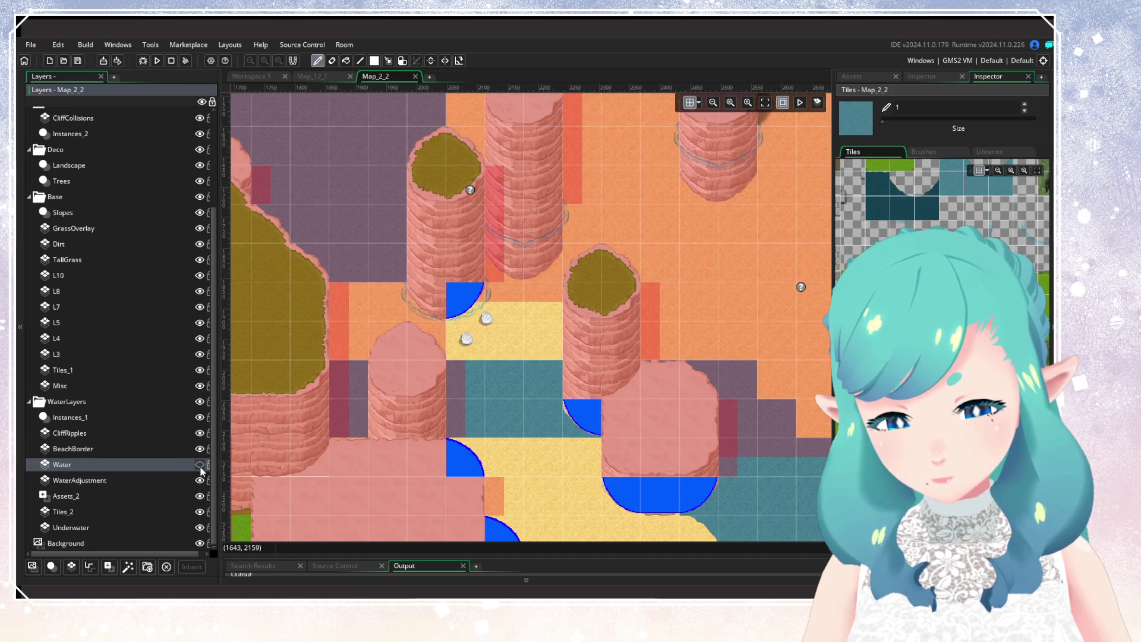
{"action": "left_click", "coordinate": [182, 452]}
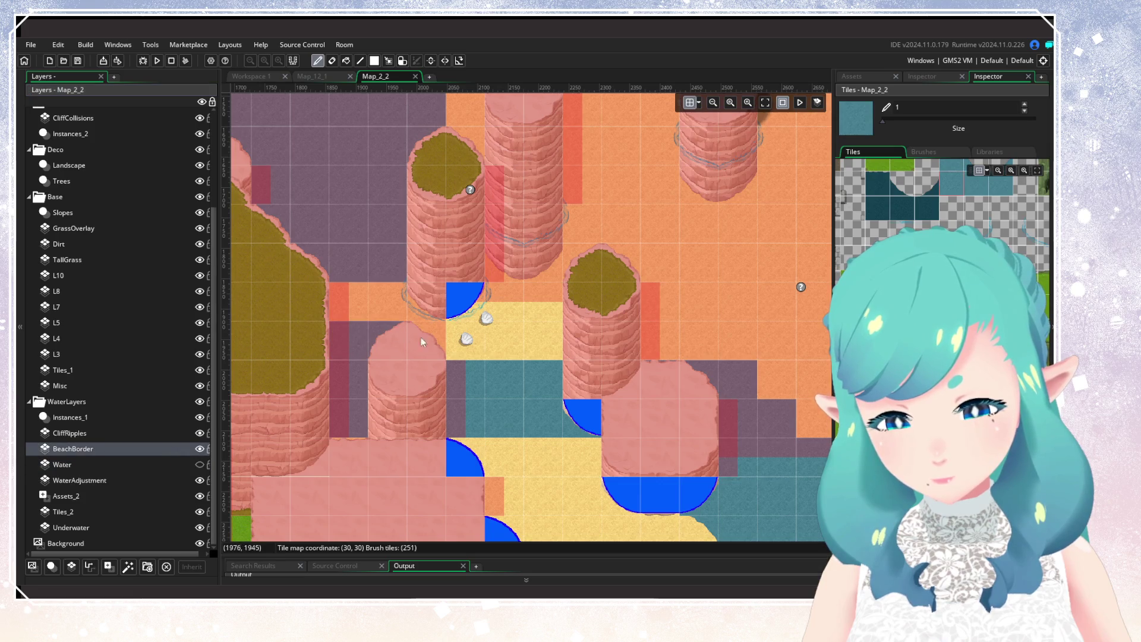
{"action": "left_click_drag", "start_coordinate": [420, 337], "coordinate": [552, 337]}
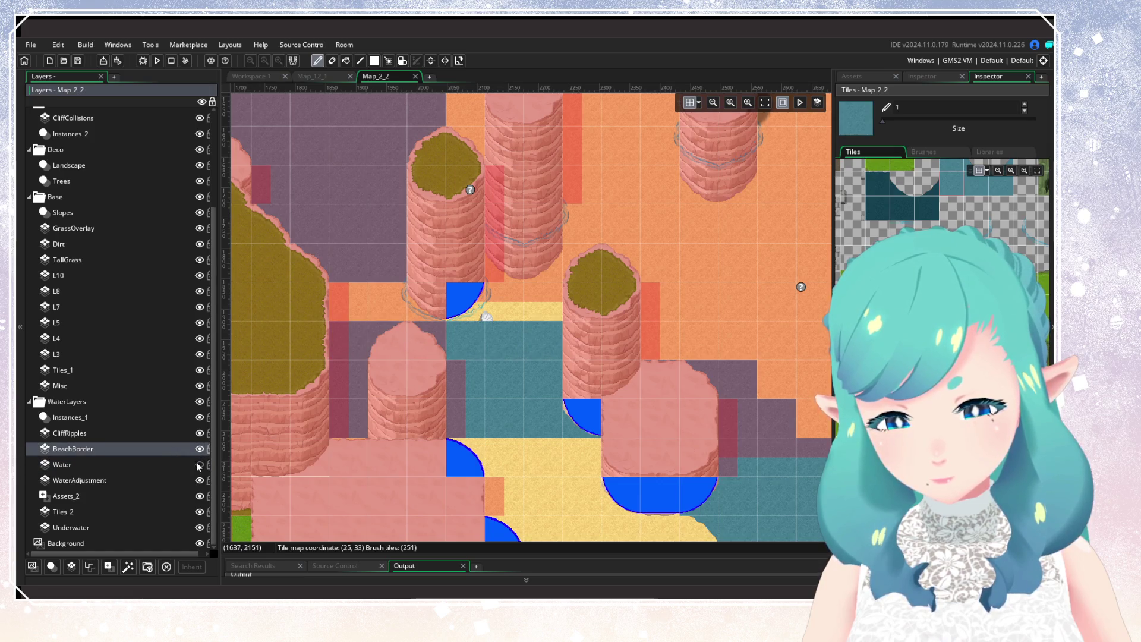
{"action": "left_click", "coordinate": [200, 465]}
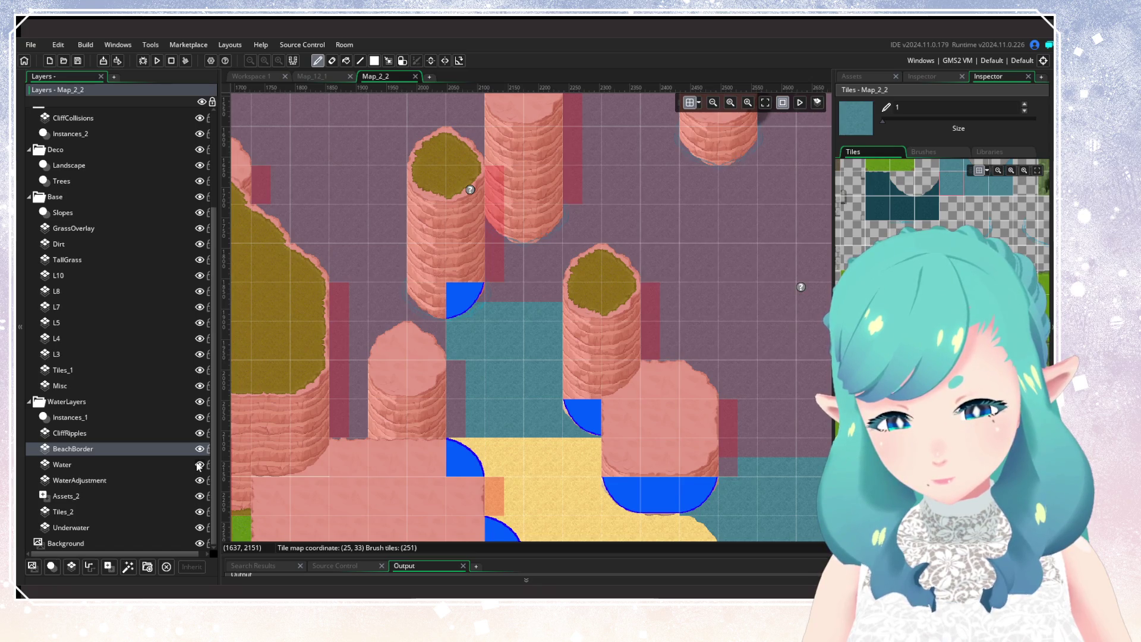
{"action": "left_click", "coordinate": [157, 61]}
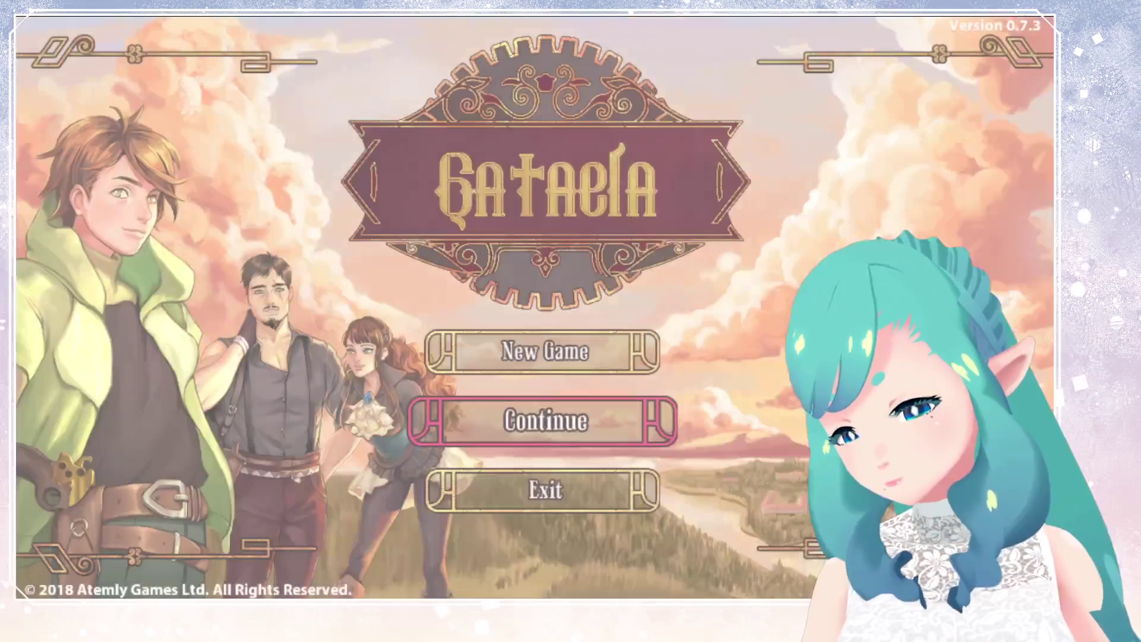
Continue the saved game and walk the hero up-left across the beach, then north and south through the shallows
{"action": "key", "text": "Return"}
{"action": "key", "text": "Return"}
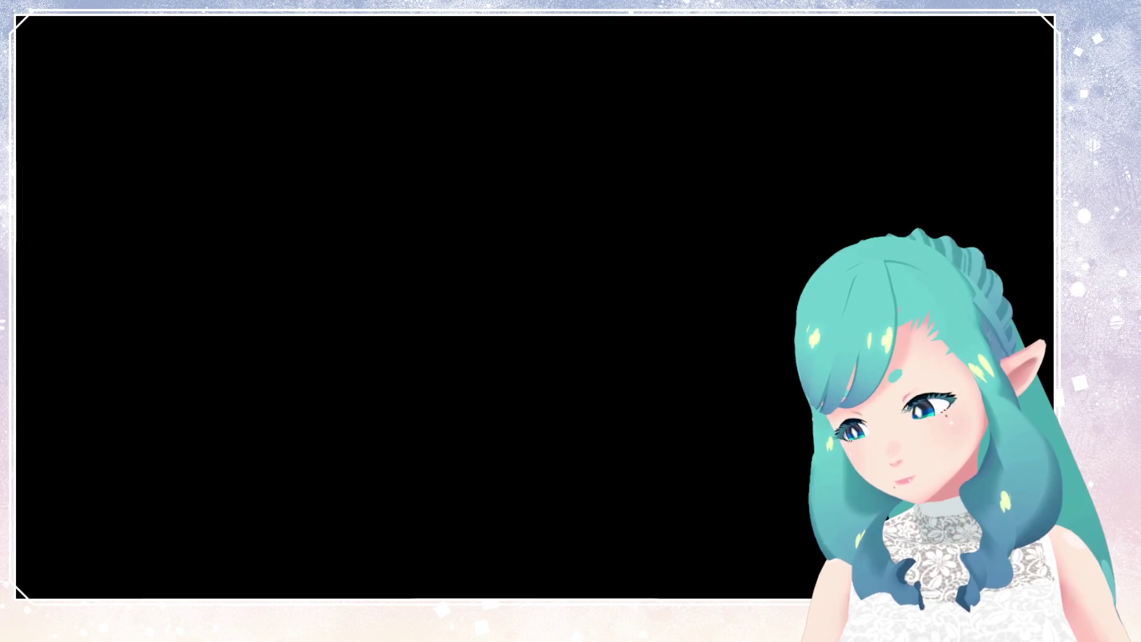
{"action": "key", "text": "Left"}
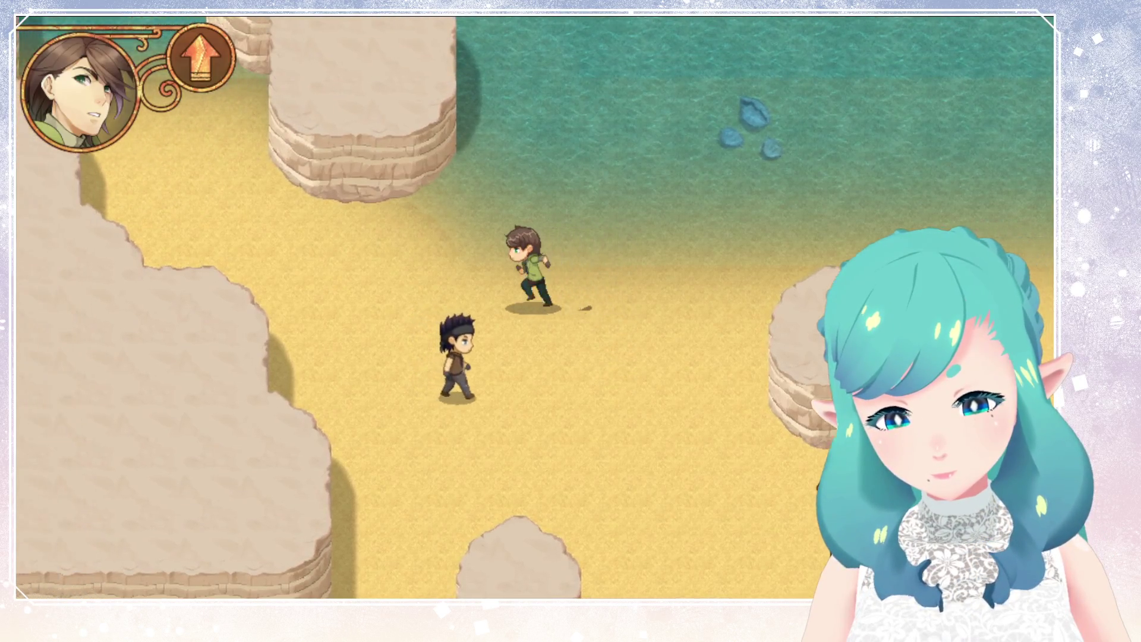
{"action": "key", "text": "Up"}
{"action": "key", "text": "Up"}
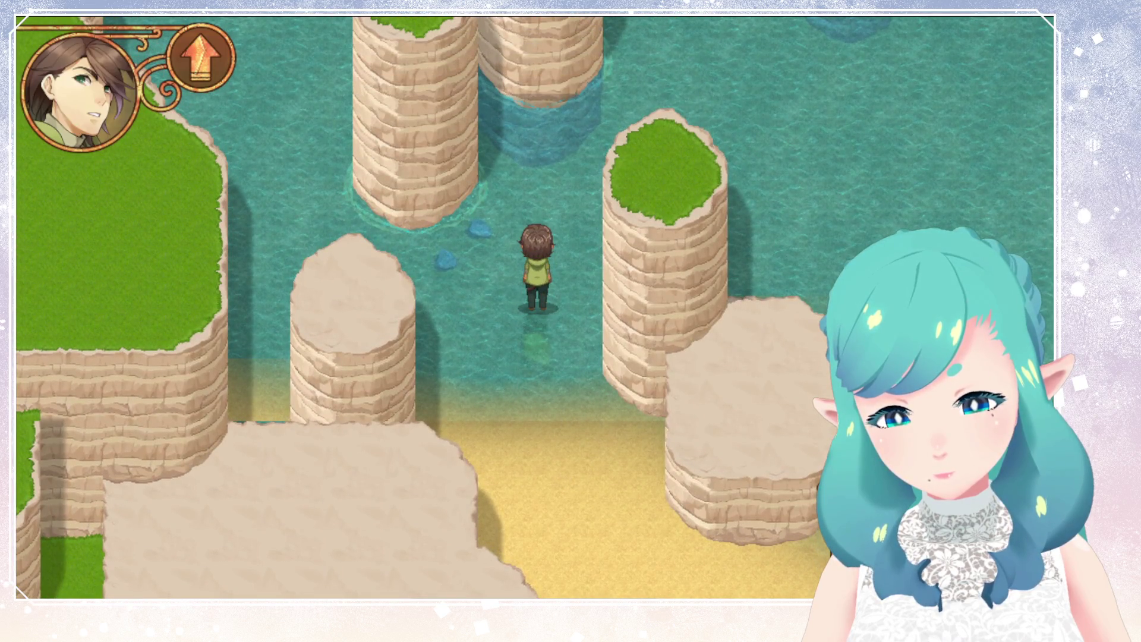
{"action": "key", "text": "Up"}
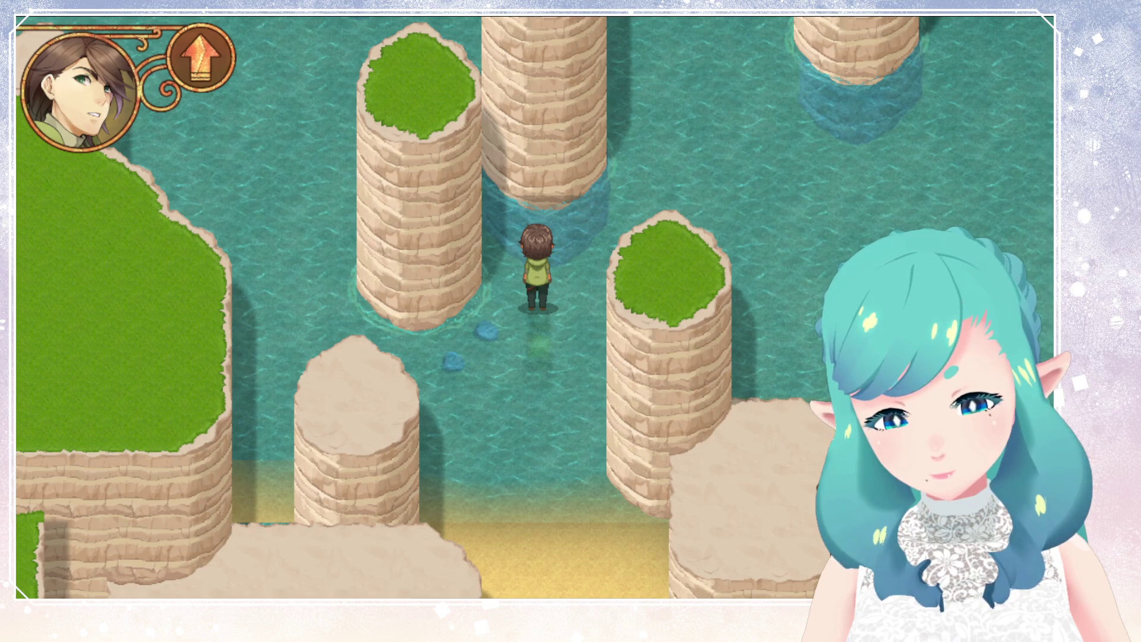
{"action": "key", "text": "Left"}
{"action": "key", "text": "Down"}
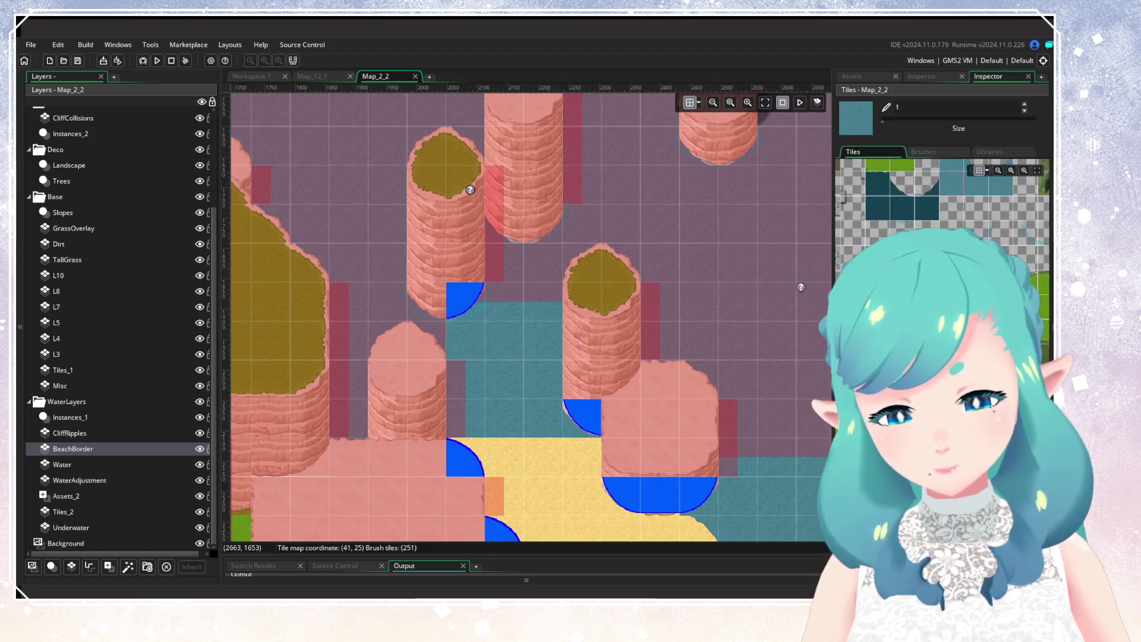
Toggle the BeachBorder layer's visibility to compare it with the tiles beneath
{"action": "left_click", "coordinate": [196, 453]}
{"action": "left_click", "coordinate": [196, 453]}
{"action": "left_click", "coordinate": [196, 453]}
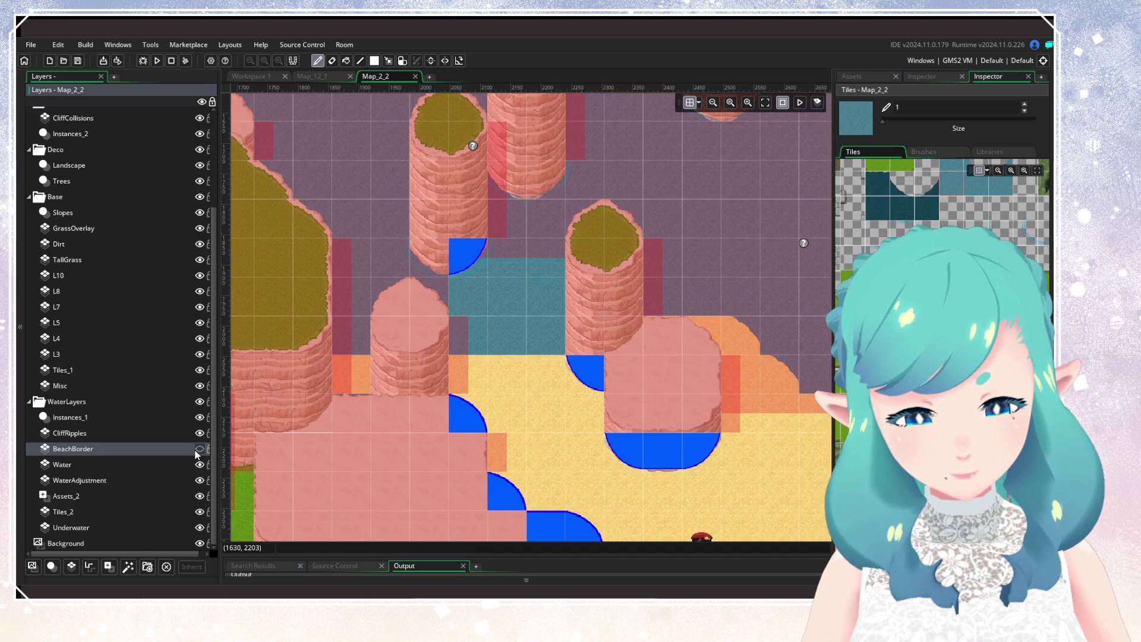
{"action": "left_click", "coordinate": [196, 452]}
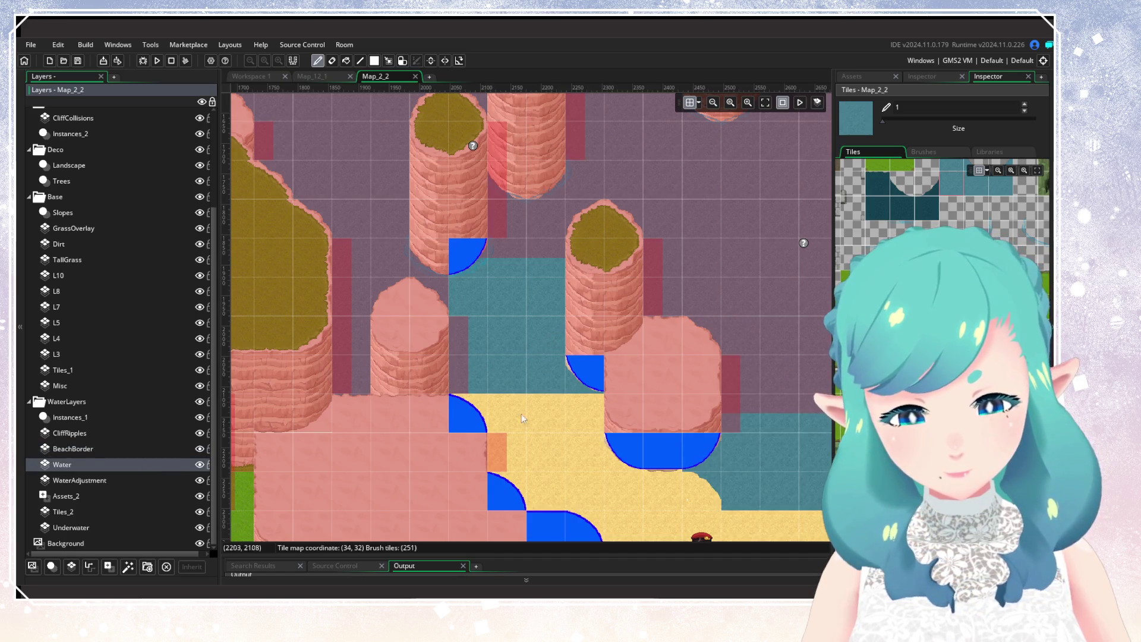
{"action": "left_click", "coordinate": [200, 450]}
Erase the water row back to sand, check it with BeachBorder hidden, and rebuild the game
{"action": "left_click_drag", "start_coordinate": [554, 340], "coordinate": [346, 348]}
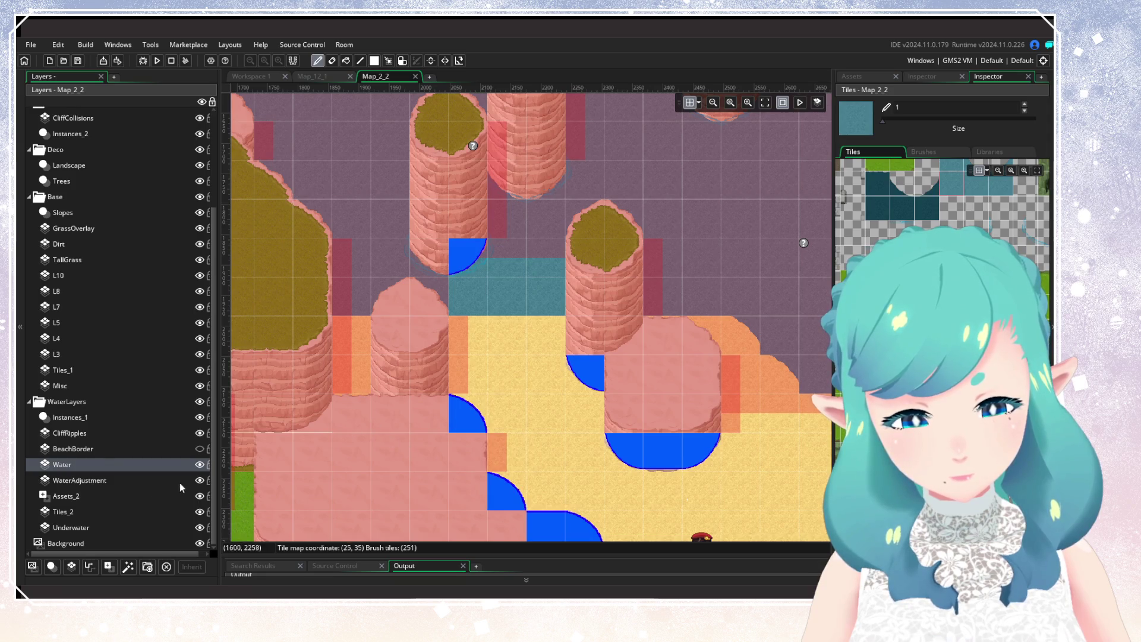
{"action": "left_click", "coordinate": [200, 450]}
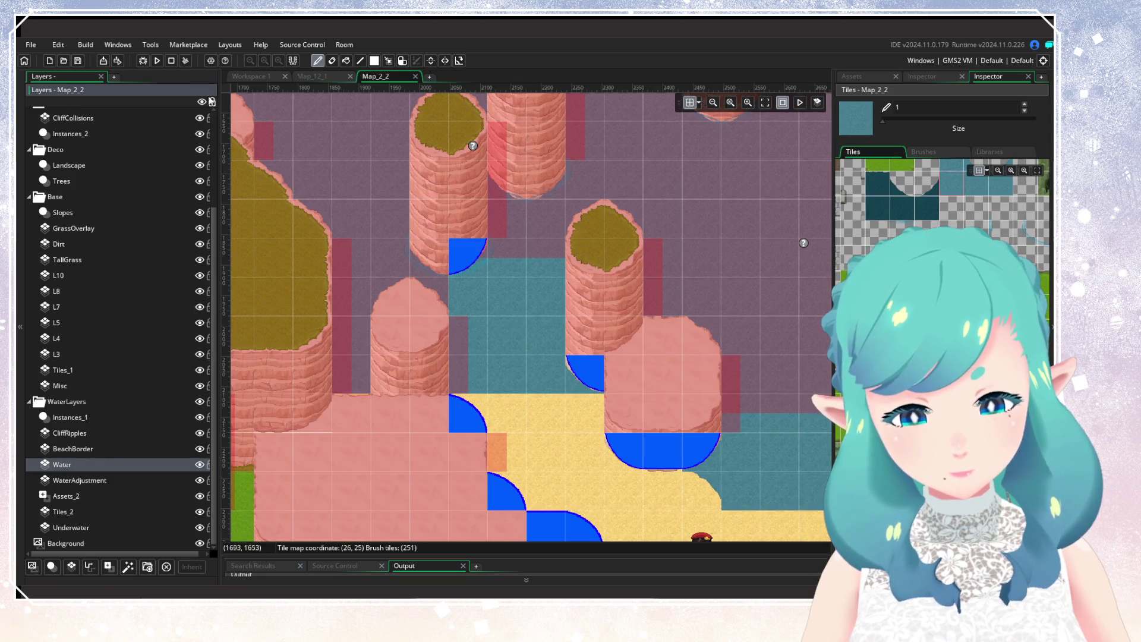
{"action": "left_click", "coordinate": [157, 60]}
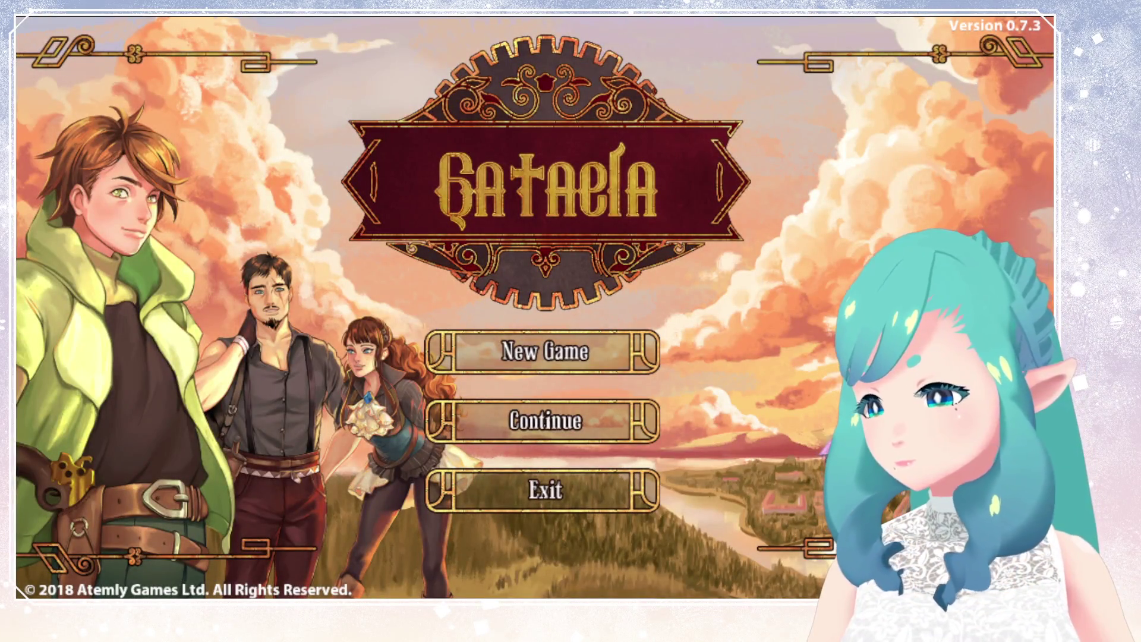
Load the saved game from slot 1 through Continue on the title screen
{"action": "key", "text": "Return"}
{"action": "key", "text": "Return"}
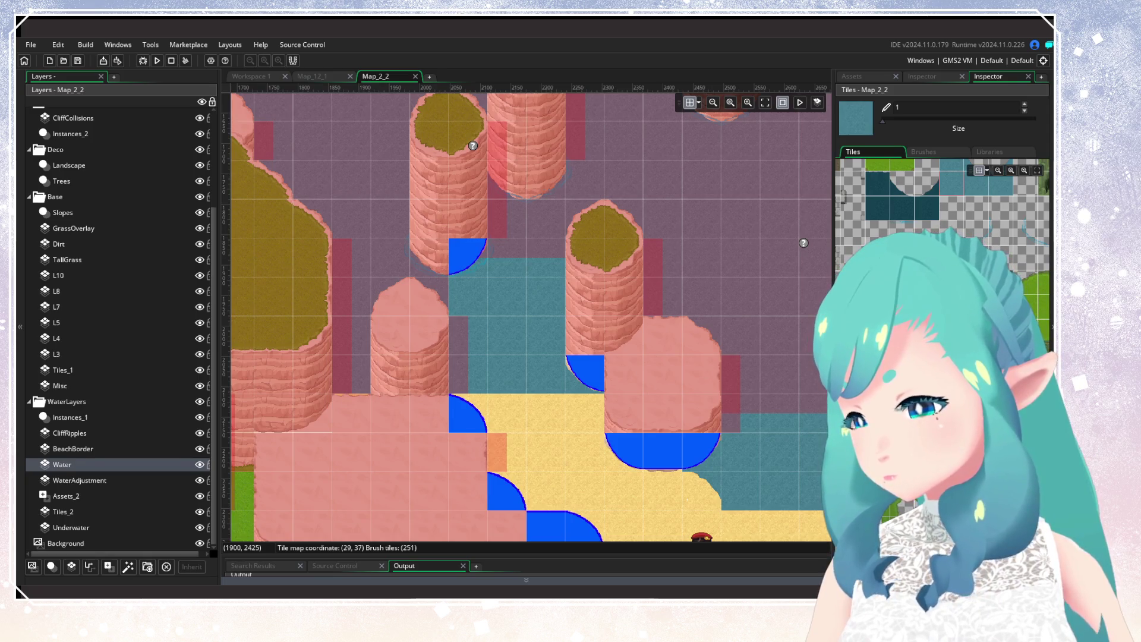
Leave the GameMaker room editor for the Krita window showing the grass-and-water tileset
{"action": "scroll", "coordinate": [533, 340], "scroll_direction": "down", "scroll_amount": 1}
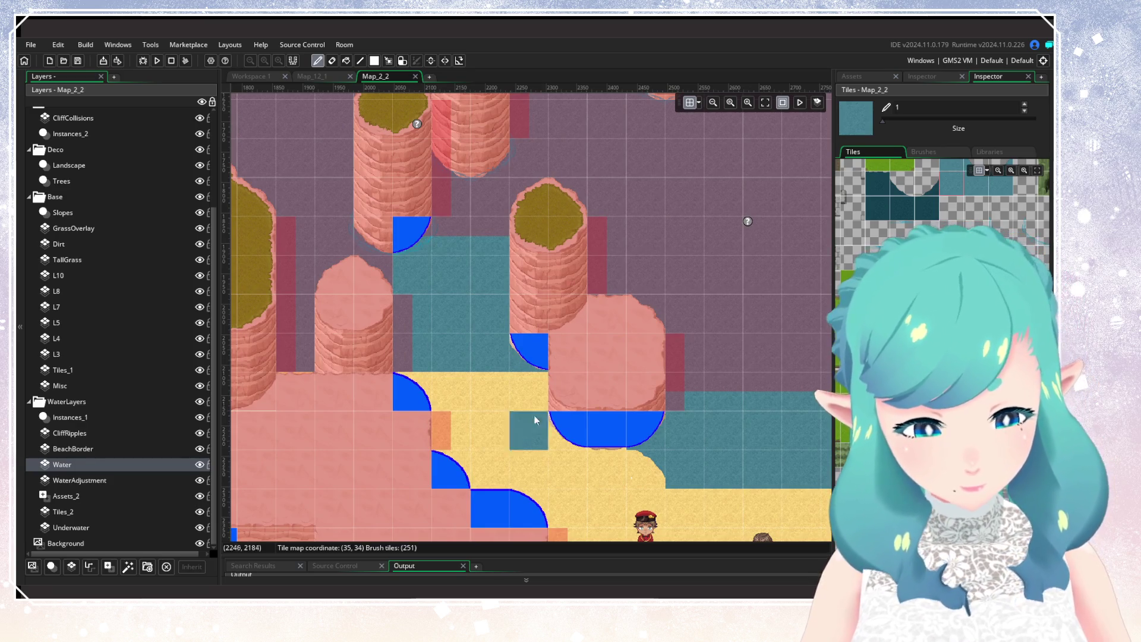
{"action": "scroll", "coordinate": [941, 196], "scroll_direction": "down", "scroll_amount": 2}
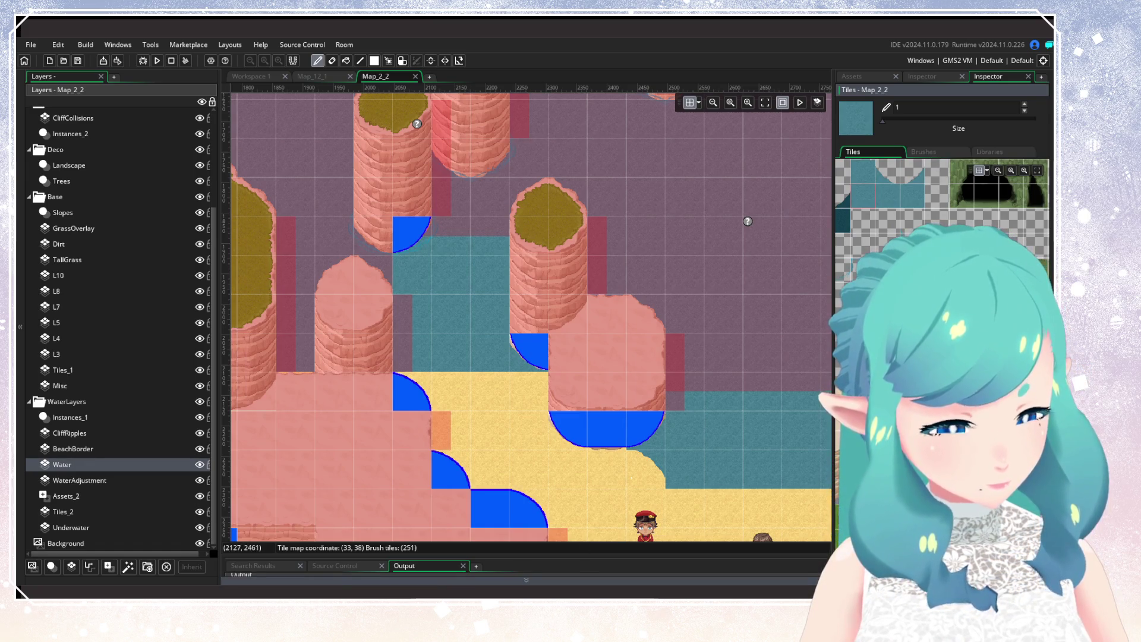
{"action": "key", "text": "alt+Tab"}
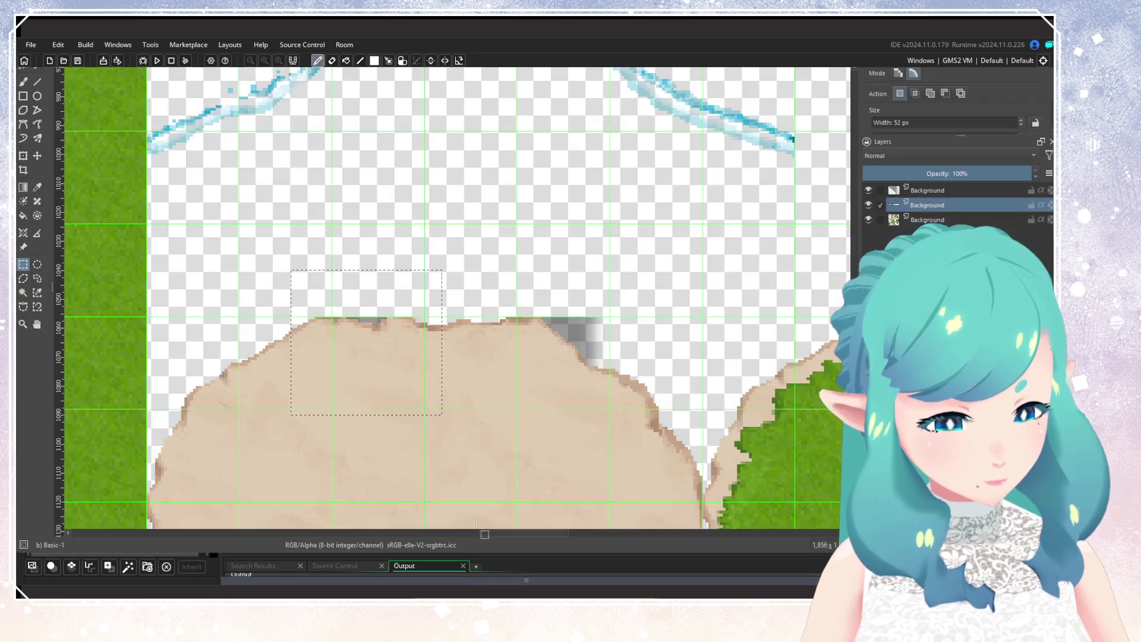
Merge the top and middle Background layers into one layer
{"action": "scroll", "coordinate": [467, 404], "scroll_direction": "down", "scroll_amount": 2}
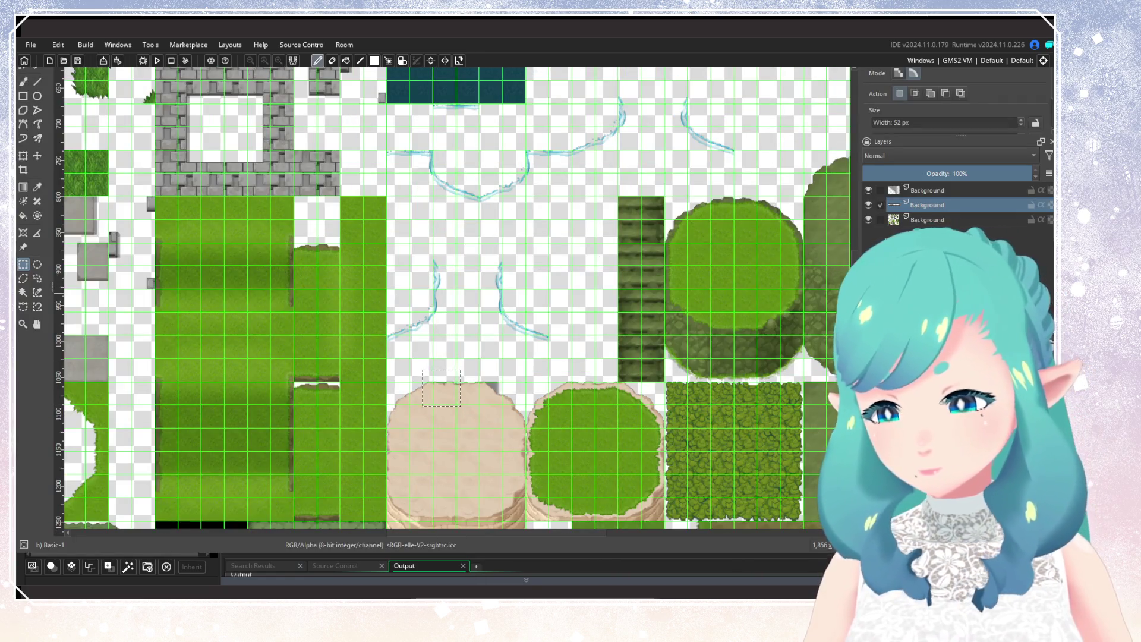
{"action": "left_click", "coordinate": [918, 192]}
{"action": "left_click", "coordinate": [919, 205], "text": "shift"}
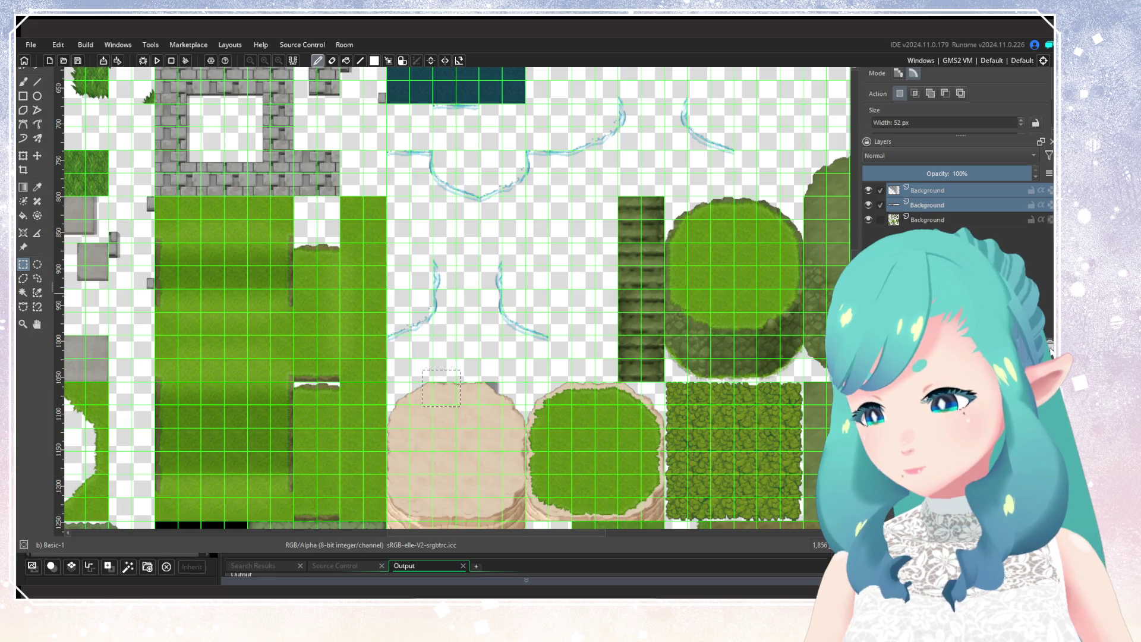
{"action": "key", "text": "ctrl+shift+e"}
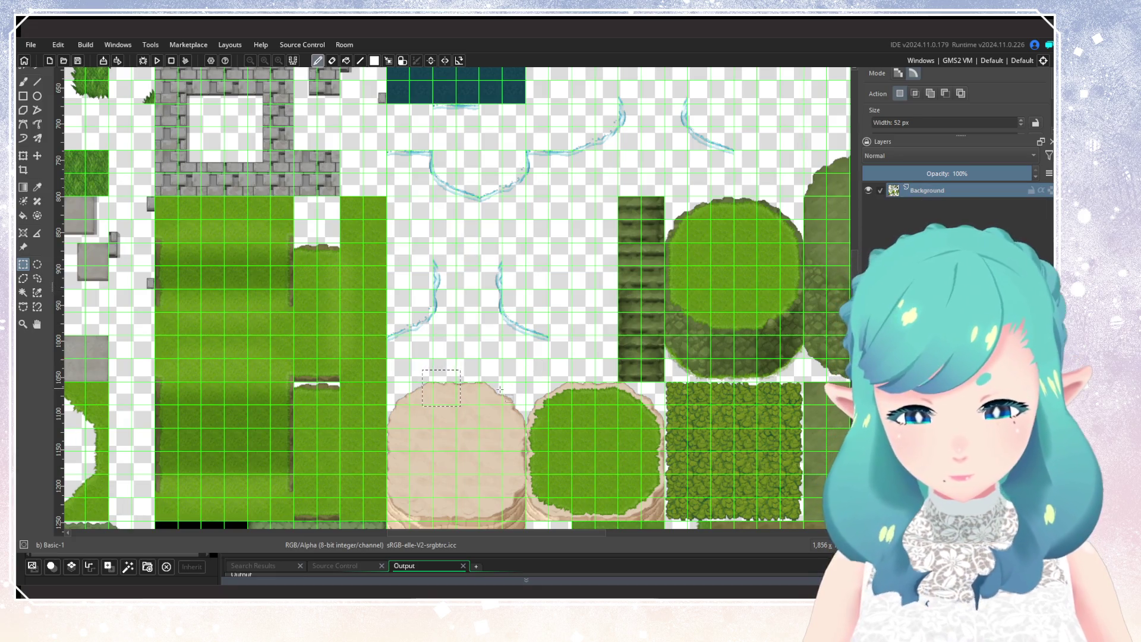
Enclose the wooden fence strip tiles in a rectangular selection
{"action": "scroll", "coordinate": [493, 387], "scroll_direction": "right", "scroll_amount": 5}
{"action": "scroll", "coordinate": [484, 385], "scroll_direction": "up", "scroll_amount": 2}
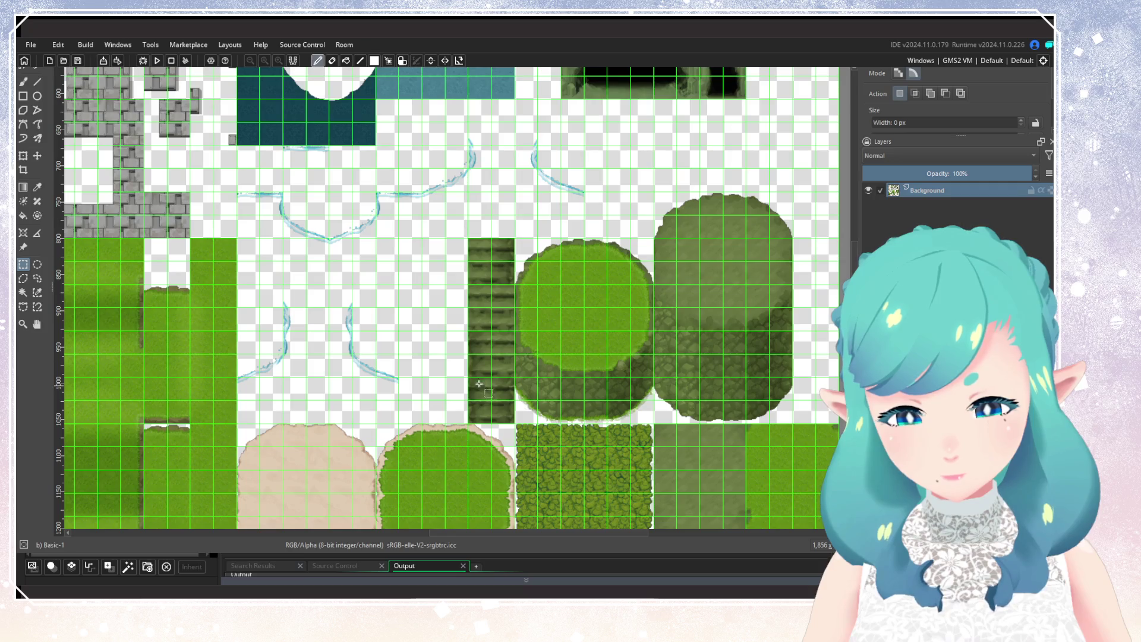
{"action": "scroll", "coordinate": [479, 383], "scroll_direction": "up", "scroll_amount": 3}
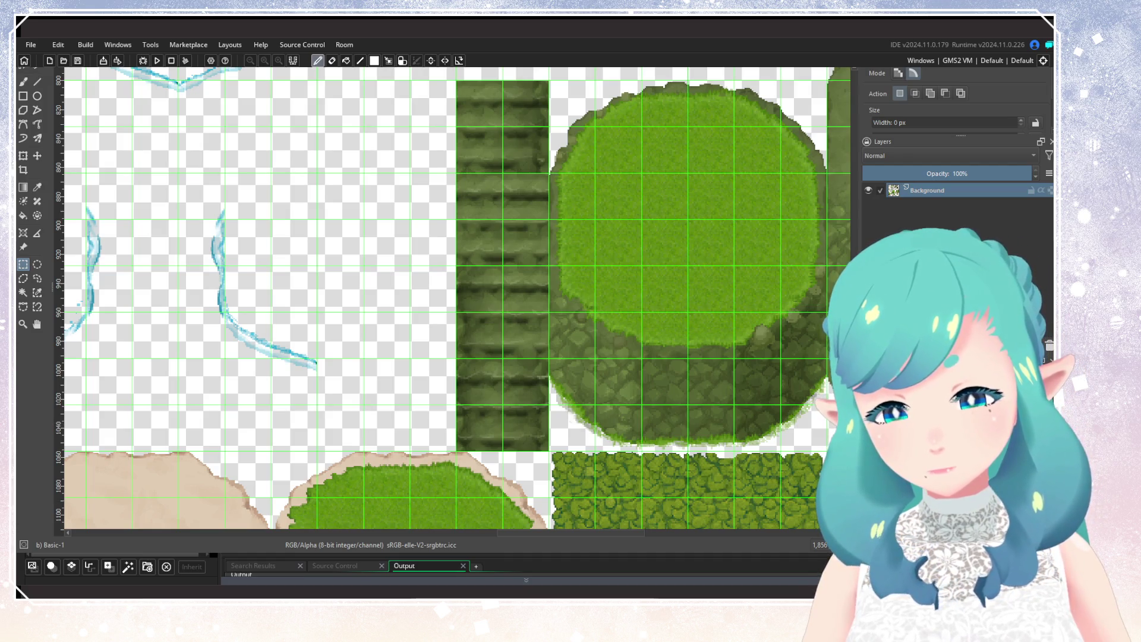
{"action": "left_click_drag", "start_coordinate": [475, 454], "coordinate": [490, 477]}
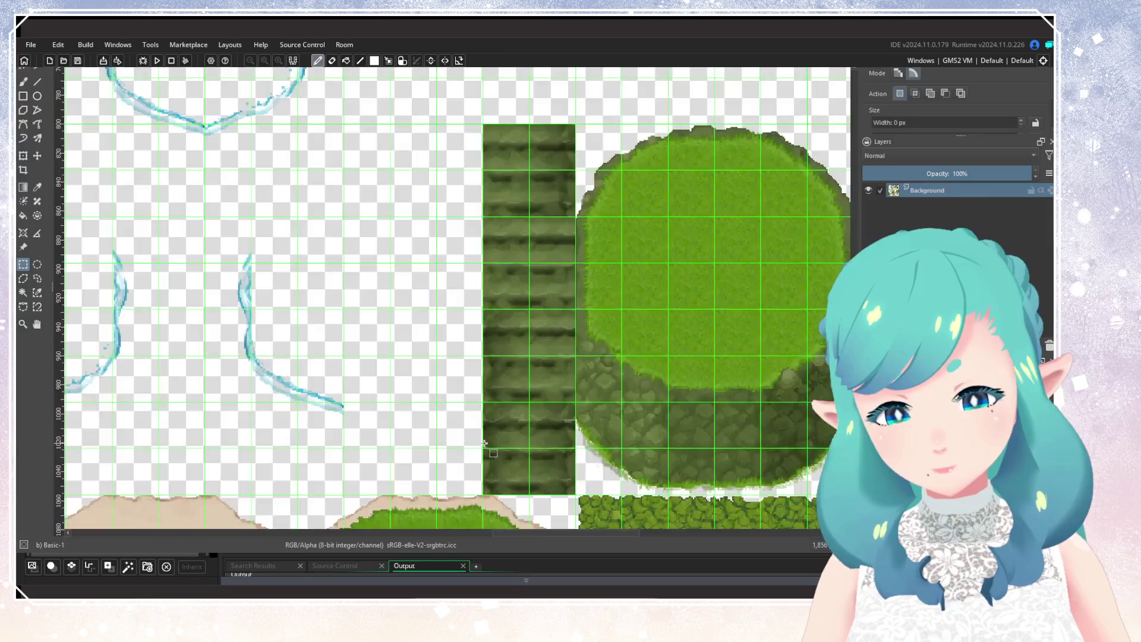
{"action": "scroll", "coordinate": [490, 477], "scroll_direction": "down", "scroll_amount": 5}
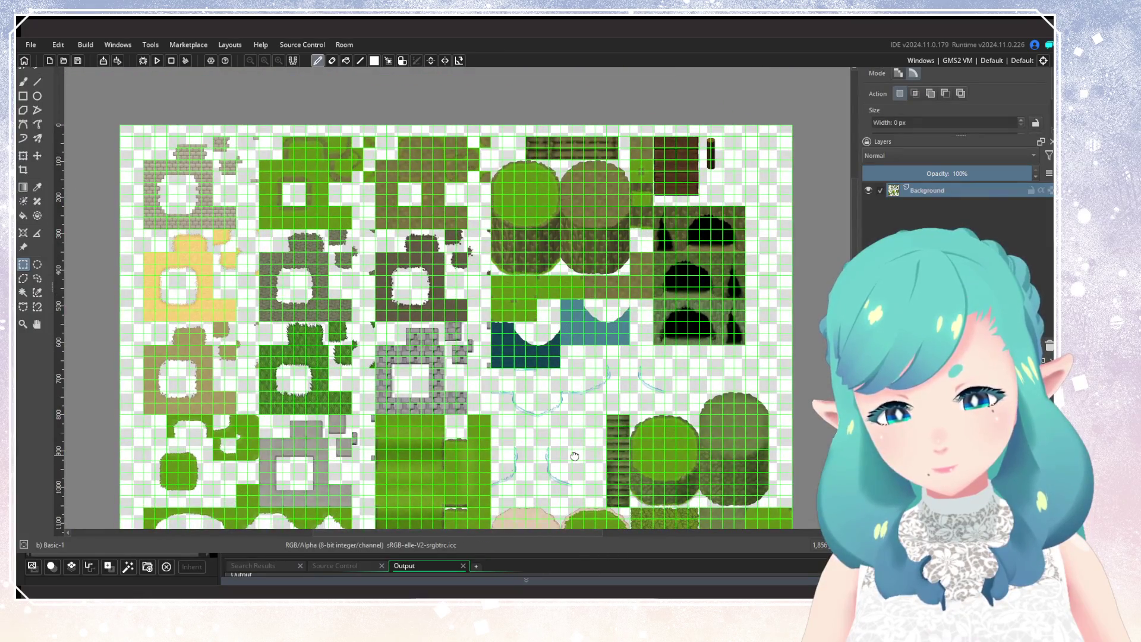
{"action": "left_click_drag", "start_coordinate": [574, 456], "coordinate": [514, 369]}
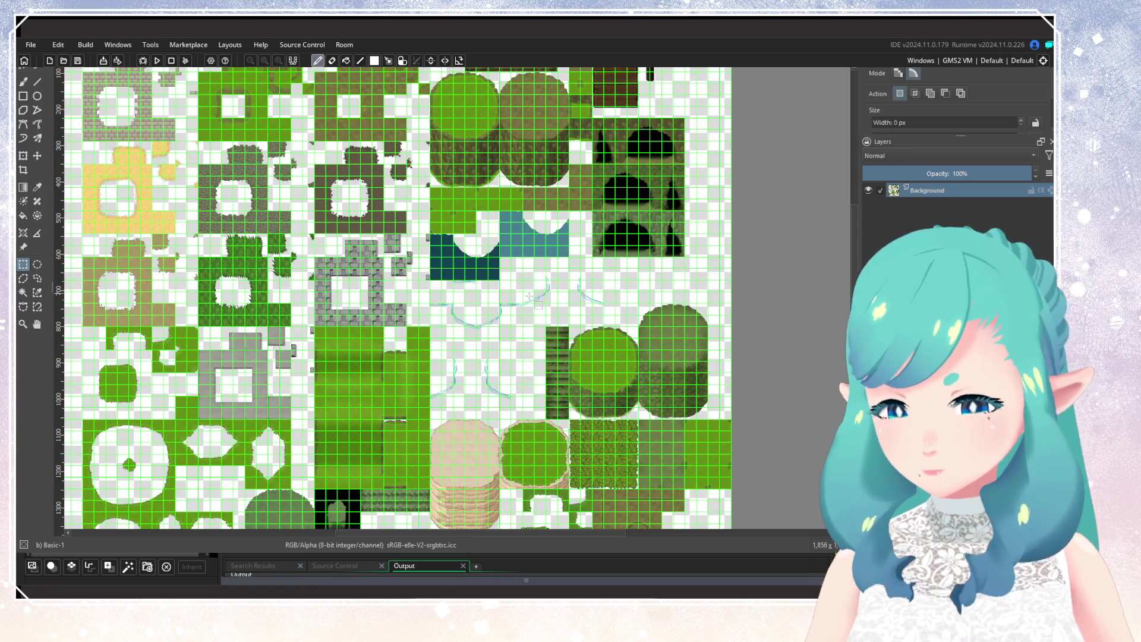
{"action": "scroll", "coordinate": [528, 295], "scroll_direction": "down", "scroll_amount": 3}
{"action": "scroll", "coordinate": [503, 292], "scroll_direction": "up", "scroll_amount": 6}
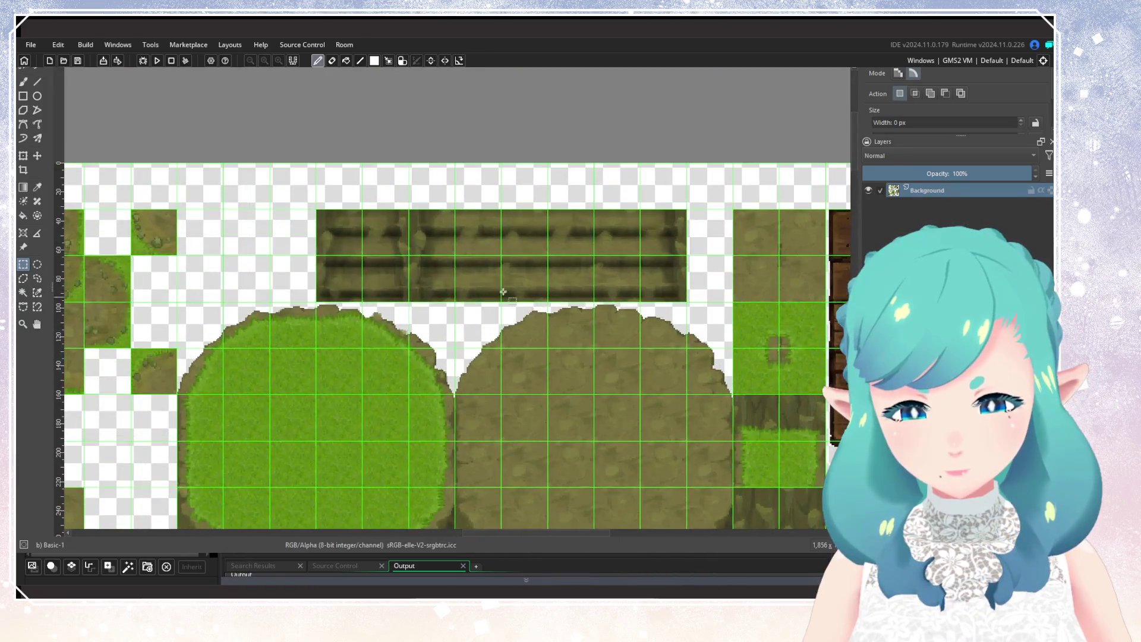
{"action": "left_click_drag", "start_coordinate": [317, 211], "coordinate": [687, 300]}
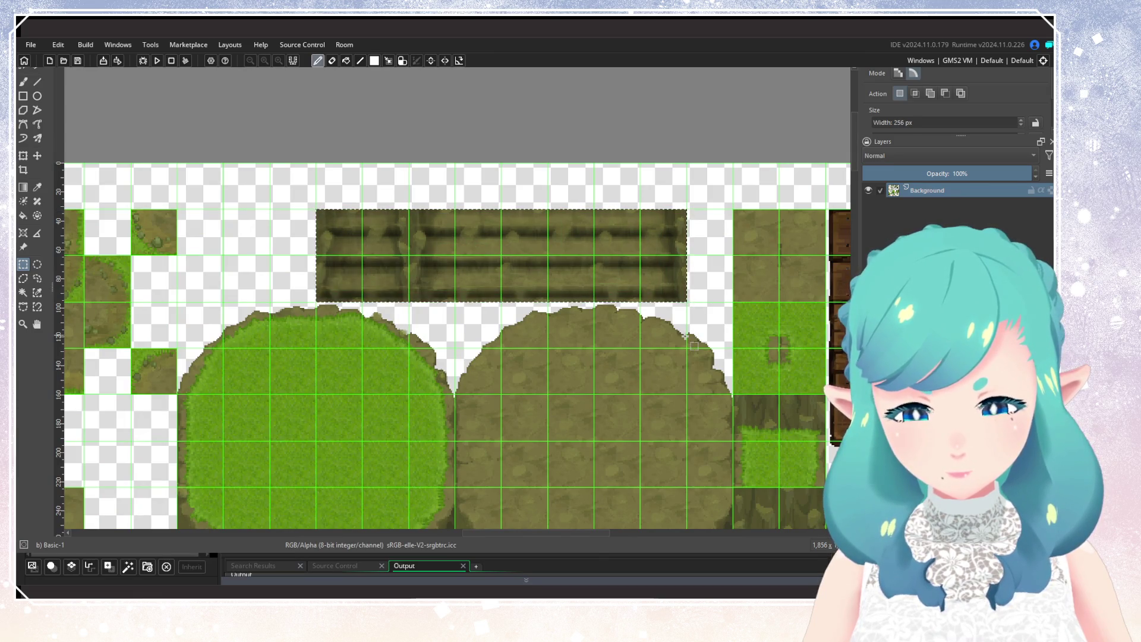
Copy the fence selection to a new layer and nudge it slightly left
{"action": "key", "text": "ctrl+shift+a"}
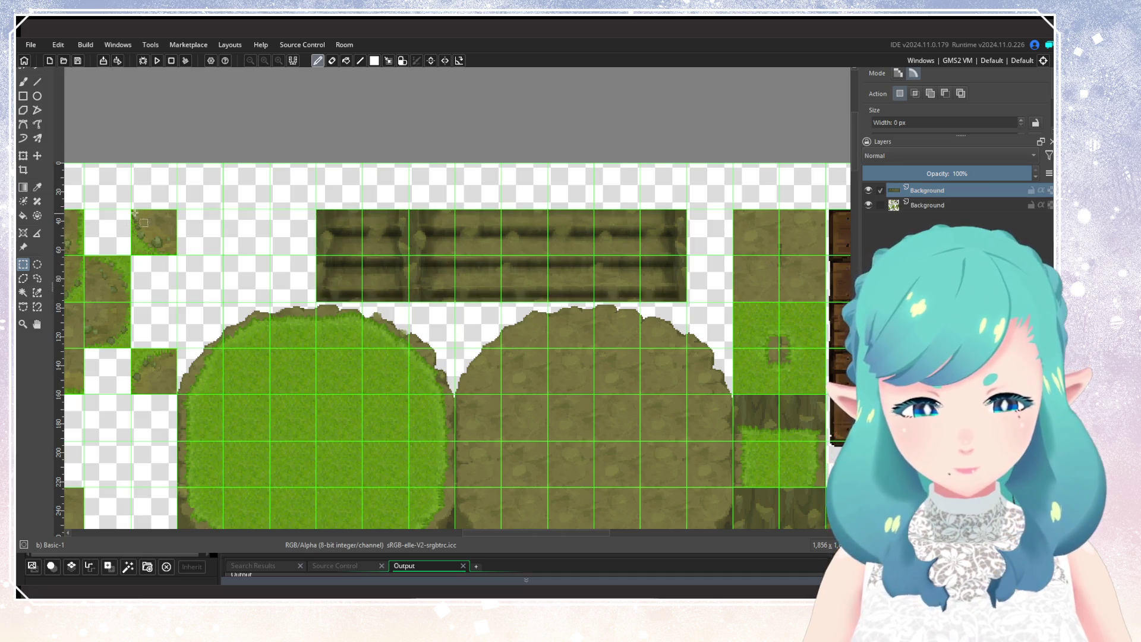
{"action": "left_click", "coordinate": [41, 155]}
{"action": "scroll", "coordinate": [511, 323], "scroll_direction": "down", "scroll_amount": 10}
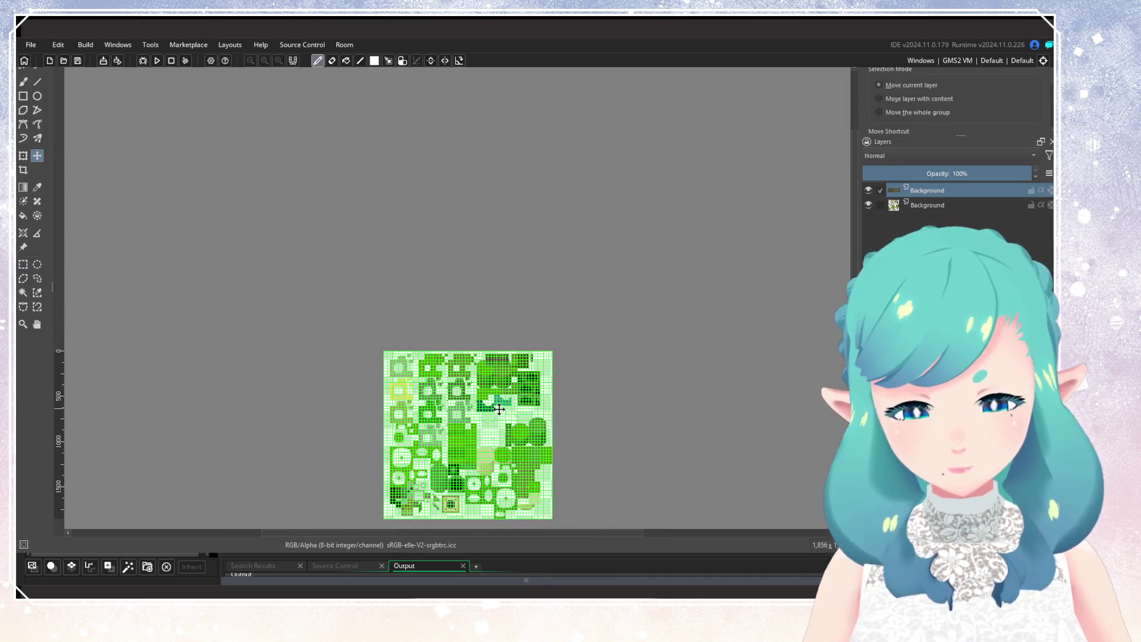
{"action": "scroll", "coordinate": [508, 320], "scroll_direction": "up", "scroll_amount": 10}
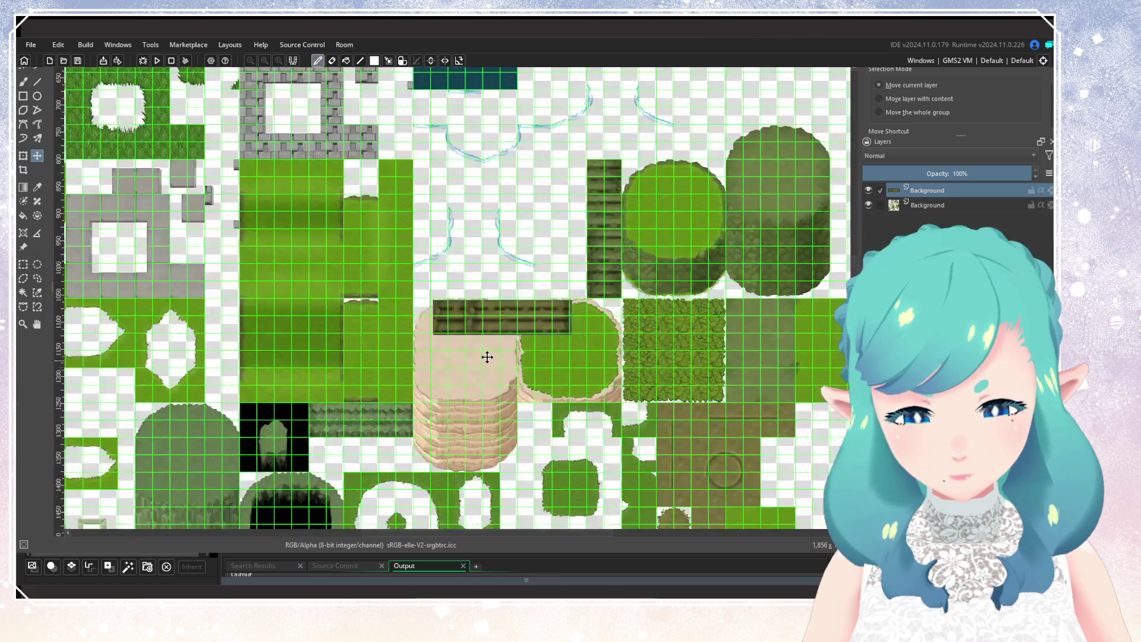
{"action": "scroll", "coordinate": [499, 287], "scroll_direction": "up", "scroll_amount": 3}
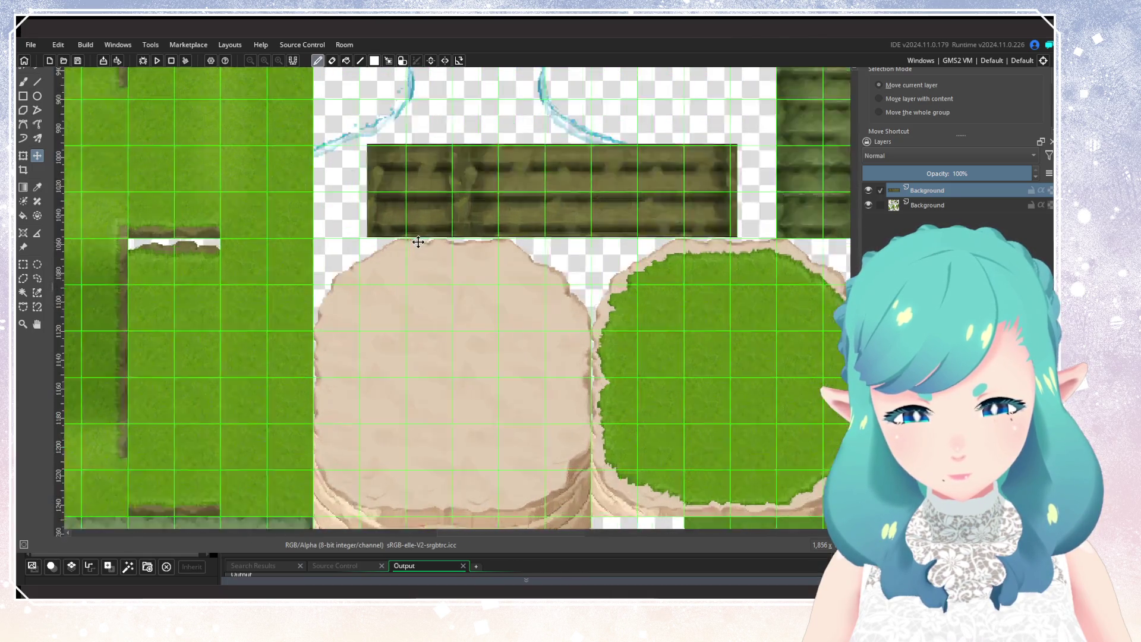
{"action": "left_click_drag", "start_coordinate": [451, 281], "coordinate": [440, 282]}
{"action": "left_click", "coordinate": [940, 205]}
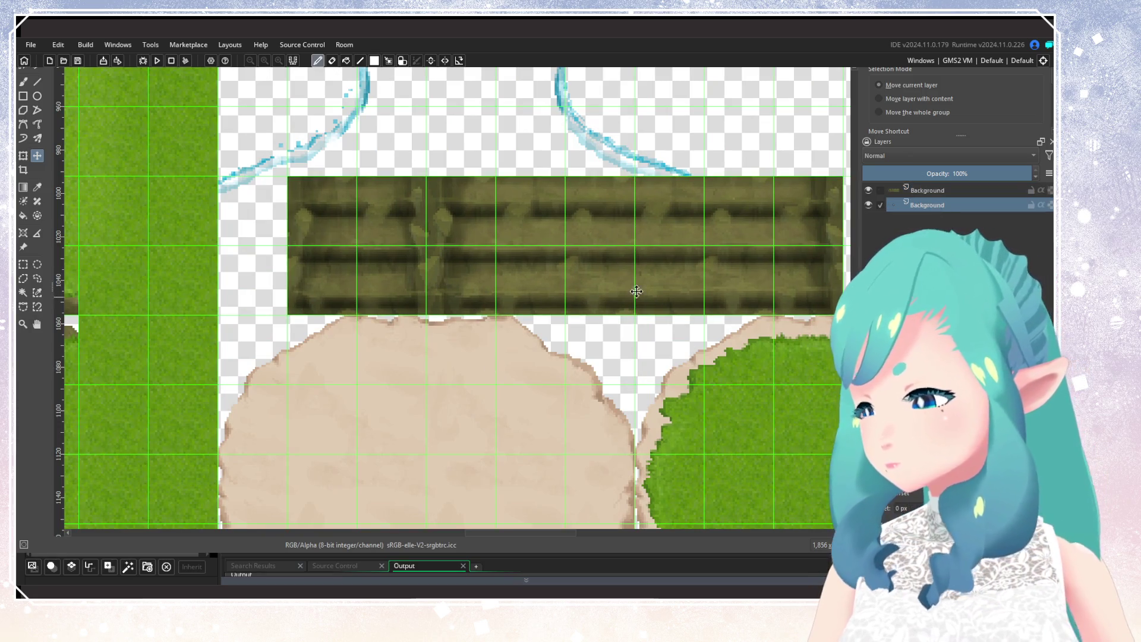
{"action": "scroll", "coordinate": [428, 321], "scroll_direction": "down", "scroll_amount": 5}
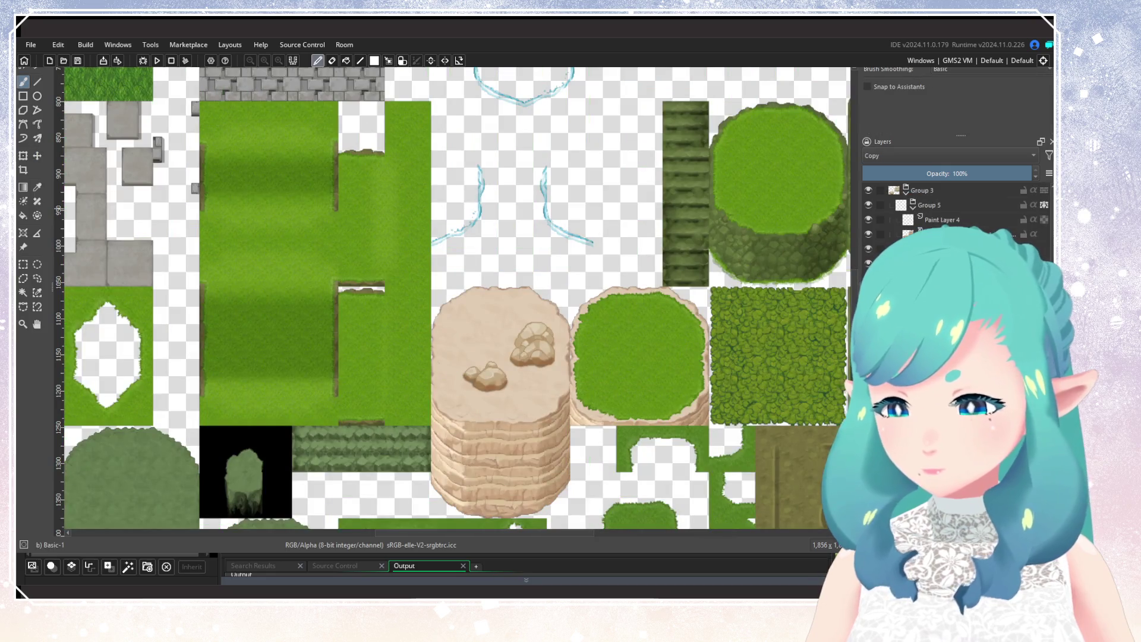
Paste the wooden fence strip into the tileset and move it down over the sandy cliff
{"action": "scroll", "coordinate": [950, 214], "scroll_direction": "down", "scroll_amount": 1}
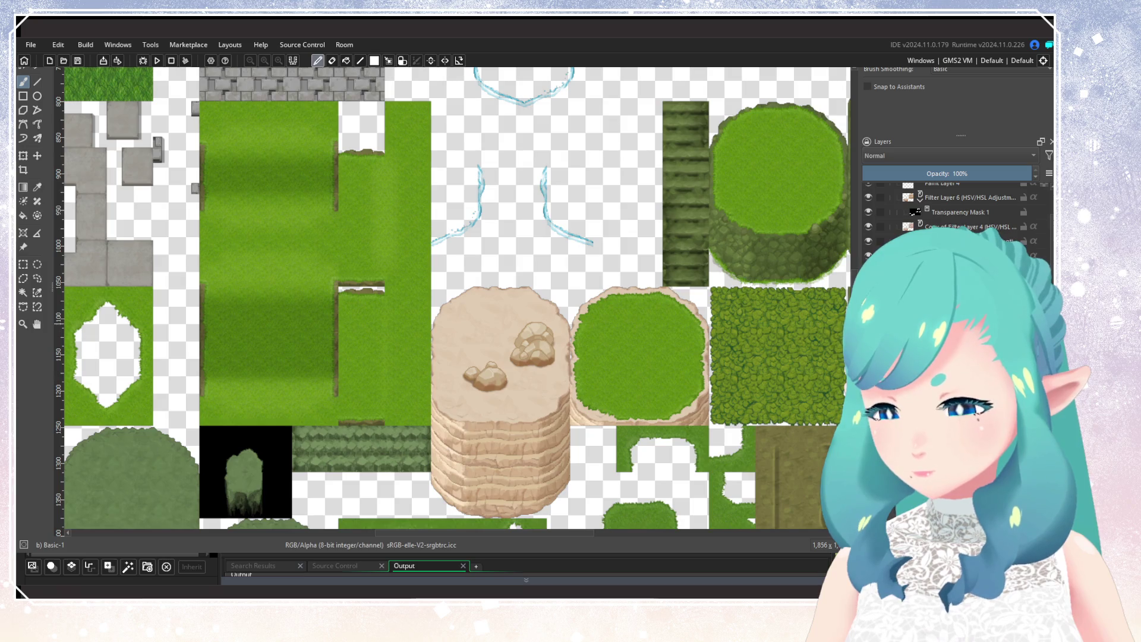
{"action": "key", "text": "ctrl+v"}
{"action": "scroll", "coordinate": [562, 273], "scroll_direction": "up", "scroll_amount": 1}
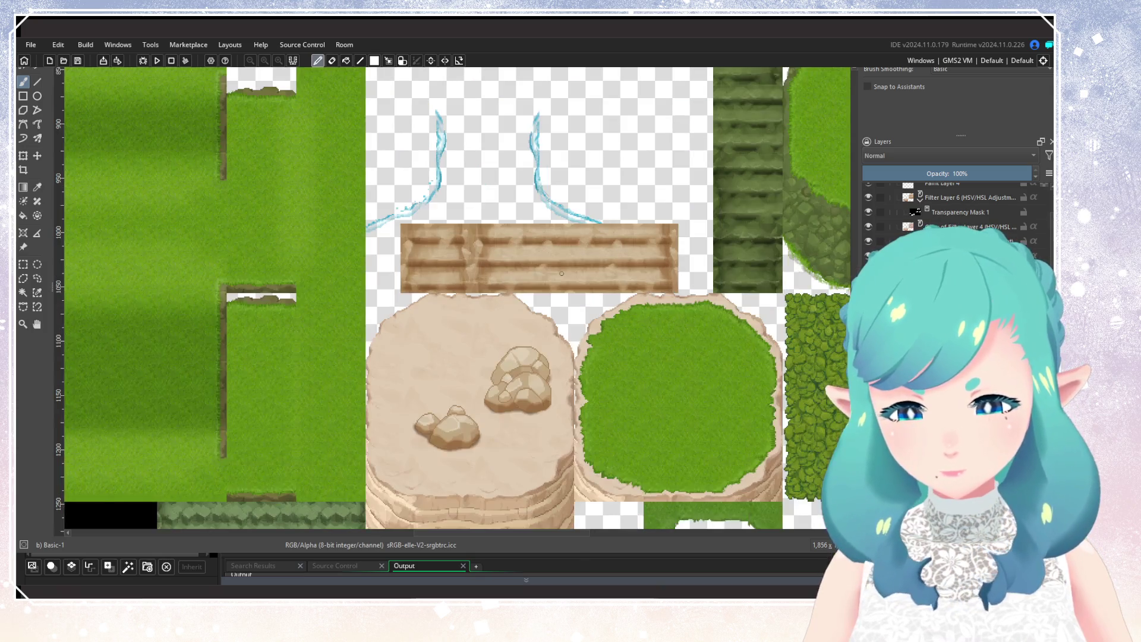
{"action": "scroll", "coordinate": [558, 271], "scroll_direction": "down", "scroll_amount": 3}
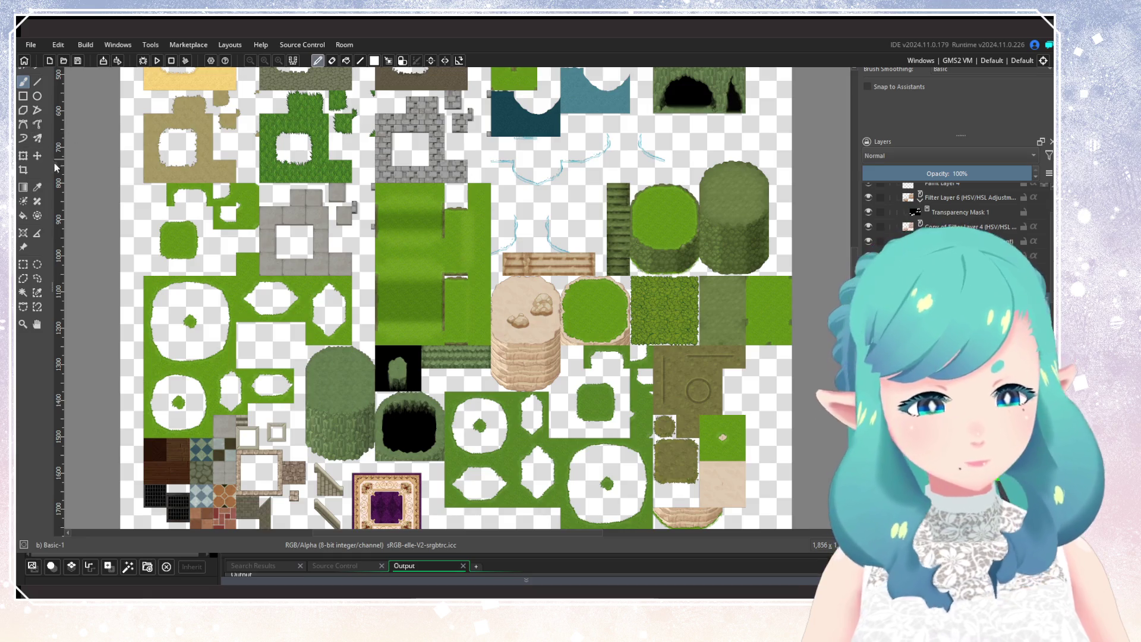
{"action": "left_click", "coordinate": [37, 156]}
{"action": "scroll", "coordinate": [581, 278], "scroll_direction": "up", "scroll_amount": 2}
{"action": "left_click_drag", "start_coordinate": [518, 336], "coordinate": [423, 522]}
Show the tile grid, slide the plank onto the cliff face, and set its blending to Copy
{"action": "key", "text": "ctrl+shift+apostrophe"}
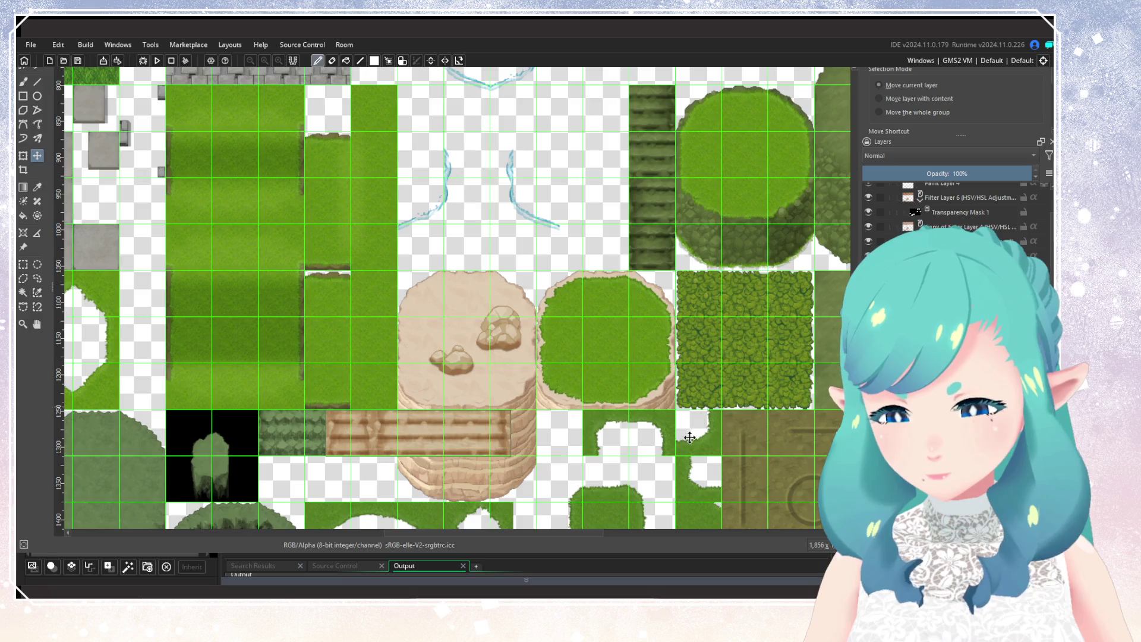
{"action": "scroll", "coordinate": [415, 436], "scroll_direction": "up", "scroll_amount": 2}
{"action": "mouse_move", "coordinate": [354, 436]}
{"action": "left_mouse_down"}
{"action": "mouse_move", "coordinate": [630, 435]}
{"action": "mouse_move", "coordinate": [498, 432]}
{"action": "left_mouse_up"}
{"action": "scroll", "coordinate": [506, 443], "scroll_direction": "up", "scroll_amount": 1}
{"action": "scroll", "coordinate": [505, 444], "scroll_direction": "up", "scroll_amount": 3}
{"action": "scroll", "coordinate": [498, 433], "scroll_direction": "down", "scroll_amount": 6}
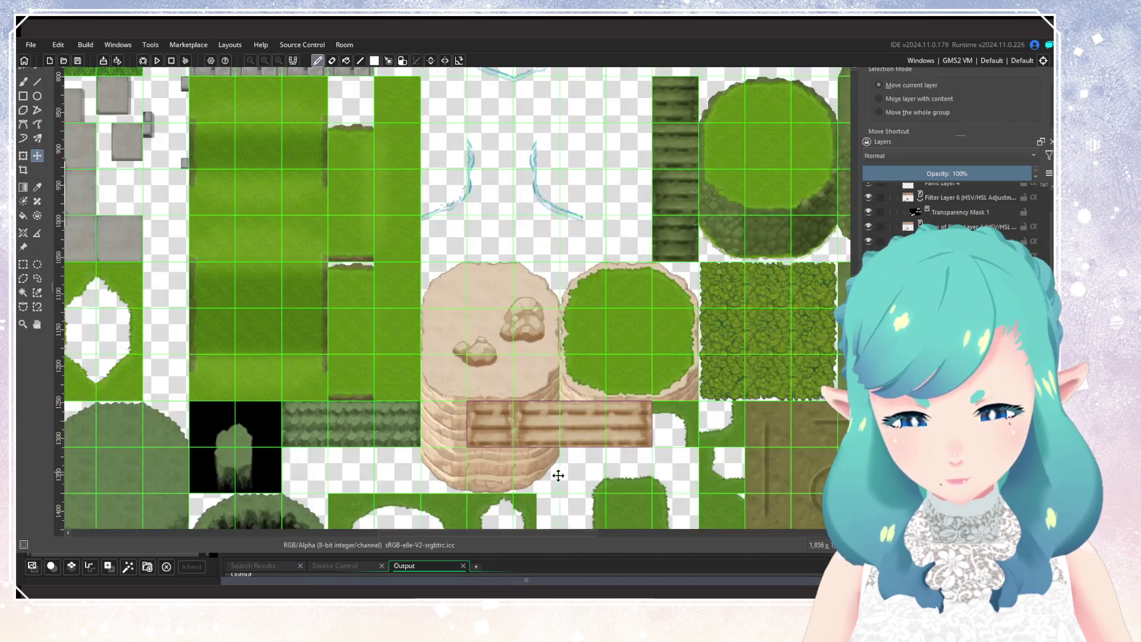
{"action": "key", "text": "alt+shift+plus"}
Center the view on the plank and select the 50% opacity layer beneath it
{"action": "scroll", "coordinate": [602, 403], "scroll_direction": "down", "scroll_amount": 3}
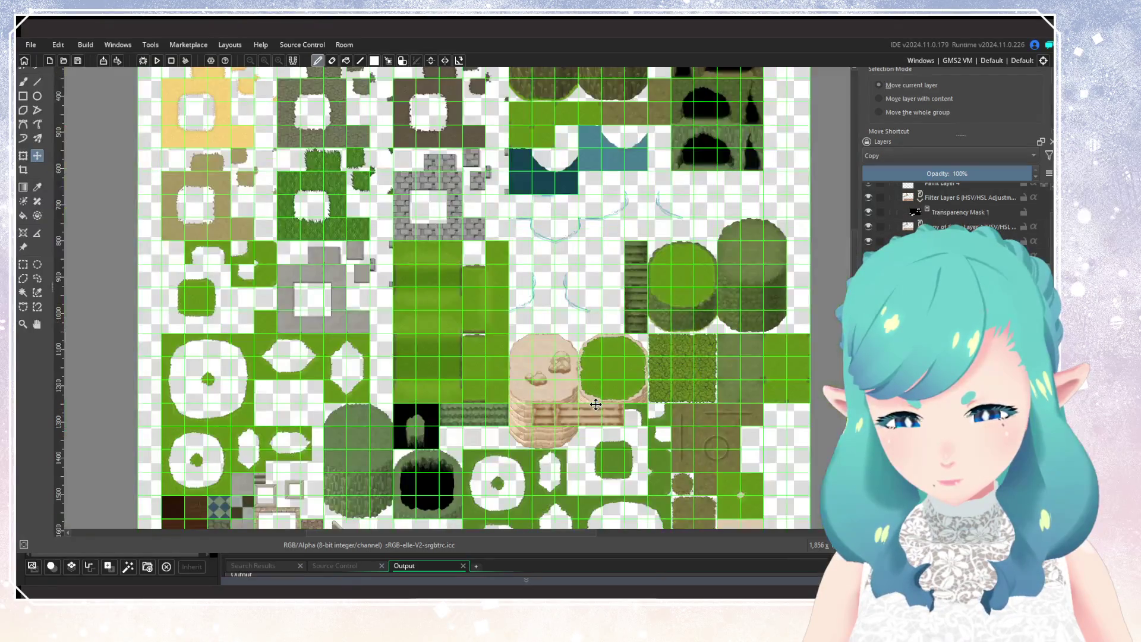
{"action": "scroll", "coordinate": [560, 422], "scroll_direction": "up", "scroll_amount": 2}
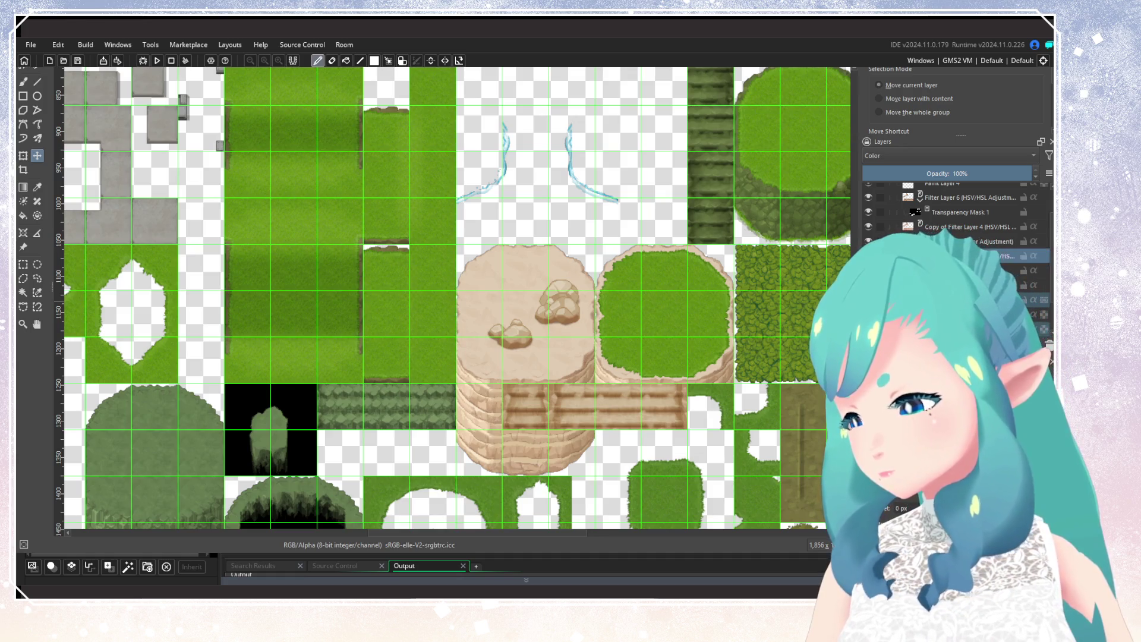
{"action": "scroll", "coordinate": [951, 237], "scroll_direction": "up", "scroll_amount": 1}
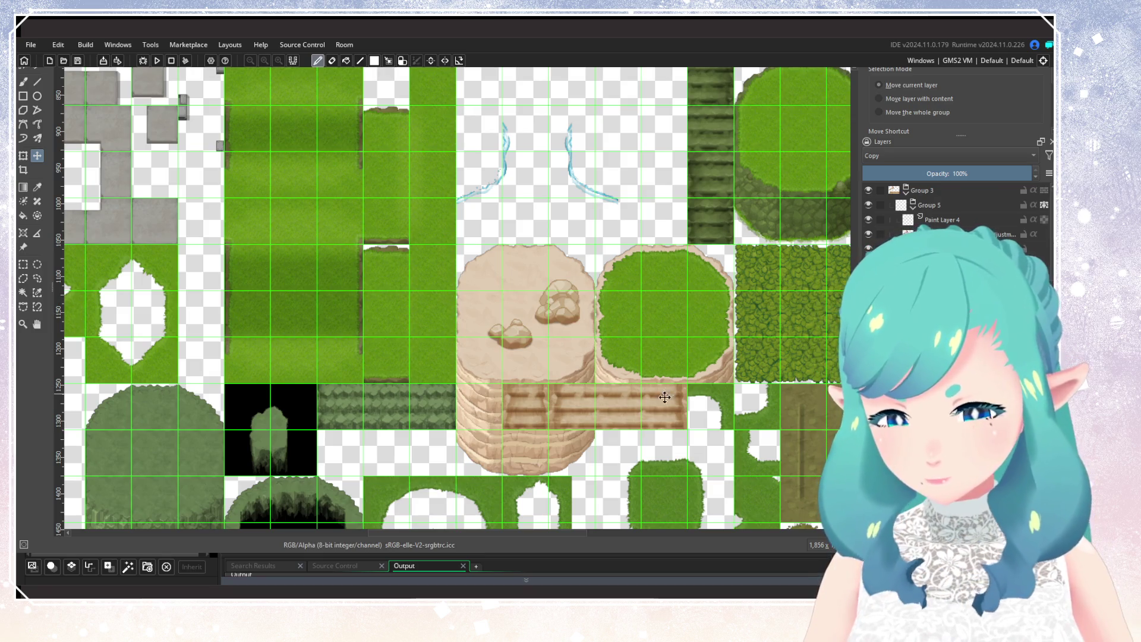
{"action": "scroll", "coordinate": [556, 353], "scroll_direction": "up", "scroll_amount": 2}
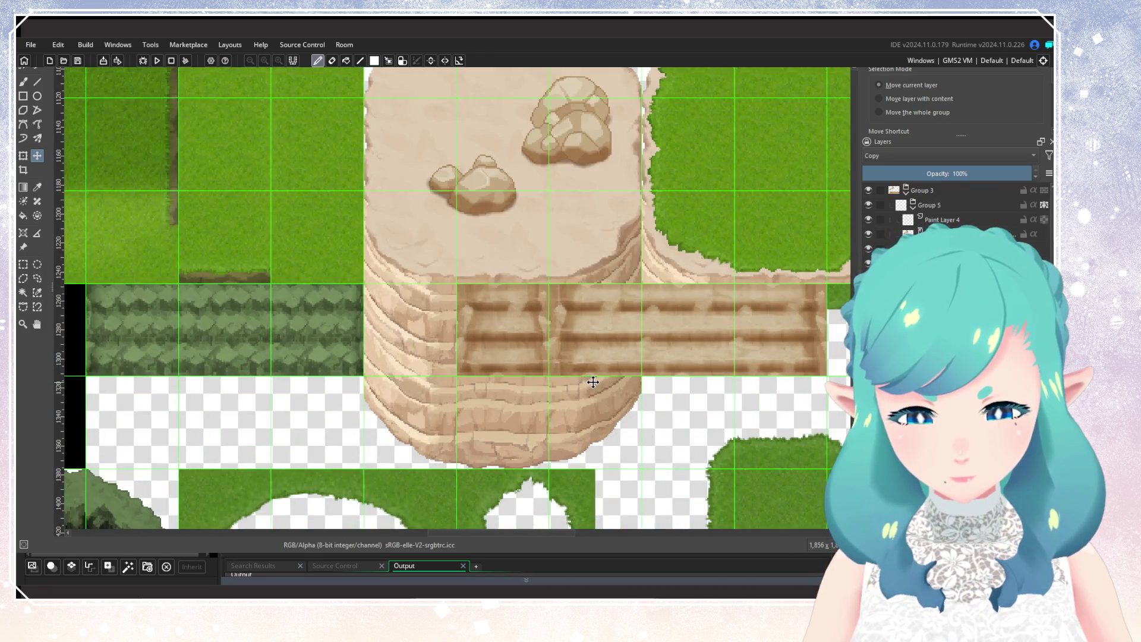
{"action": "left_click_drag", "start_coordinate": [557, 352], "coordinate": [509, 358]}
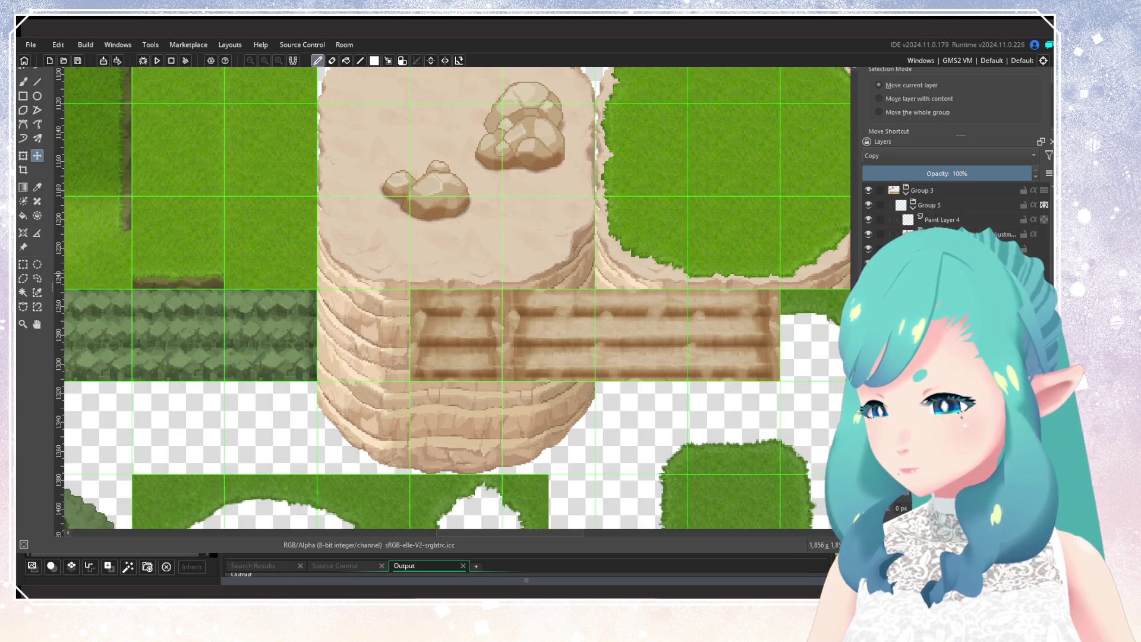
{"action": "left_click", "coordinate": [1010, 234]}
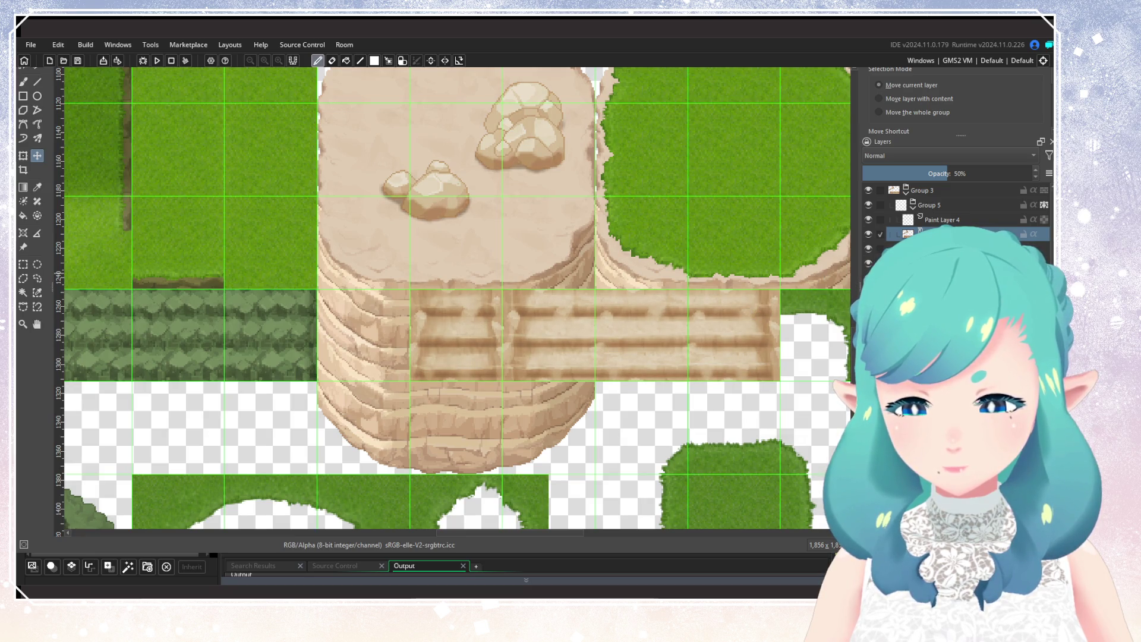
{"action": "scroll", "coordinate": [614, 315], "scroll_direction": "down", "scroll_amount": 5}
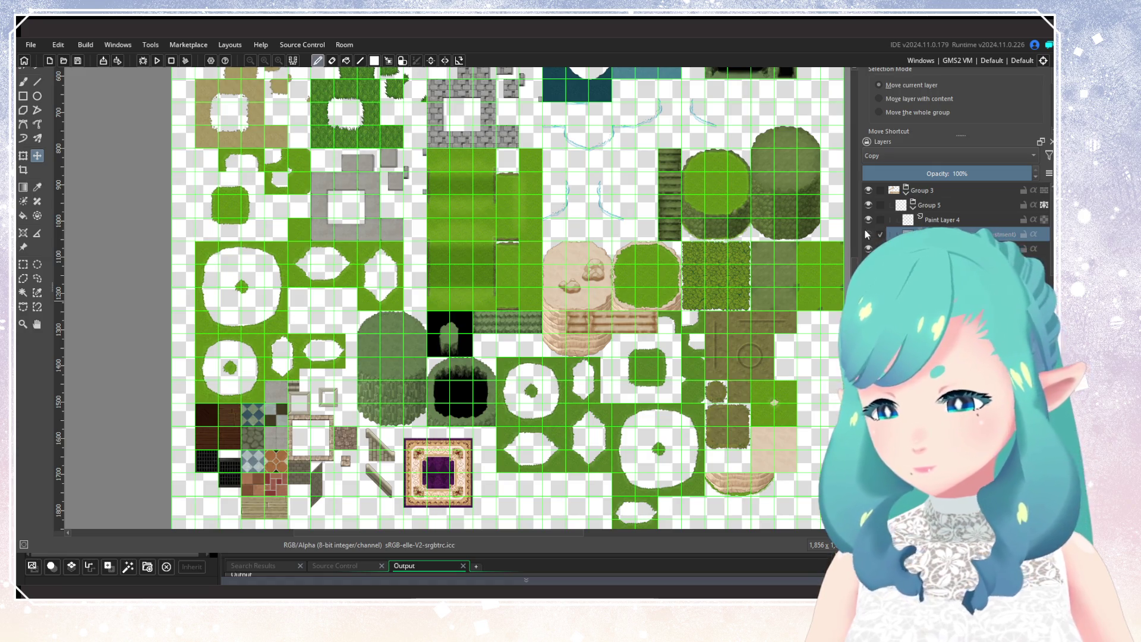
Move the wooden bridge tile below the sandy cliff, snapping it to the grid corner
{"action": "scroll", "coordinate": [612, 324], "scroll_direction": "up", "scroll_amount": 1}
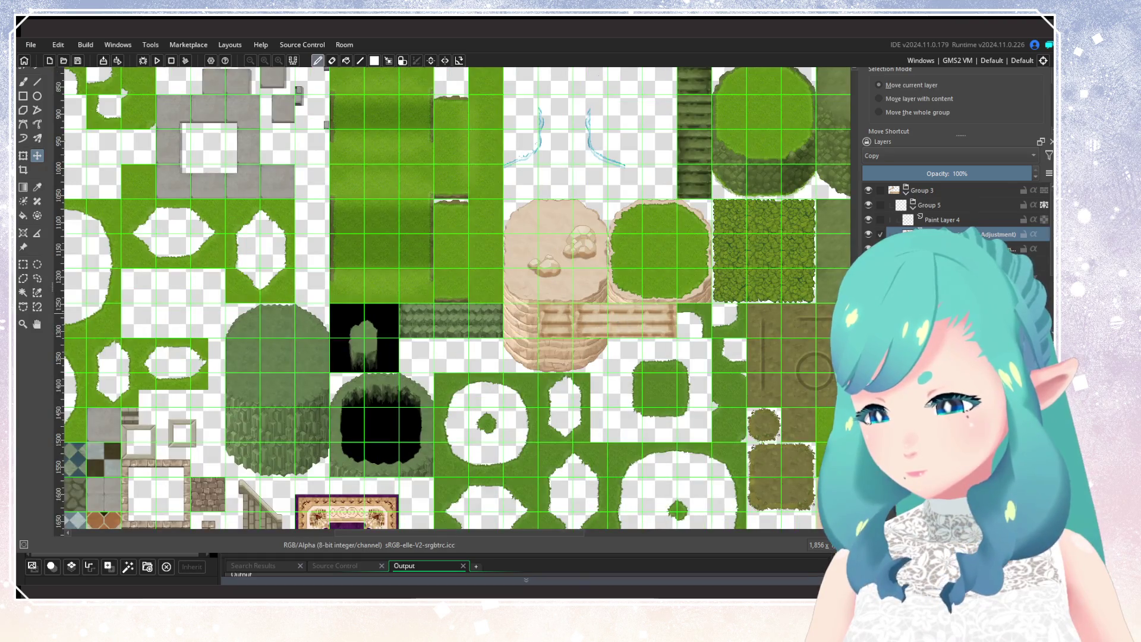
{"action": "scroll", "coordinate": [951, 214], "scroll_direction": "down", "scroll_amount": 2}
{"action": "mouse_move", "coordinate": [701, 377]}
{"action": "left_mouse_down"}
{"action": "mouse_move", "coordinate": [558, 293]}
{"action": "mouse_move", "coordinate": [497, 229]}
{"action": "mouse_move", "coordinate": [693, 451]}
{"action": "mouse_move", "coordinate": [548, 255]}
{"action": "left_mouse_up"}
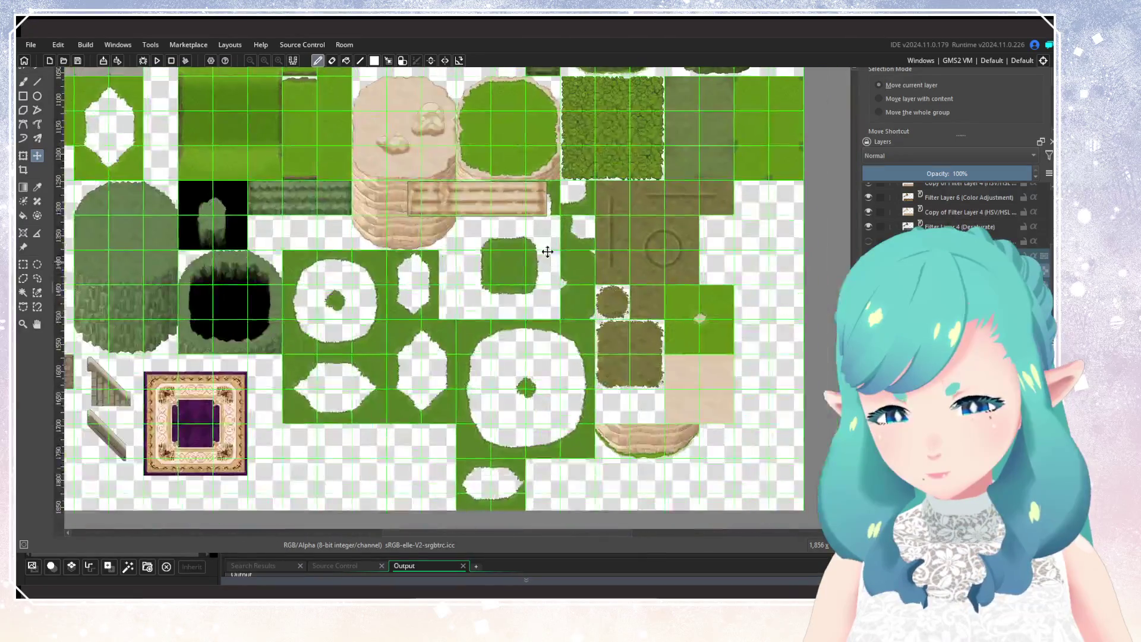
{"action": "mouse_move", "coordinate": [496, 214]}
{"action": "left_mouse_down"}
{"action": "mouse_move", "coordinate": [713, 429]}
{"action": "mouse_move", "coordinate": [713, 482]}
{"action": "mouse_move", "coordinate": [559, 501]}
{"action": "left_mouse_up"}
{"action": "scroll", "coordinate": [711, 482], "scroll_direction": "up", "scroll_amount": 1}
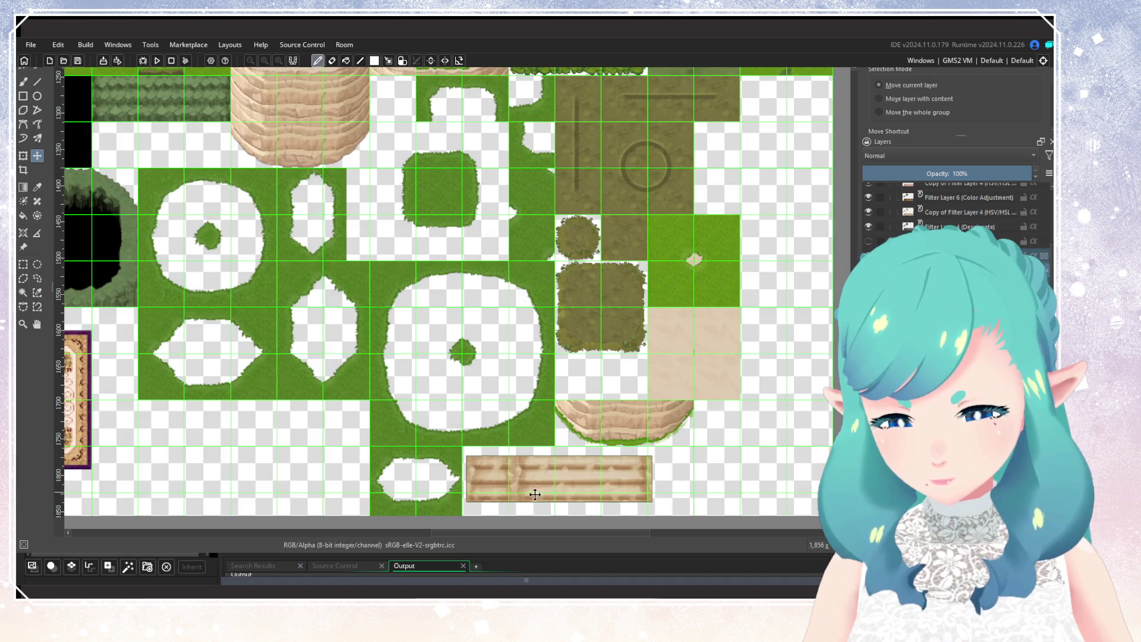
{"action": "scroll", "coordinate": [534, 495], "scroll_direction": "up", "scroll_amount": 4}
{"action": "left_click_drag", "start_coordinate": [439, 444], "coordinate": [428, 428]}
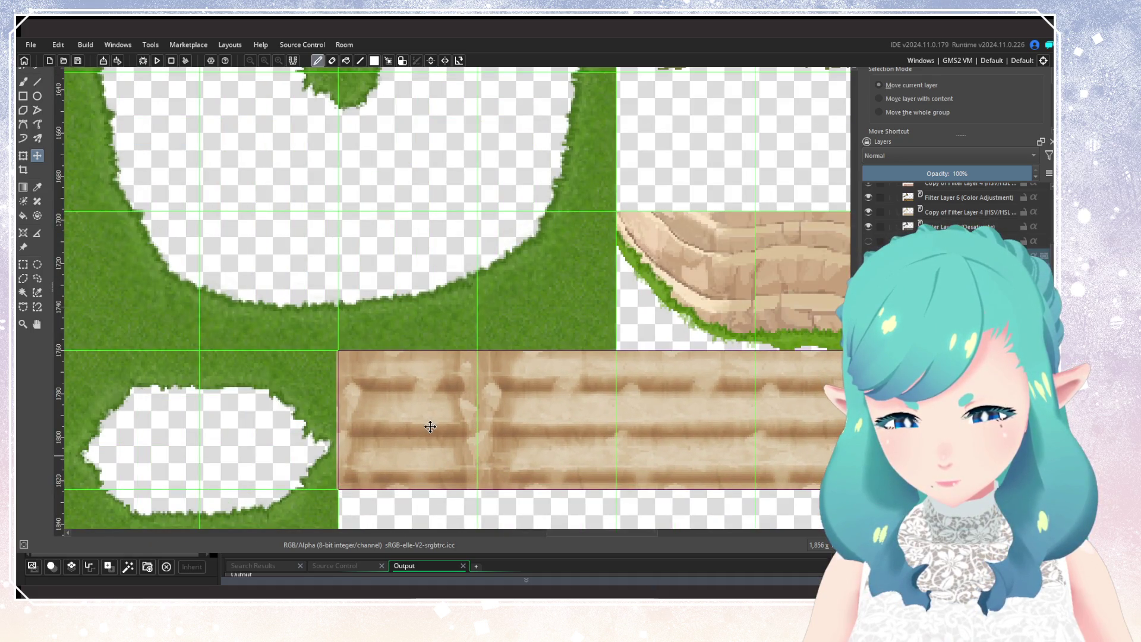
{"action": "scroll", "coordinate": [525, 441], "scroll_direction": "down", "scroll_amount": 2}
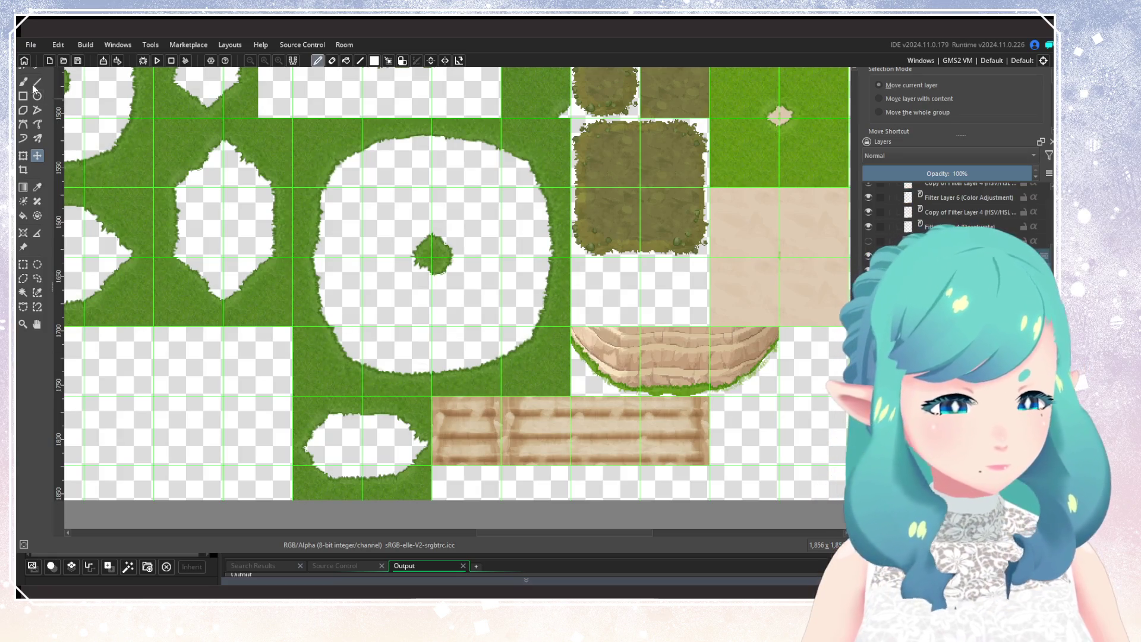
Rectangle-select the area around the bridge tiles and hide the top Background layer
{"action": "left_click", "coordinate": [23, 265]}
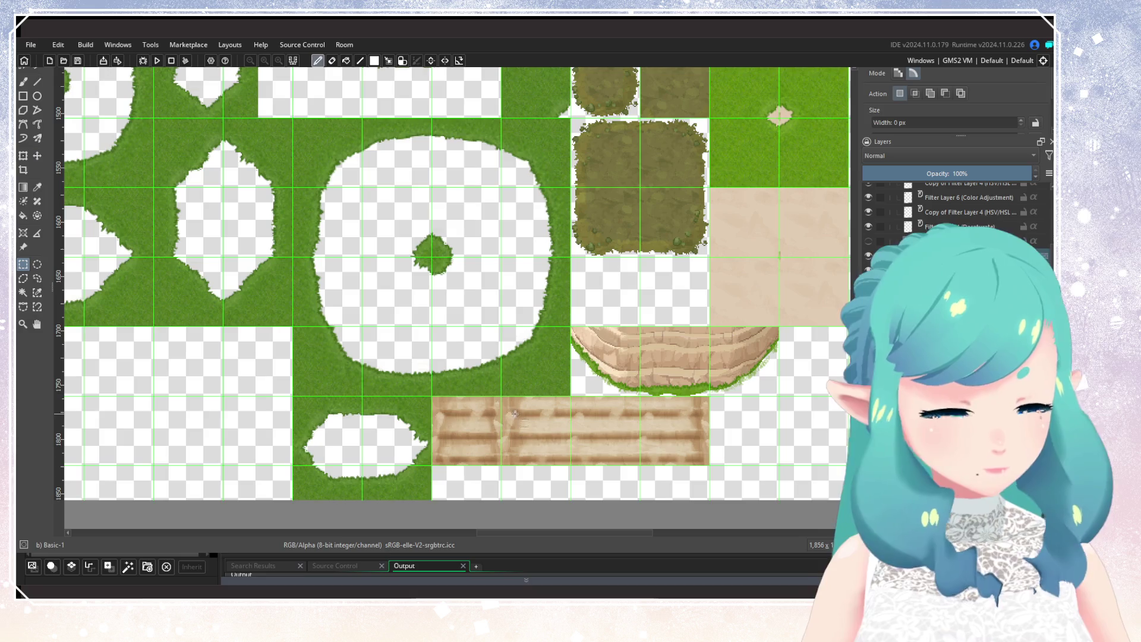
{"action": "mouse_move", "coordinate": [433, 396]}
{"action": "left_mouse_down"}
{"action": "mouse_move", "coordinate": [672, 467]}
{"action": "mouse_move", "coordinate": [757, 475]}
{"action": "left_mouse_up"}
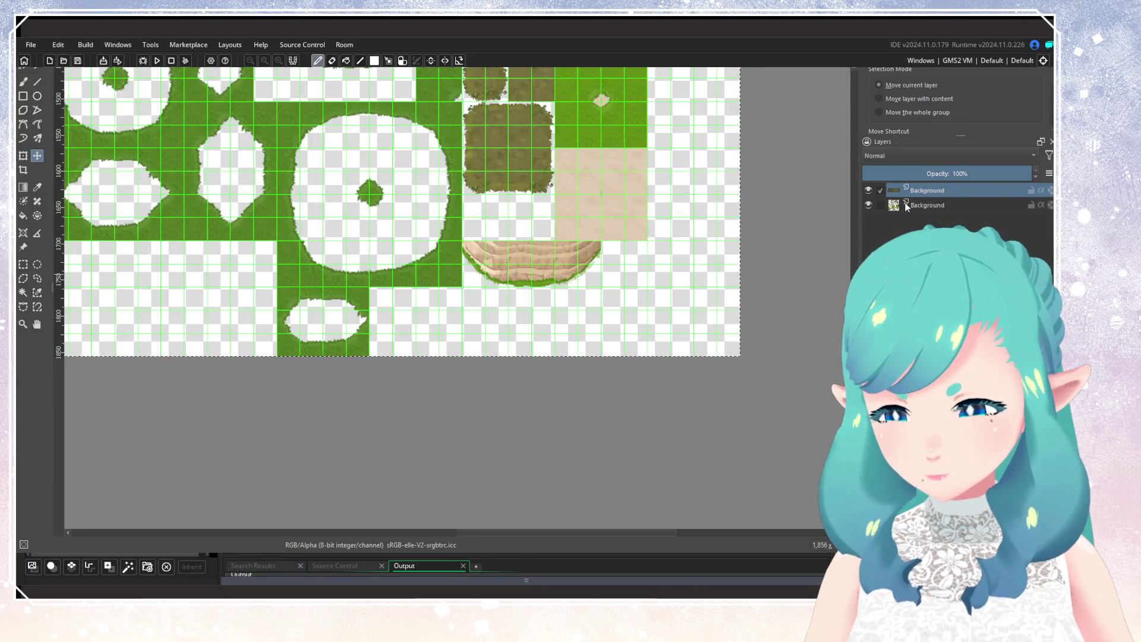
{"action": "left_click", "coordinate": [868, 190]}
Review the combined Projection layer across the tileset and save it as rocks.kra
{"action": "key", "text": "ctrl+v"}
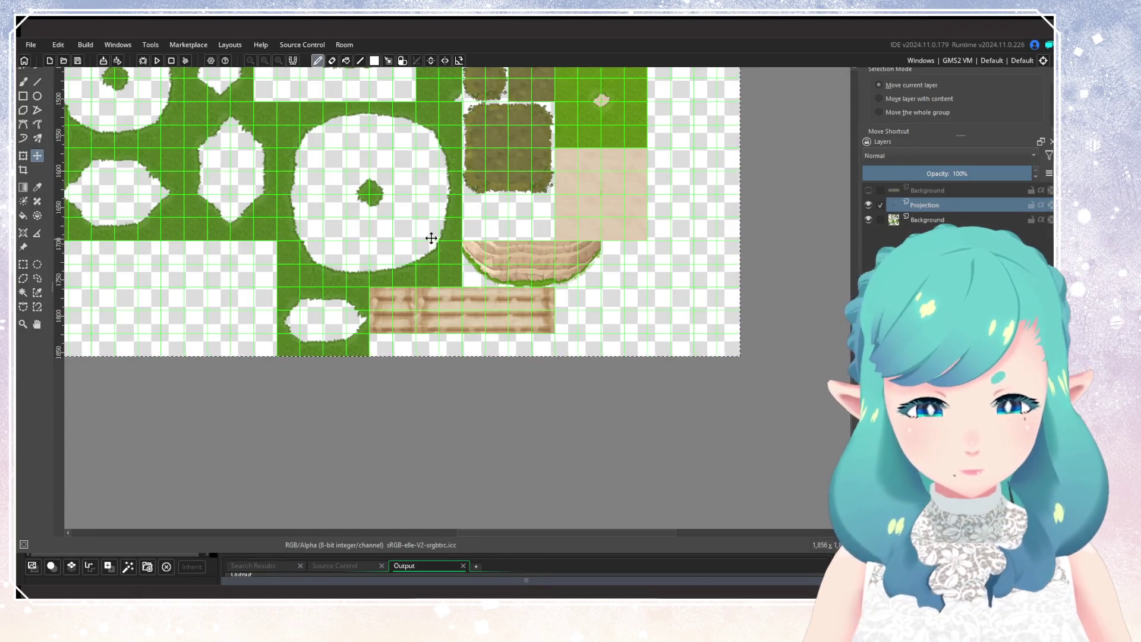
{"action": "scroll", "coordinate": [413, 310], "scroll_direction": "down", "scroll_amount": 3}
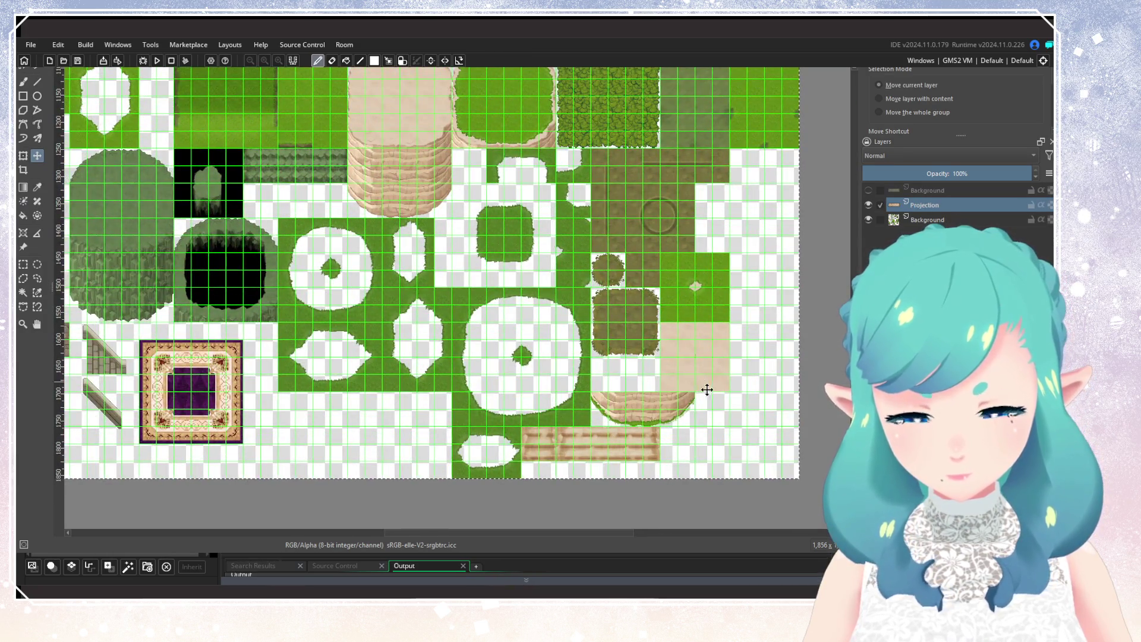
{"action": "mouse_move", "coordinate": [584, 241]}
{"action": "left_mouse_down"}
{"action": "mouse_move", "coordinate": [750, 203]}
{"action": "mouse_move", "coordinate": [692, 196]}
{"action": "mouse_move", "coordinate": [677, 241]}
{"action": "left_mouse_up"}
{"action": "scroll", "coordinate": [634, 402], "scroll_direction": "up", "scroll_amount": 3}
{"action": "scroll", "coordinate": [634, 403], "scroll_direction": "down", "scroll_amount": 4}
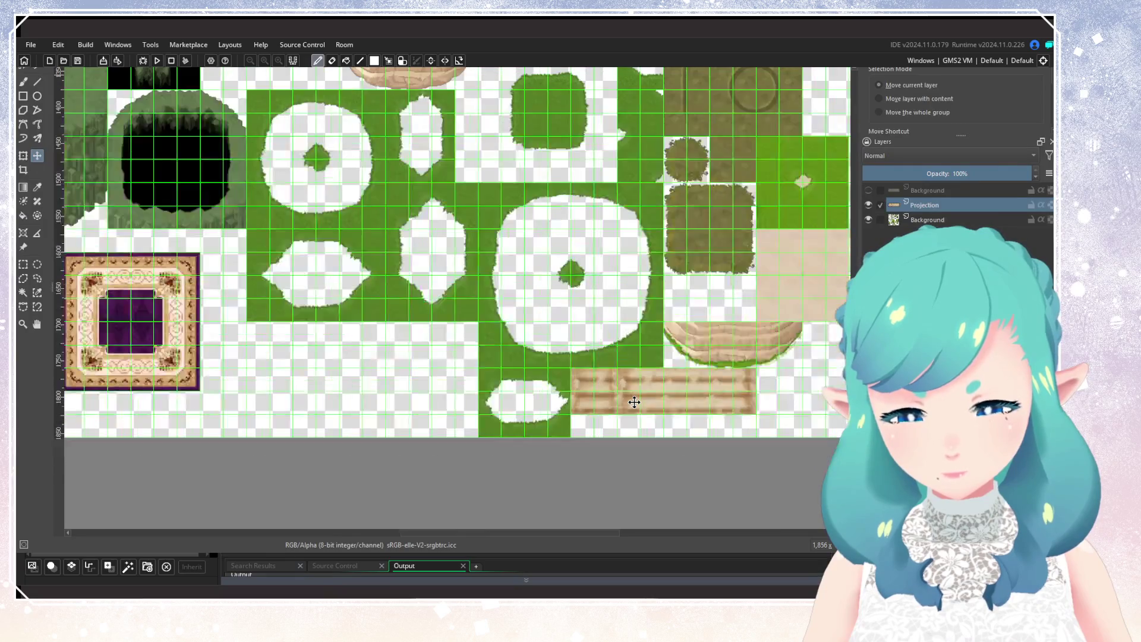
{"action": "scroll", "coordinate": [498, 423], "scroll_direction": "up", "scroll_amount": 1}
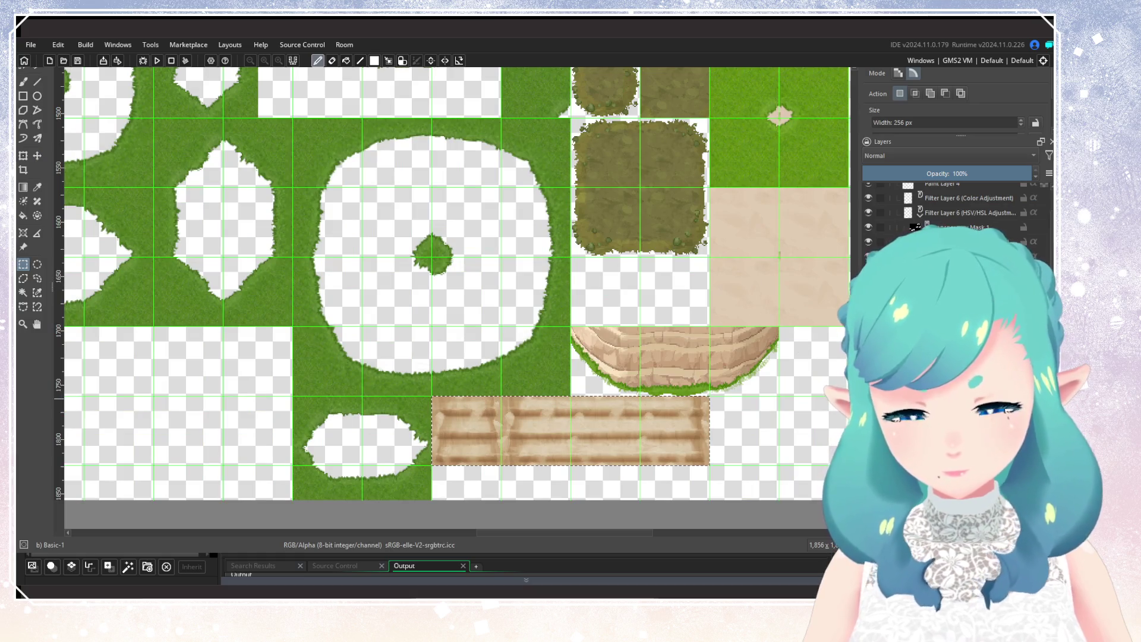
{"action": "key", "text": "ctrl+s"}
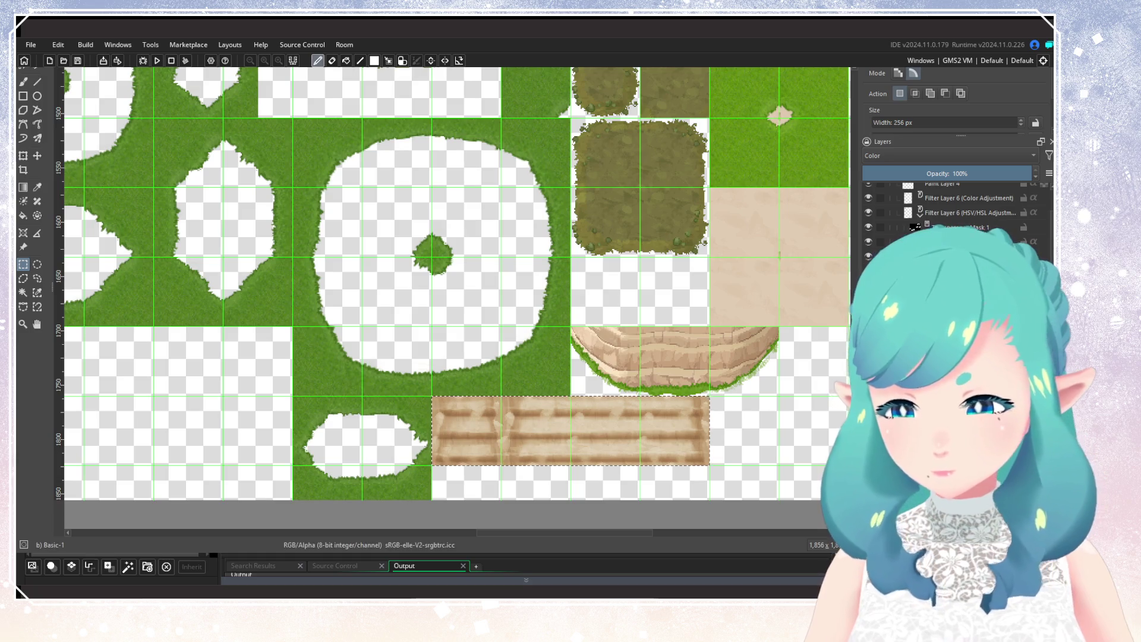
{"action": "key", "text": "ctrl+s"}
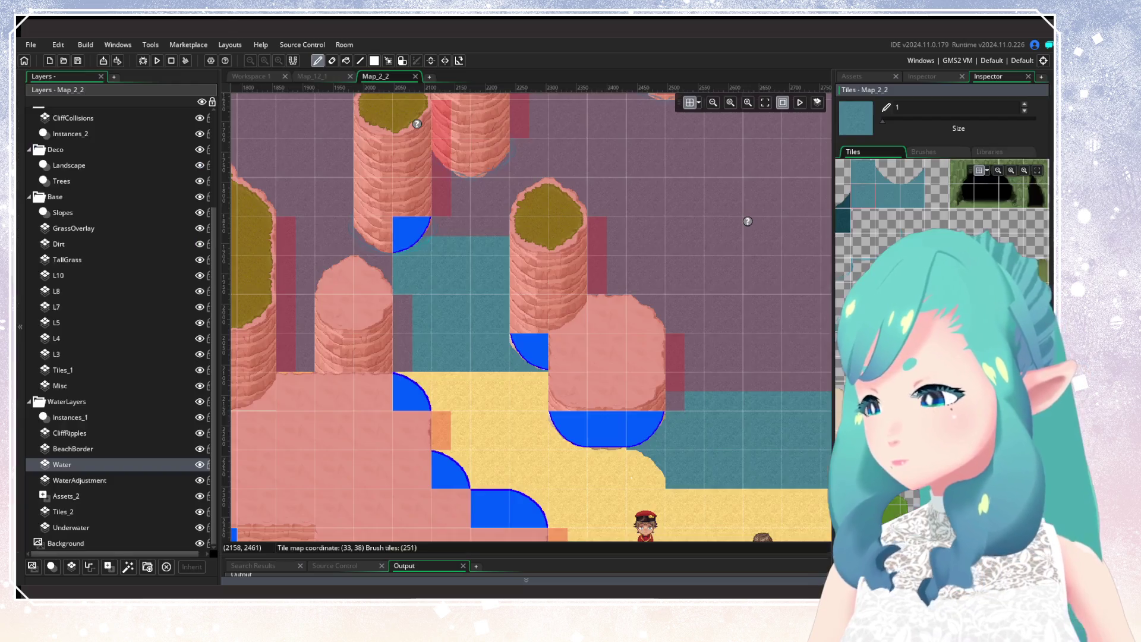
Find spr_BackgroundTiles by searching assets for 'background', open it, then view Map_12_1
{"action": "key", "text": "alt+Tab"}
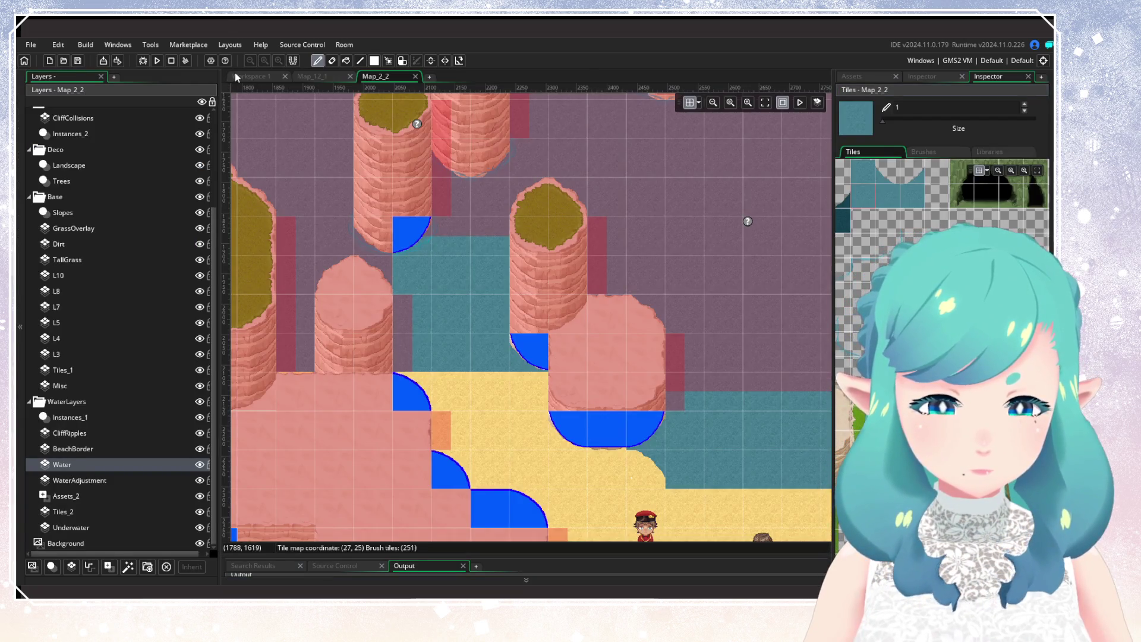
{"action": "left_click", "coordinate": [236, 76]}
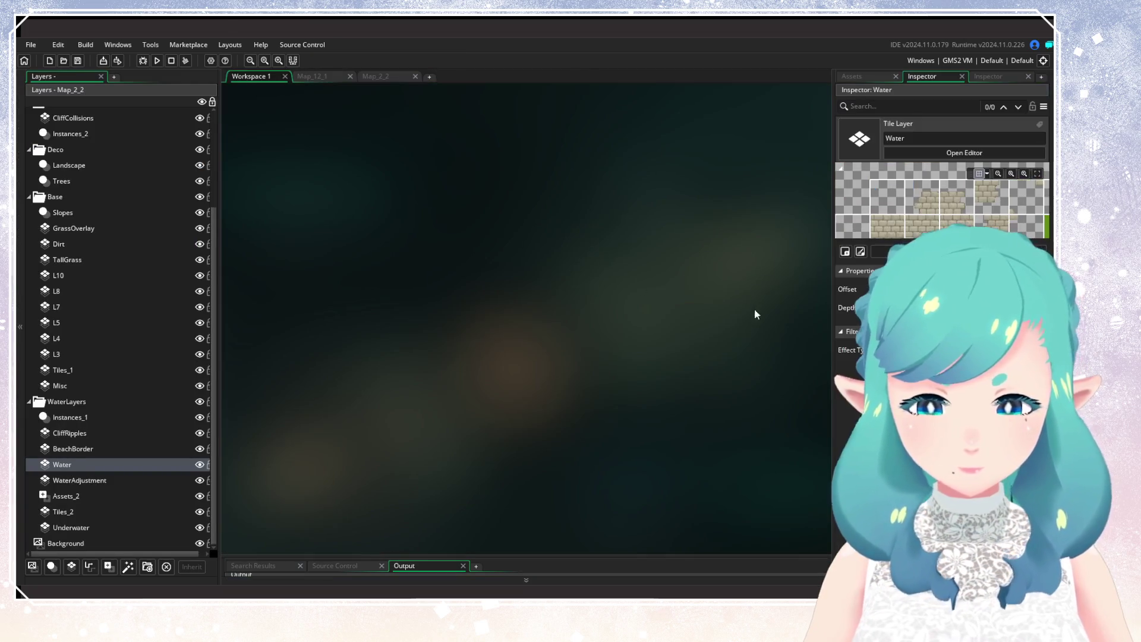
{"action": "left_click", "coordinate": [889, 107]}
{"action": "type", "text": "backgroun"}
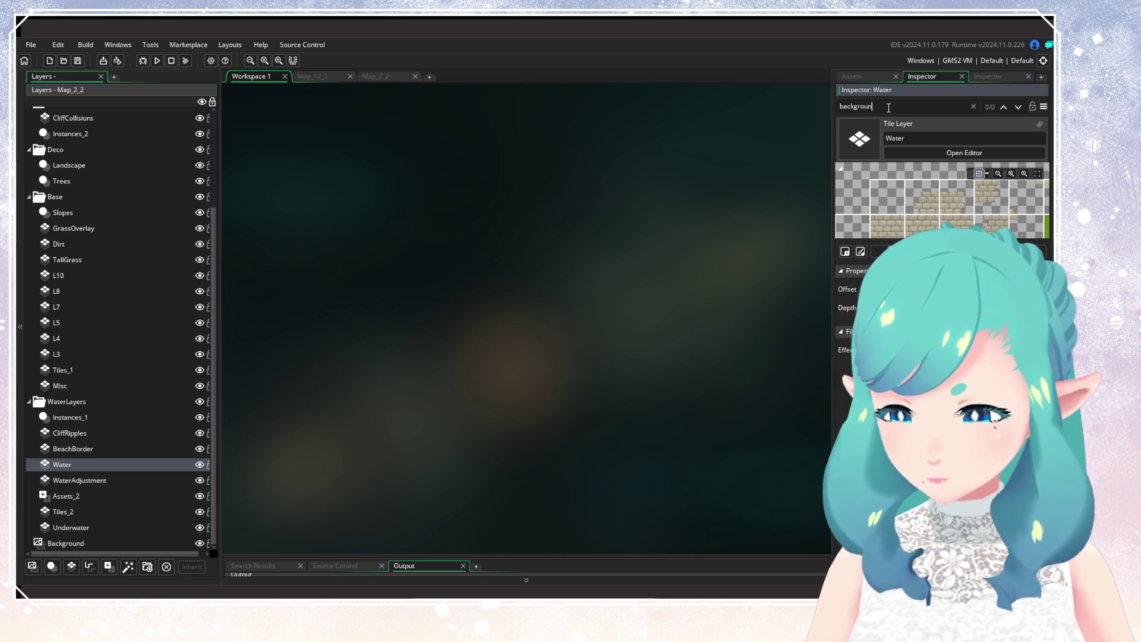
{"action": "left_click", "coordinate": [876, 79]}
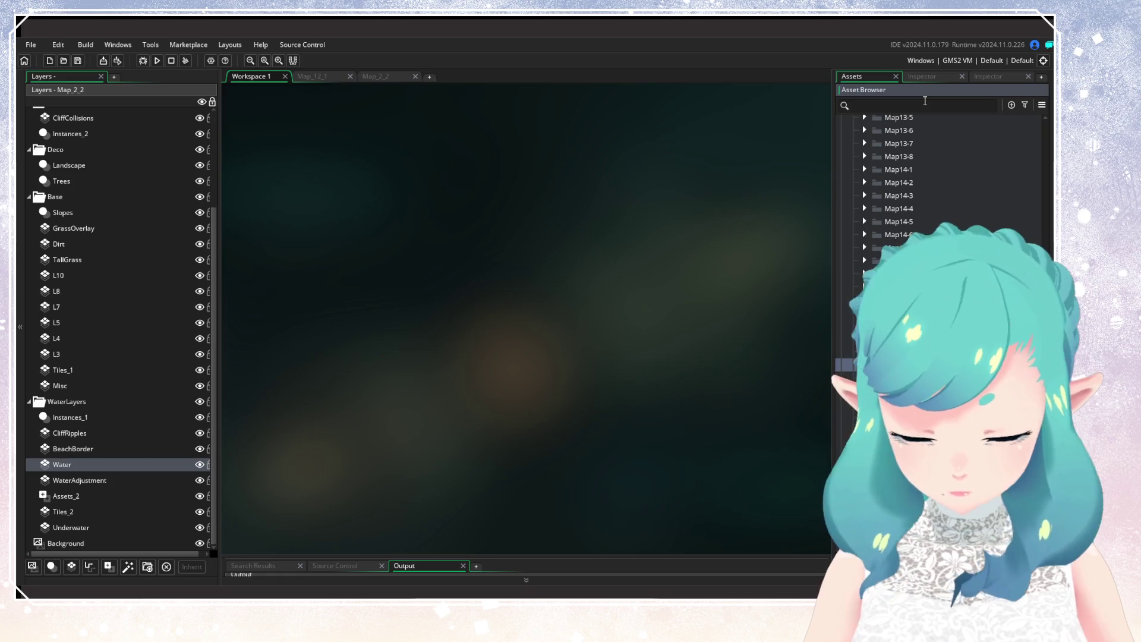
{"action": "left_click", "coordinate": [925, 101]}
{"action": "type", "text": "background"}
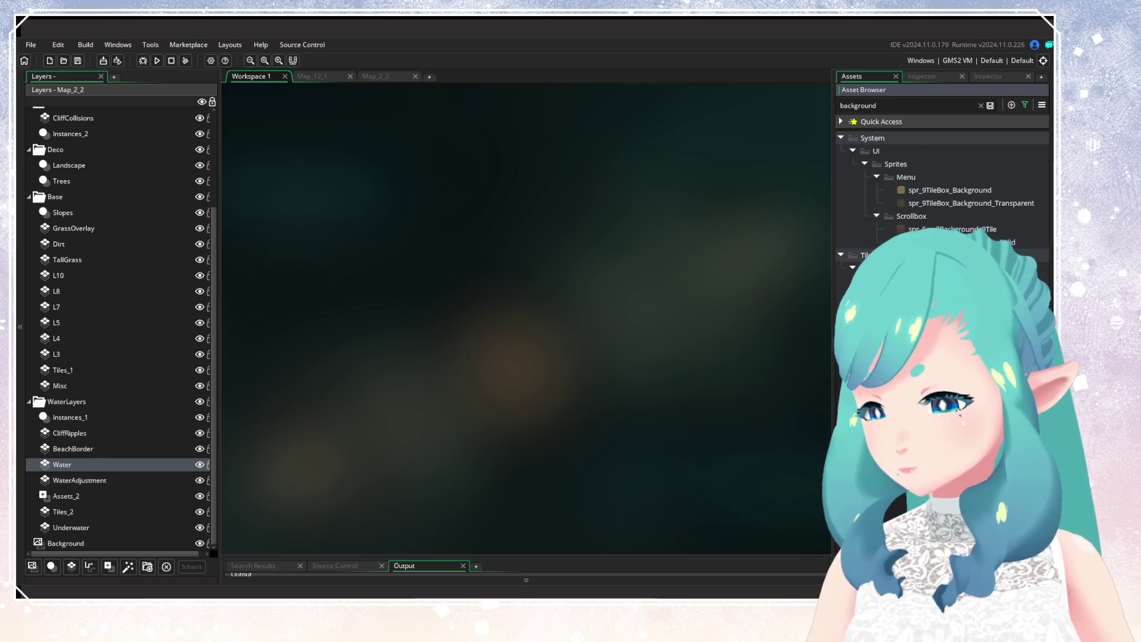
{"action": "double_click", "coordinate": [879, 294]}
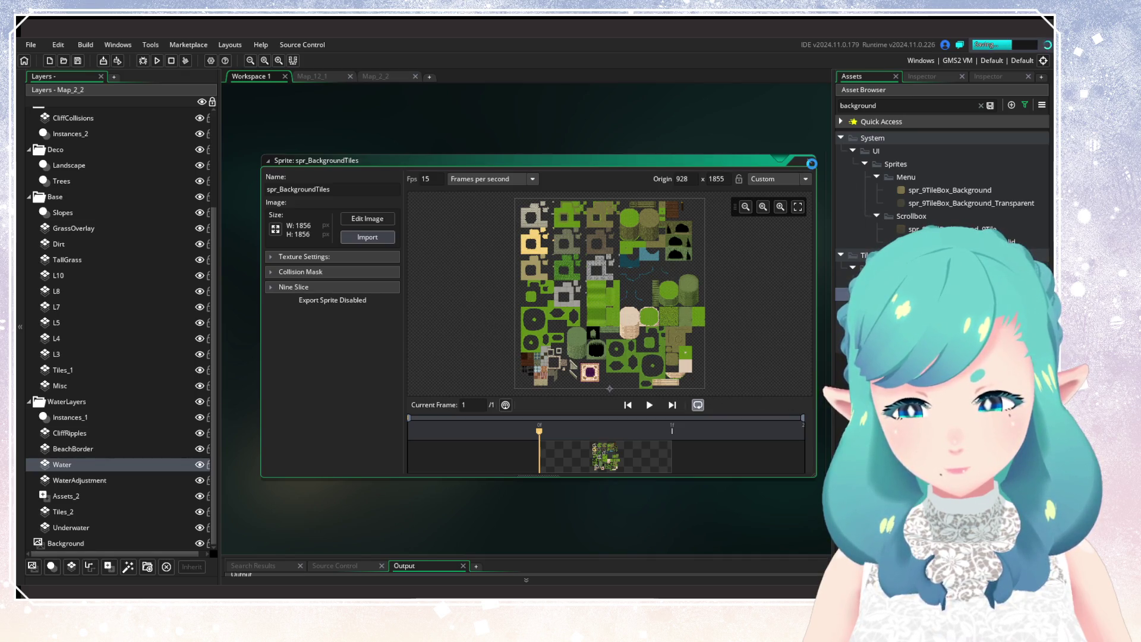
{"action": "left_click", "coordinate": [334, 76]}
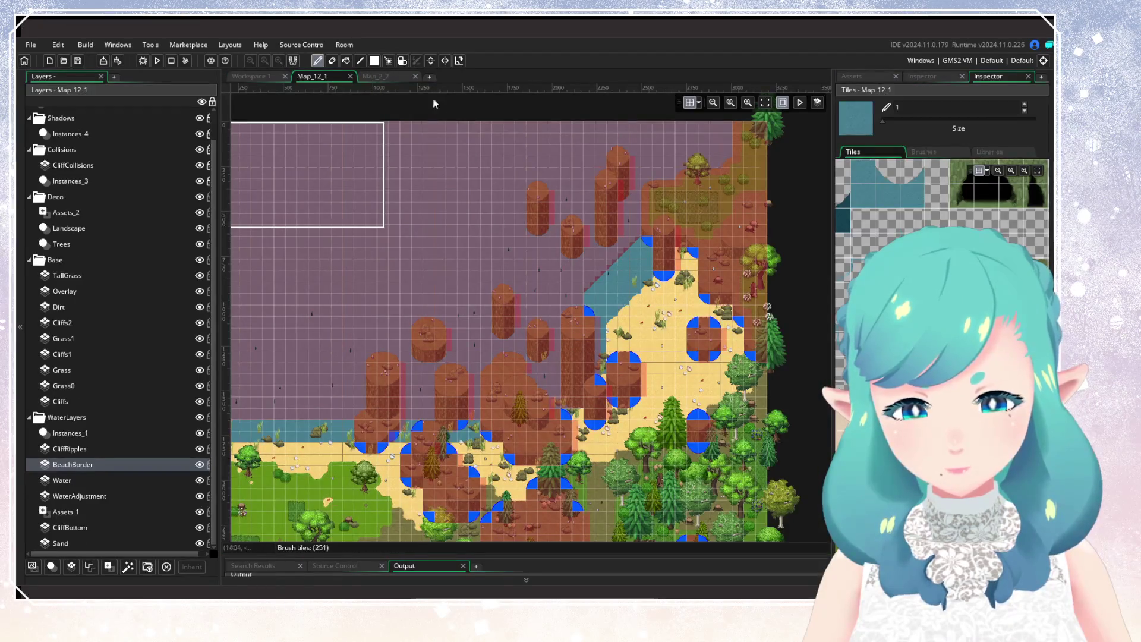
Switch to the Map_2_2 room tab and zoom the view over its cliffs and beach
{"action": "left_click", "coordinate": [381, 77]}
{"action": "scroll", "coordinate": [603, 331], "scroll_direction": "down", "scroll_amount": 5}
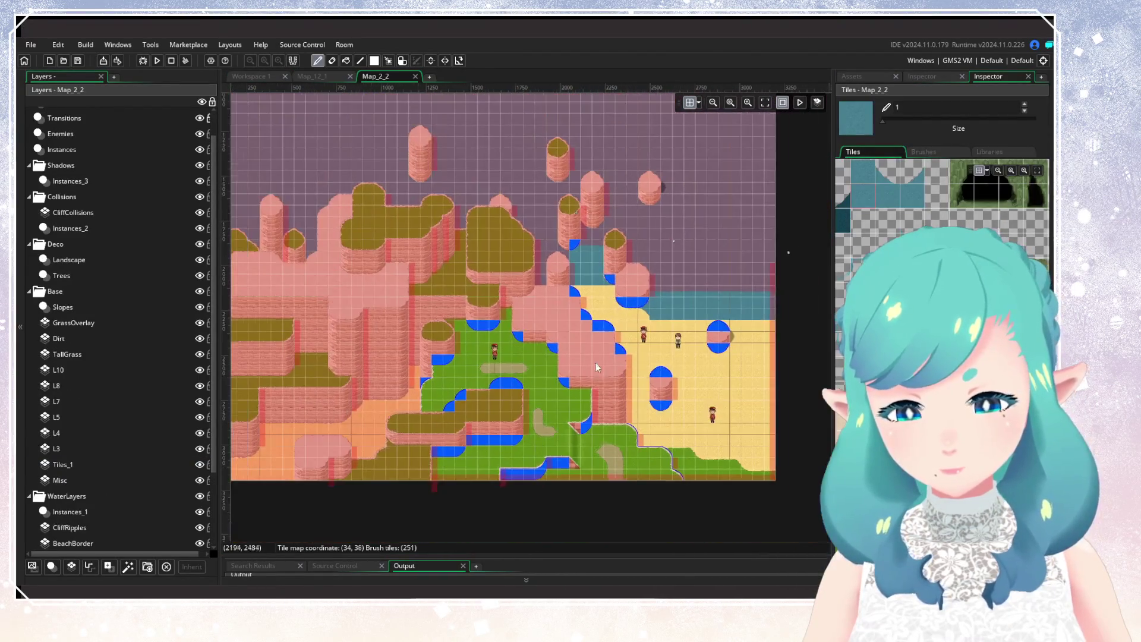
{"action": "scroll", "coordinate": [623, 222], "scroll_direction": "up", "scroll_amount": 1}
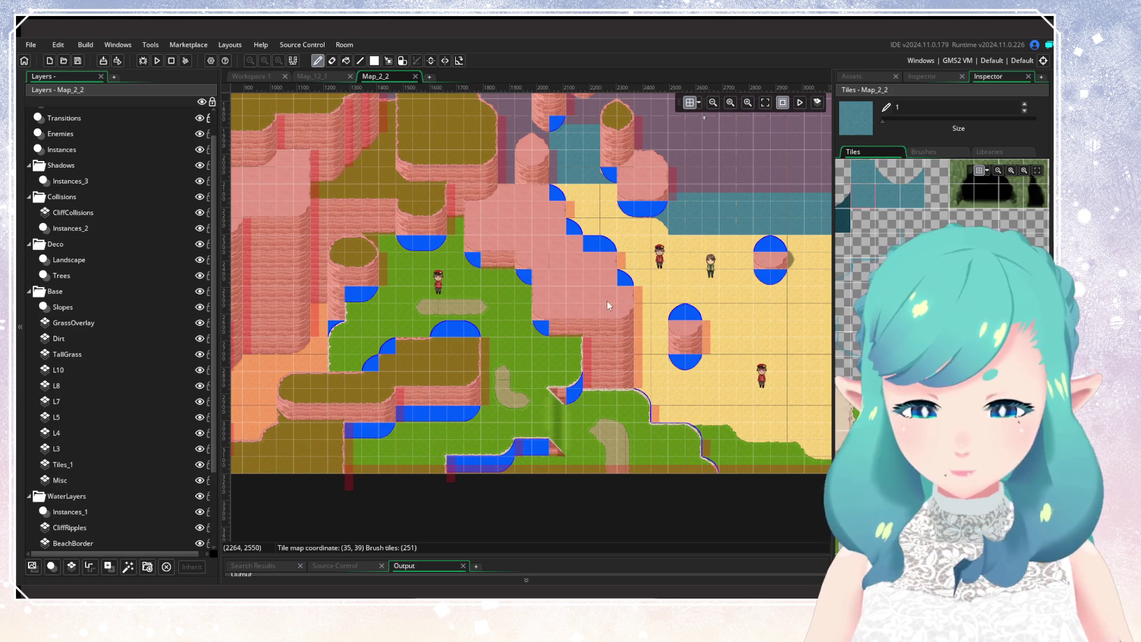
{"action": "scroll", "coordinate": [471, 357], "scroll_direction": "down", "scroll_amount": 5}
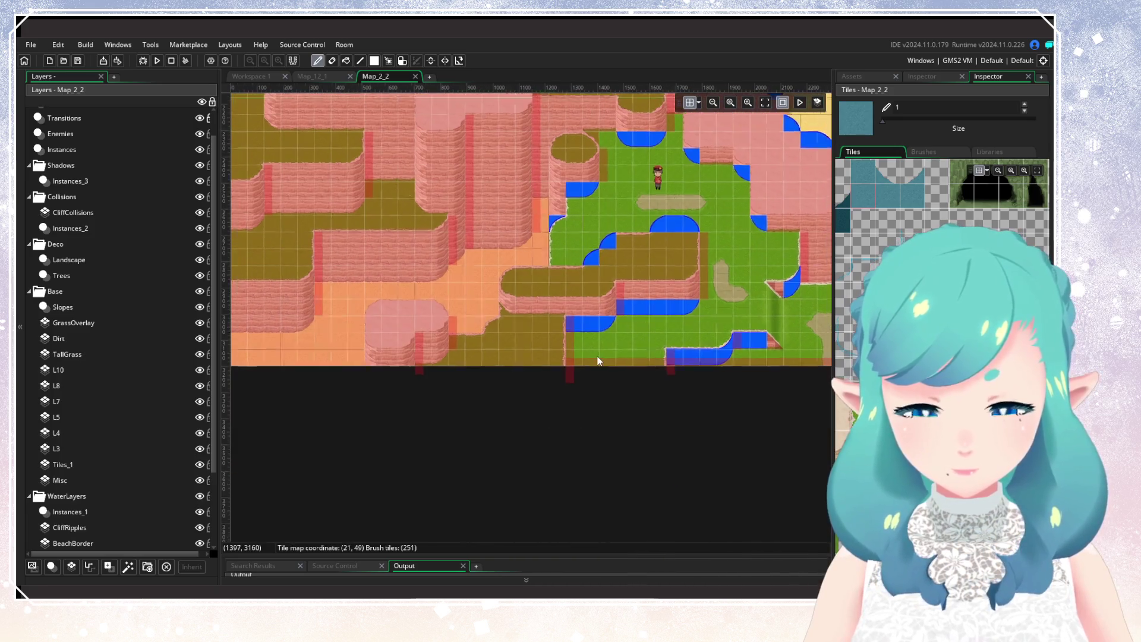
{"action": "scroll", "coordinate": [552, 415], "scroll_direction": "up", "scroll_amount": 2}
{"action": "left_click_drag", "start_coordinate": [547, 342], "coordinate": [607, 335]}
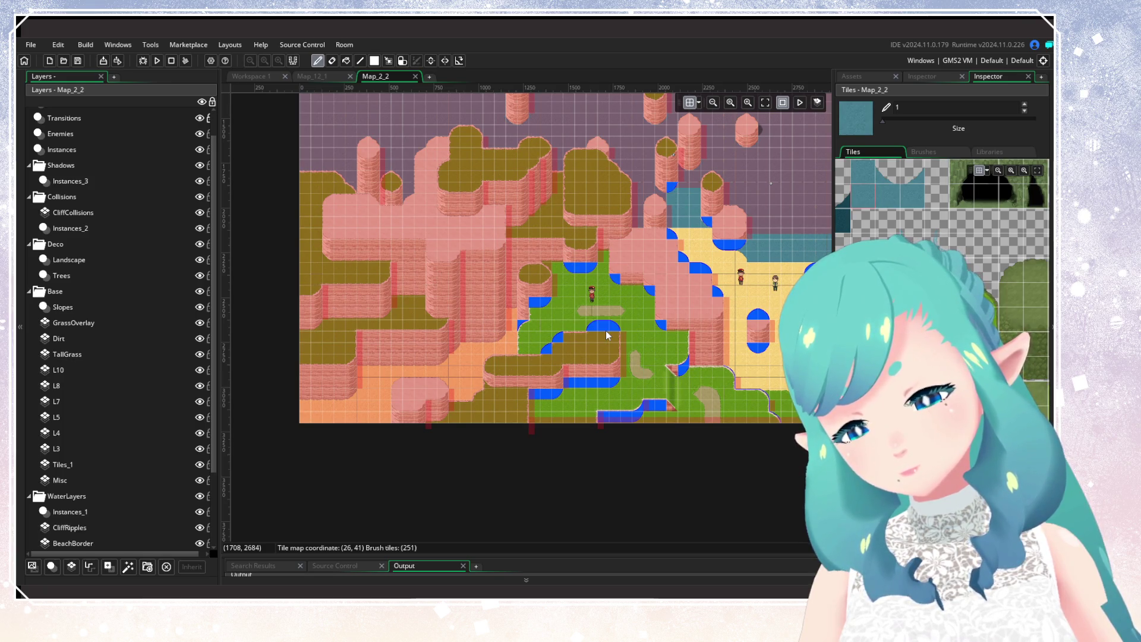
{"action": "mouse_move", "coordinate": [550, 333]}
{"action": "left_mouse_down"}
{"action": "mouse_move", "coordinate": [387, 452]}
{"action": "mouse_move", "coordinate": [387, 402]}
{"action": "left_mouse_up"}
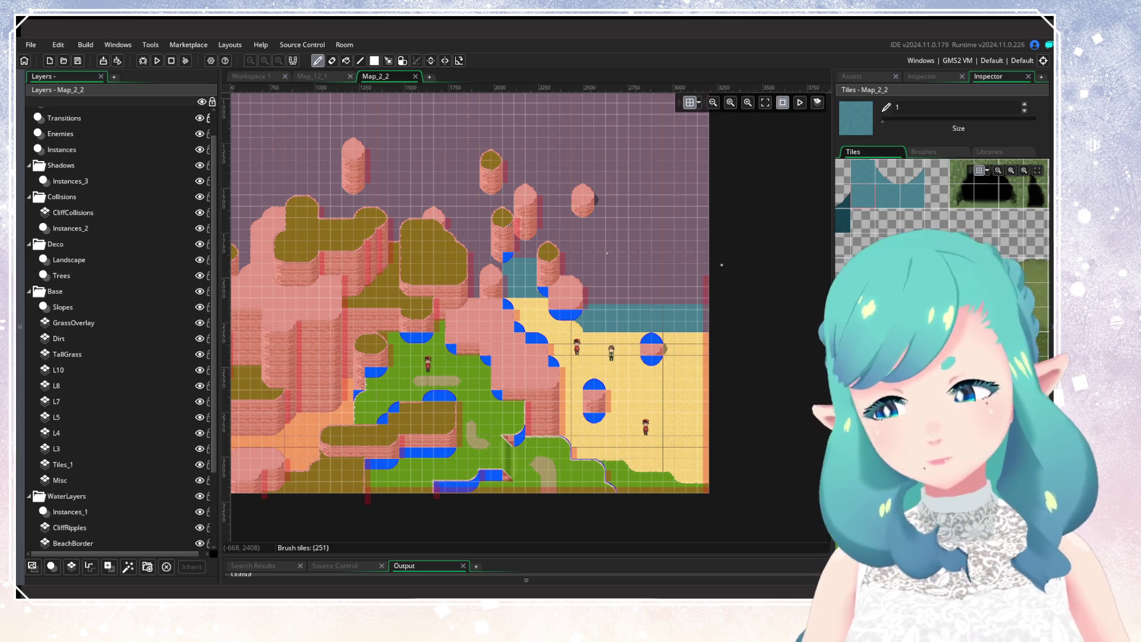
{"action": "scroll", "coordinate": [467, 291], "scroll_direction": "left", "scroll_amount": 3}
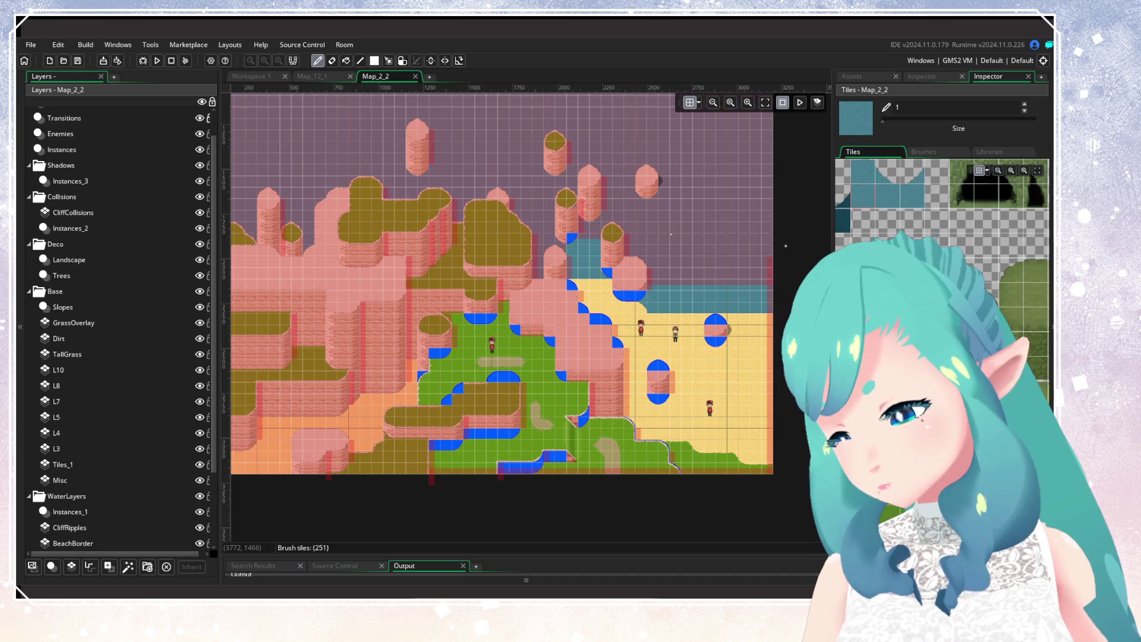
{"action": "key", "text": "alt+Tab"}
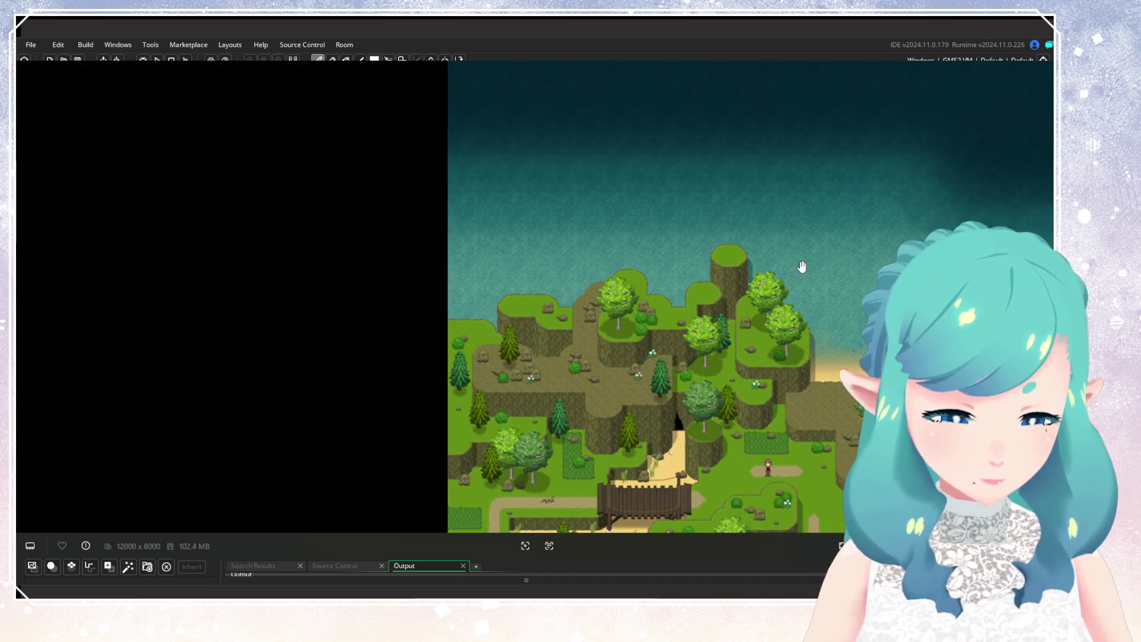
Zoom the world map, pan up to the sea above the cliffs, then down to the village and fields
{"action": "scroll", "coordinate": [790, 273], "scroll_direction": "down", "scroll_amount": 3}
{"action": "scroll", "coordinate": [323, 333], "scroll_direction": "up", "scroll_amount": 5}
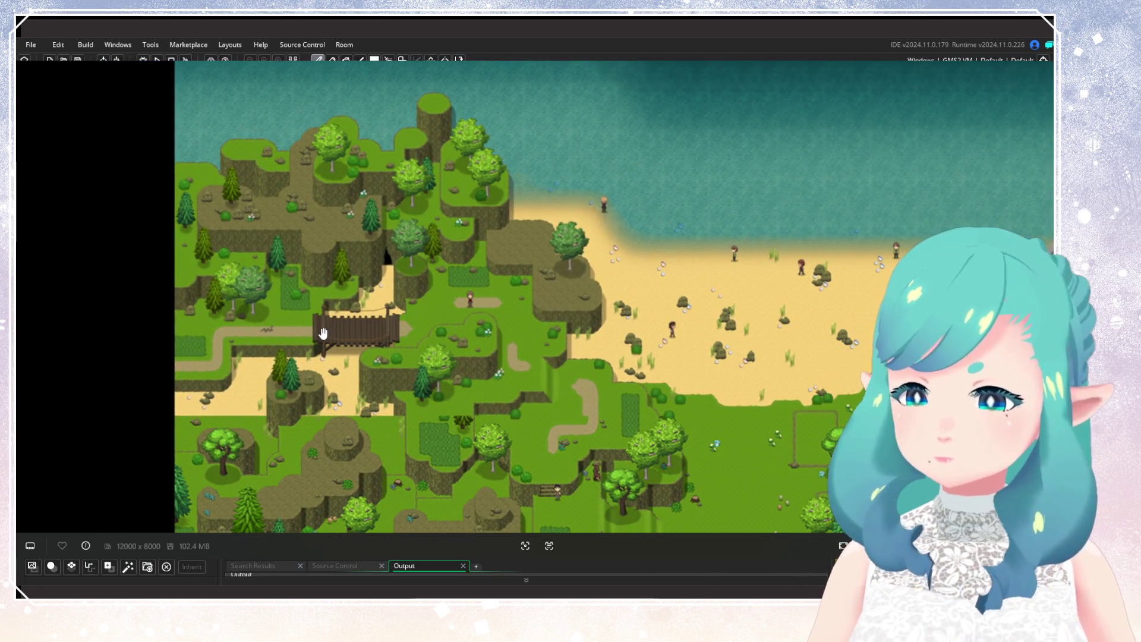
{"action": "scroll", "coordinate": [323, 333], "scroll_direction": "down", "scroll_amount": 2}
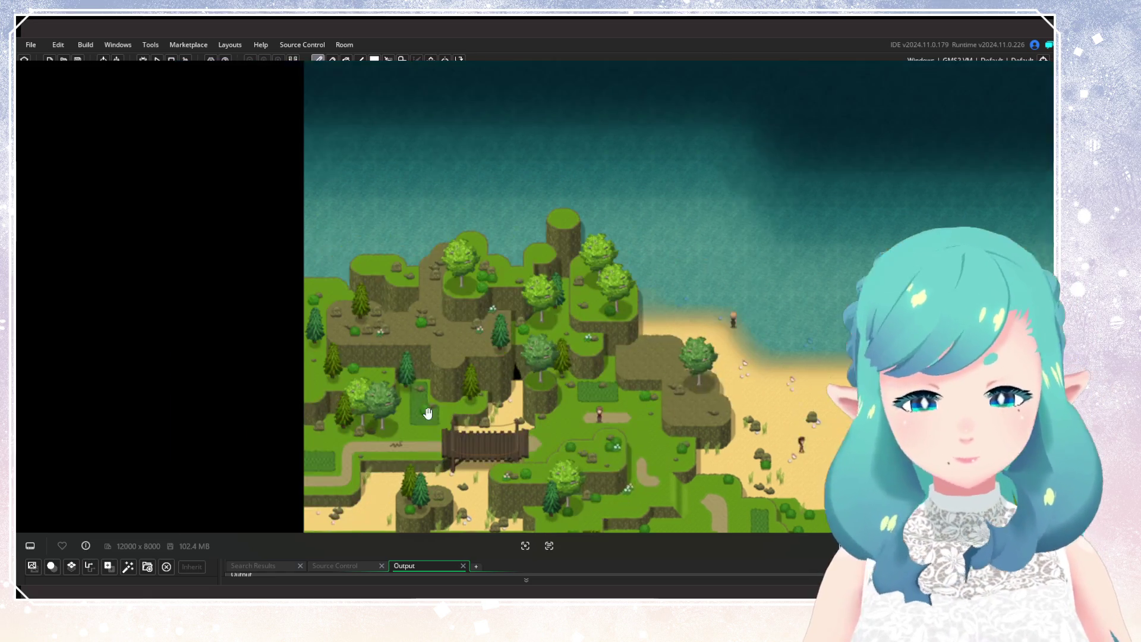
{"action": "scroll", "coordinate": [406, 304], "scroll_direction": "up", "scroll_amount": 2}
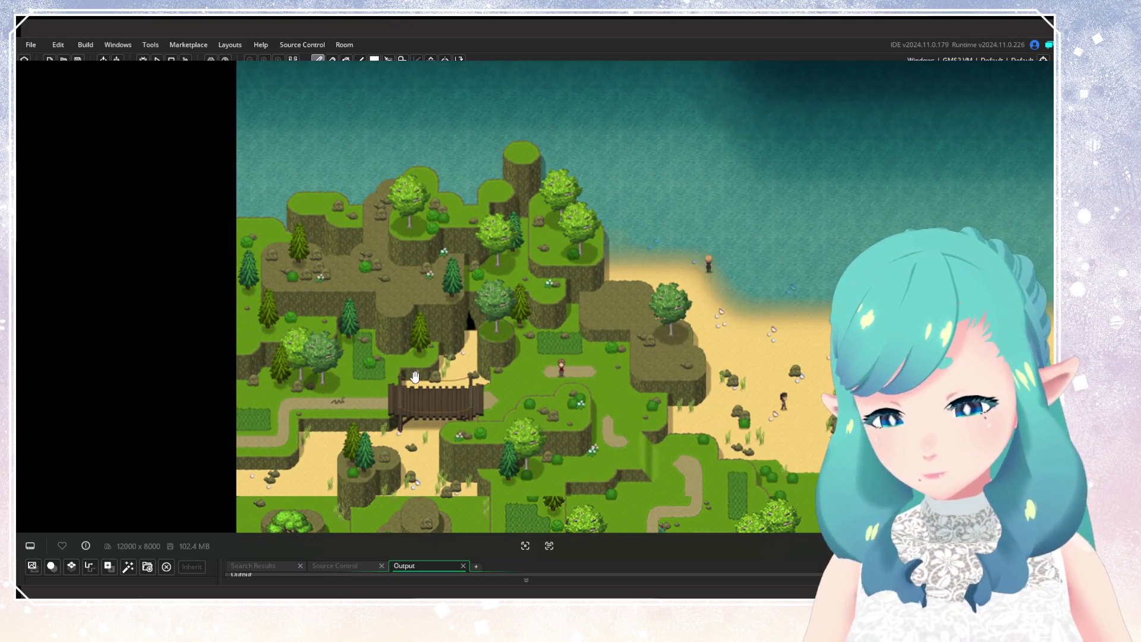
{"action": "scroll", "coordinate": [488, 374], "scroll_direction": "down", "scroll_amount": 1}
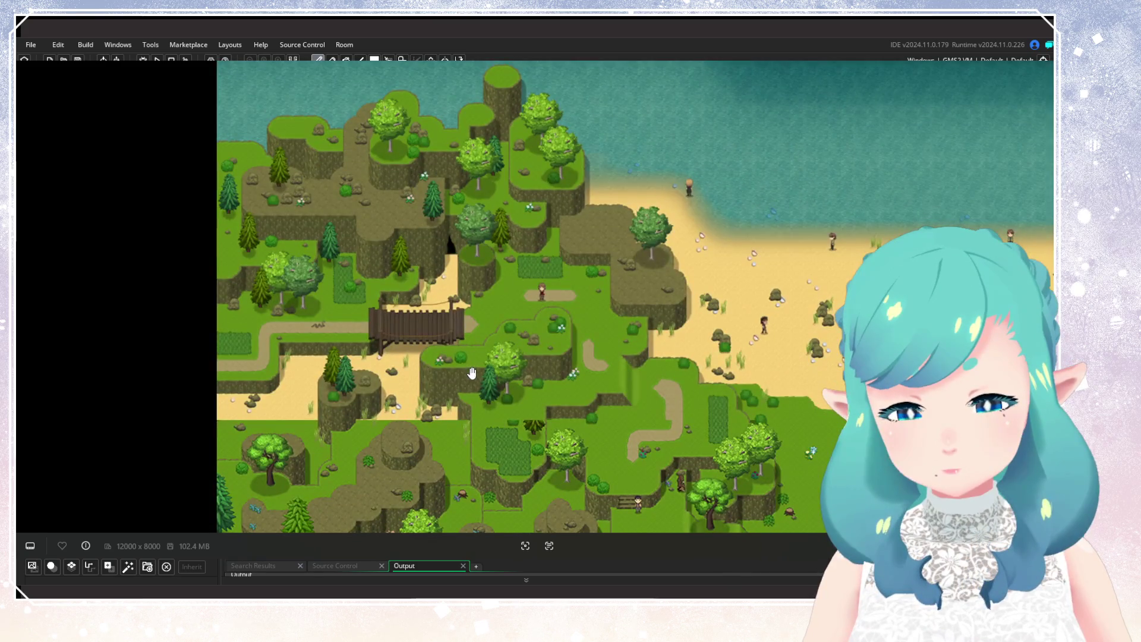
{"action": "left_click_drag", "start_coordinate": [456, 322], "coordinate": [458, 429]}
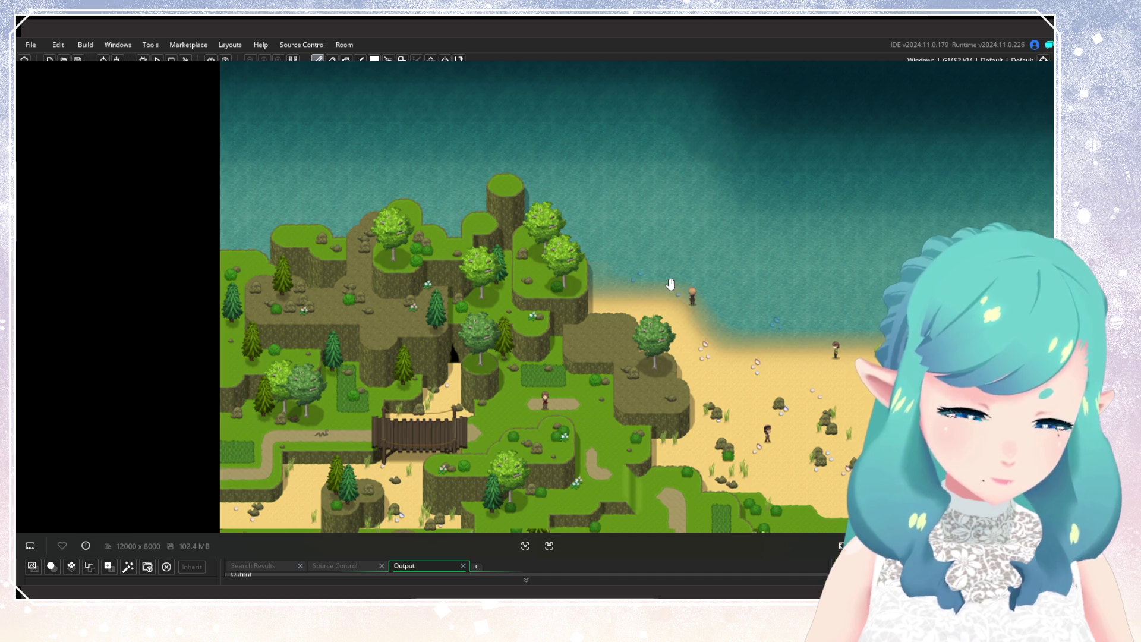
{"action": "scroll", "coordinate": [601, 295], "scroll_direction": "down", "scroll_amount": 3}
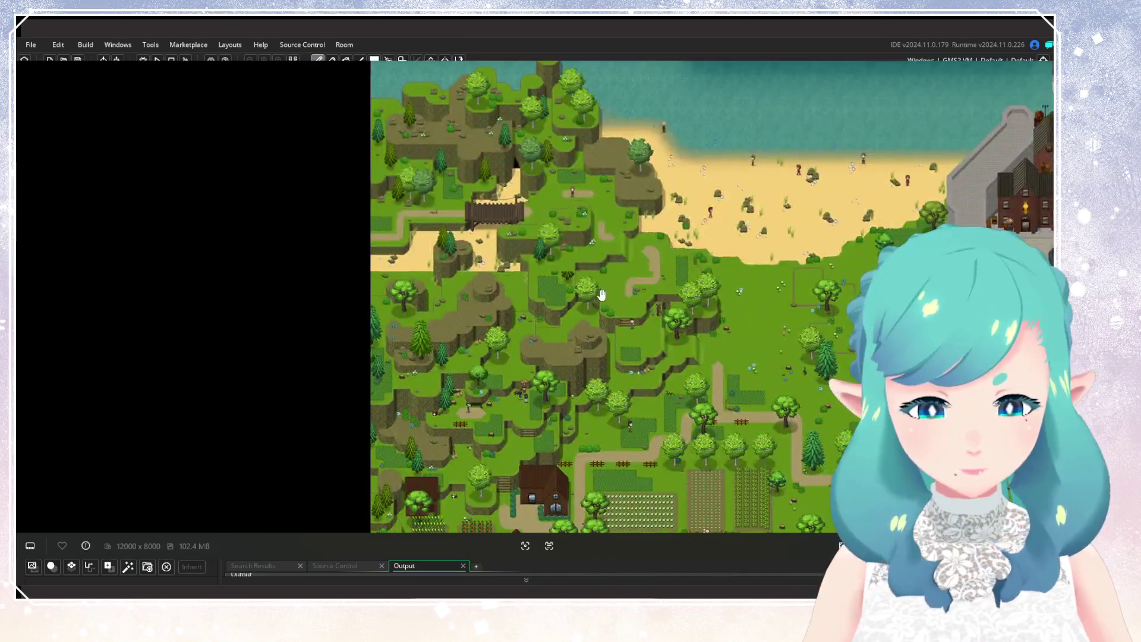
{"action": "mouse_move", "coordinate": [601, 294]}
{"action": "left_mouse_down"}
{"action": "mouse_move", "coordinate": [583, 162]}
{"action": "mouse_move", "coordinate": [588, 255]}
{"action": "mouse_move", "coordinate": [567, 136]}
{"action": "left_mouse_up"}
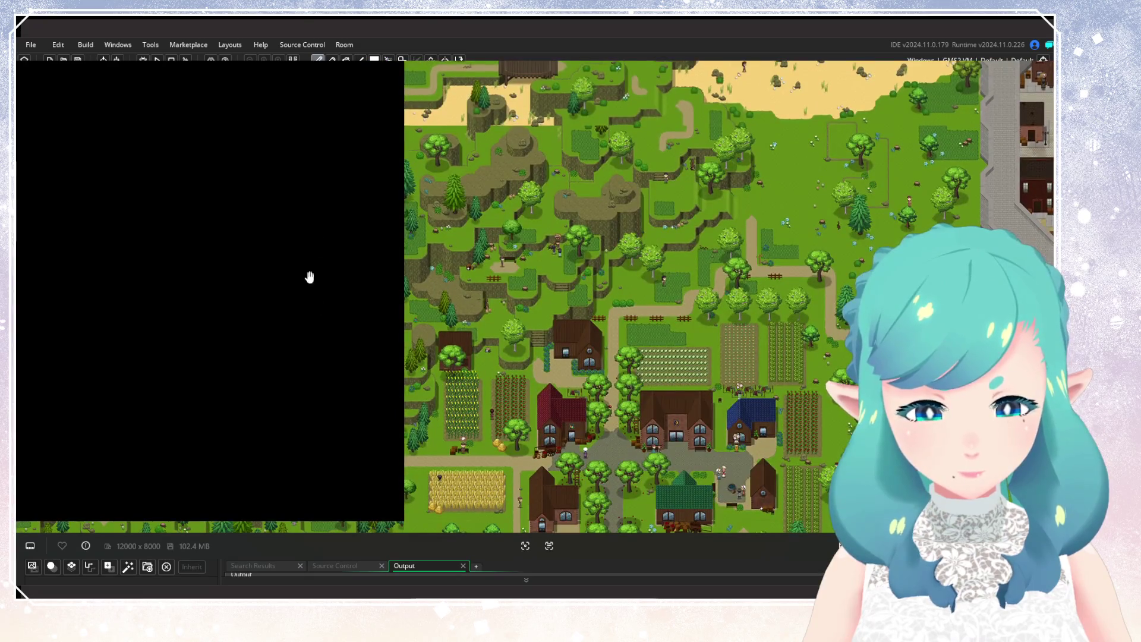
{"action": "scroll", "coordinate": [440, 361], "scroll_direction": "up", "scroll_amount": 2}
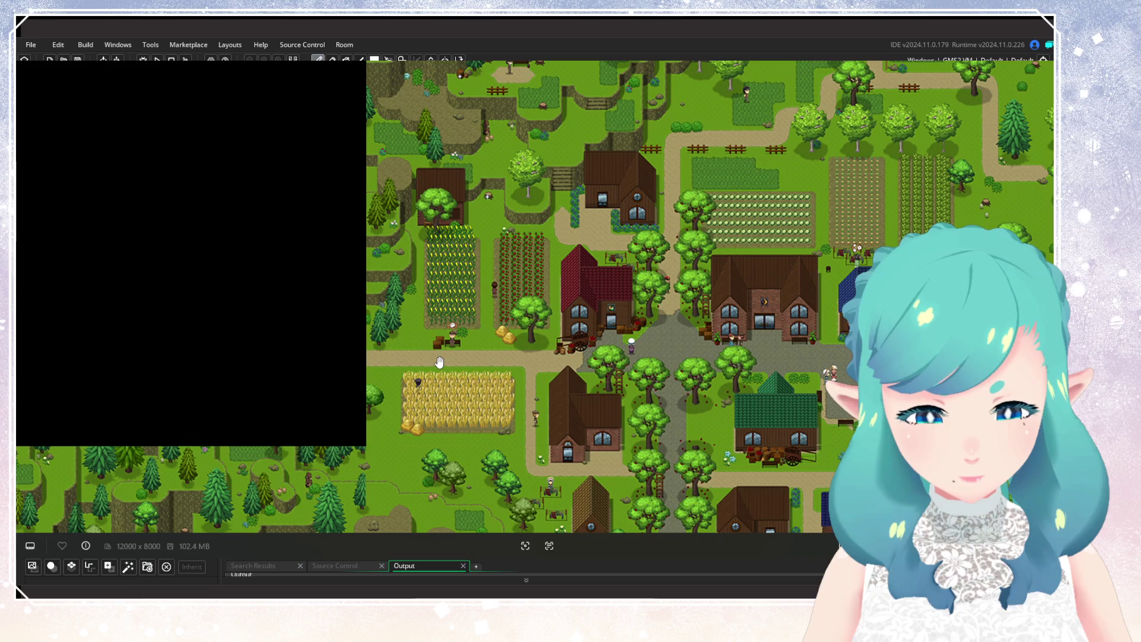
{"action": "mouse_move", "coordinate": [440, 362]}
{"action": "left_mouse_down"}
{"action": "mouse_move", "coordinate": [453, 331]}
{"action": "mouse_move", "coordinate": [706, 186]}
{"action": "mouse_move", "coordinate": [505, 232]}
{"action": "mouse_move", "coordinate": [499, 332]}
{"action": "mouse_move", "coordinate": [350, 320]}
{"action": "mouse_move", "coordinate": [649, 163]}
{"action": "mouse_move", "coordinate": [641, 439]}
{"action": "left_mouse_up"}
{"action": "scroll", "coordinate": [505, 232], "scroll_direction": "down", "scroll_amount": 1}
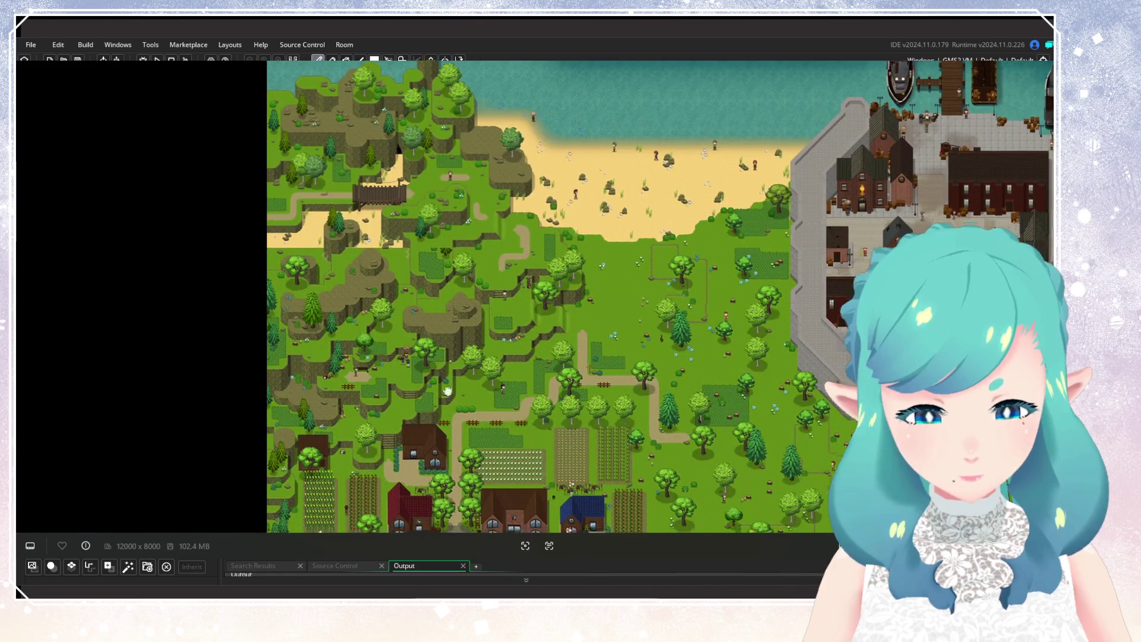
{"action": "left_click_drag", "start_coordinate": [448, 391], "coordinate": [498, 297]}
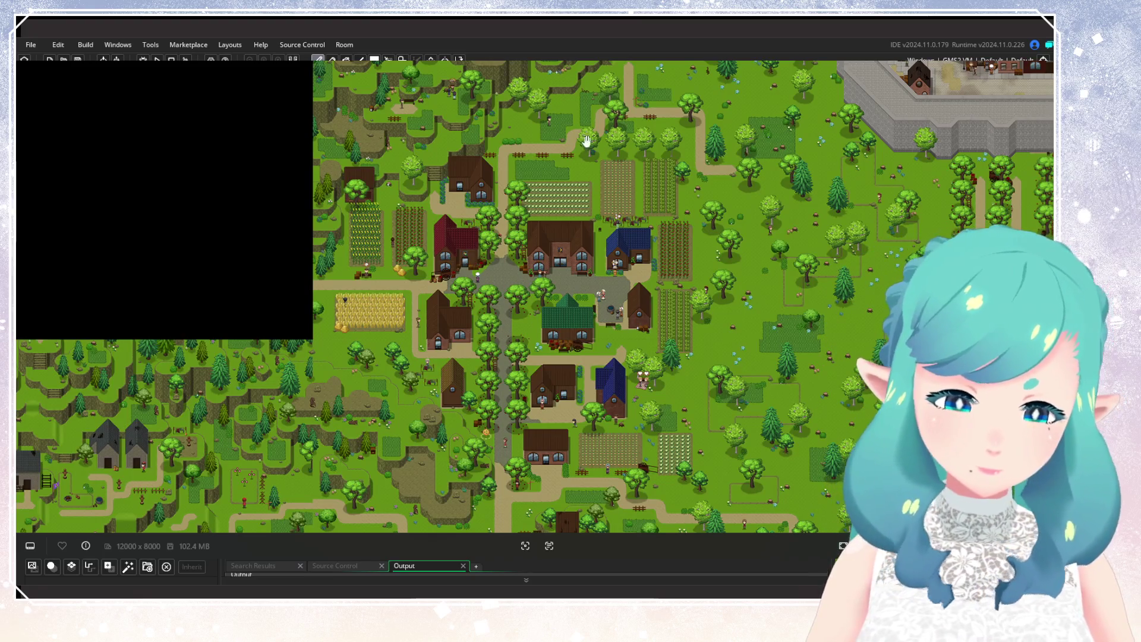
{"action": "scroll", "coordinate": [319, 326], "scroll_direction": "down", "scroll_amount": 3}
{"action": "scroll", "coordinate": [319, 325], "scroll_direction": "up", "scroll_amount": 3}
{"action": "scroll", "coordinate": [320, 326], "scroll_direction": "up", "scroll_amount": 2}
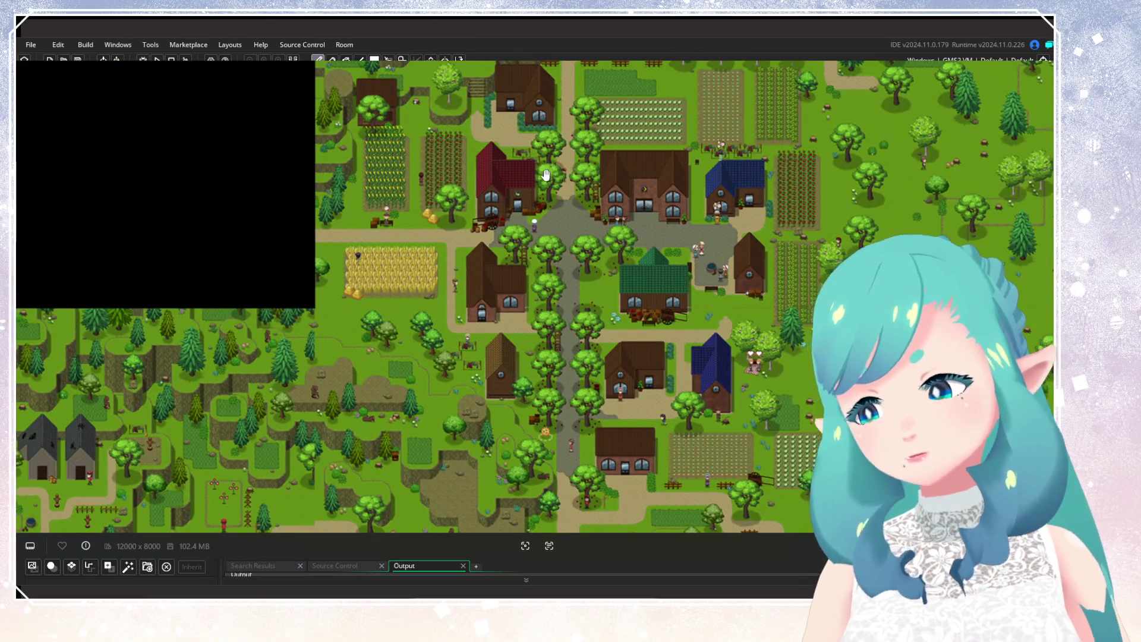
{"action": "scroll", "coordinate": [645, 321], "scroll_direction": "down", "scroll_amount": 2}
{"action": "left_click_drag", "start_coordinate": [645, 321], "coordinate": [583, 340]}
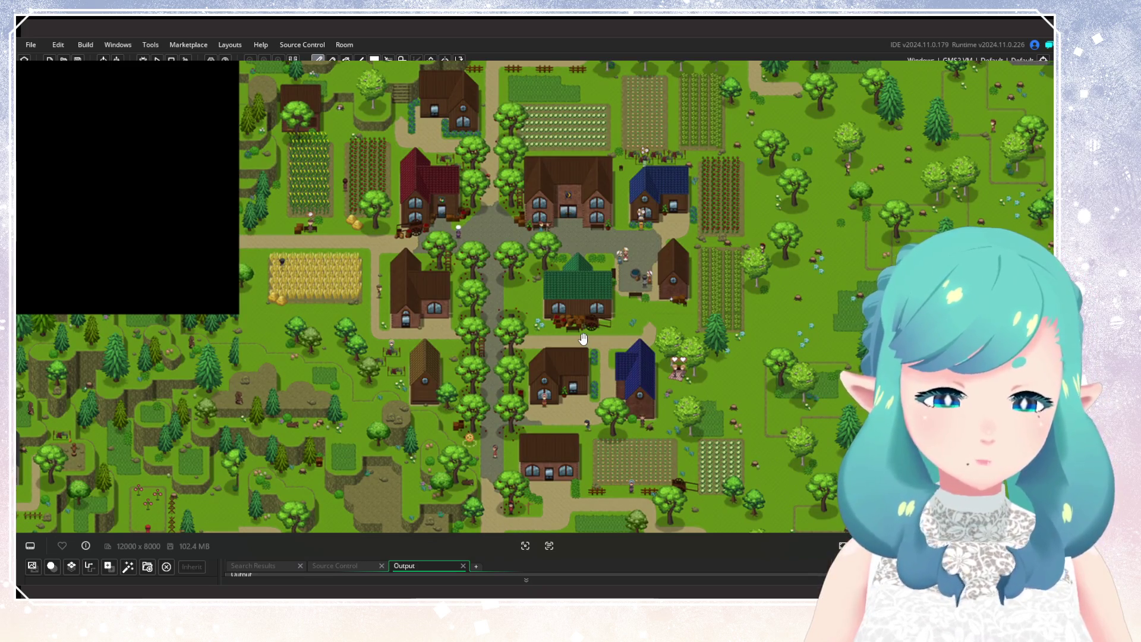
{"action": "scroll", "coordinate": [583, 340], "scroll_direction": "down", "scroll_amount": 6}
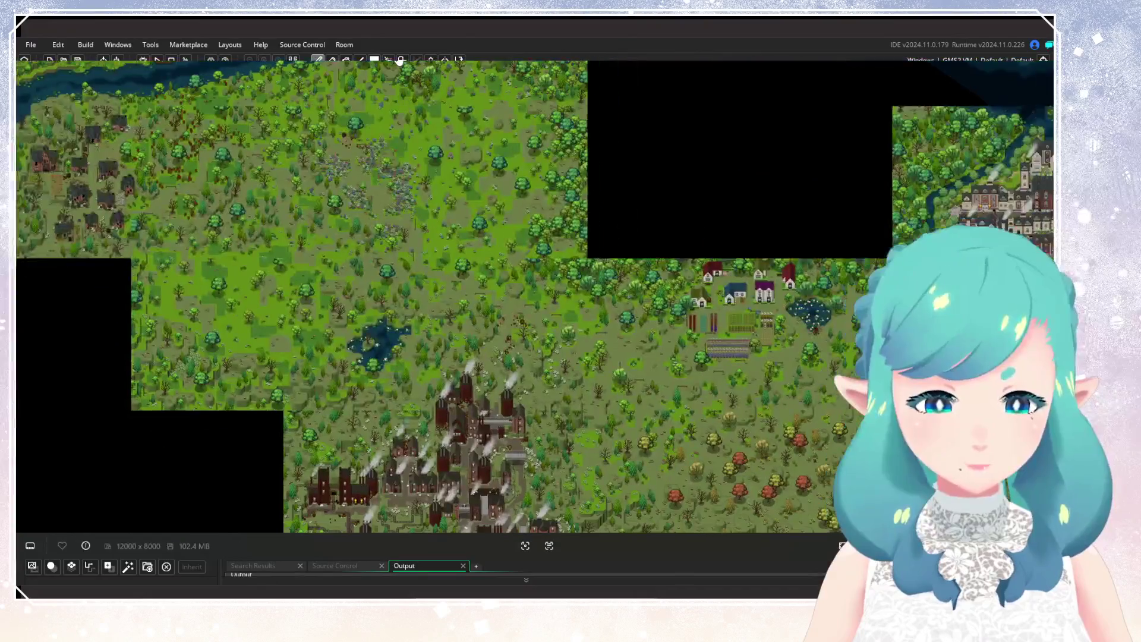
{"action": "left_click_drag", "start_coordinate": [548, 227], "coordinate": [542, 221]}
{"action": "scroll", "coordinate": [586, 269], "scroll_direction": "up", "scroll_amount": 8}
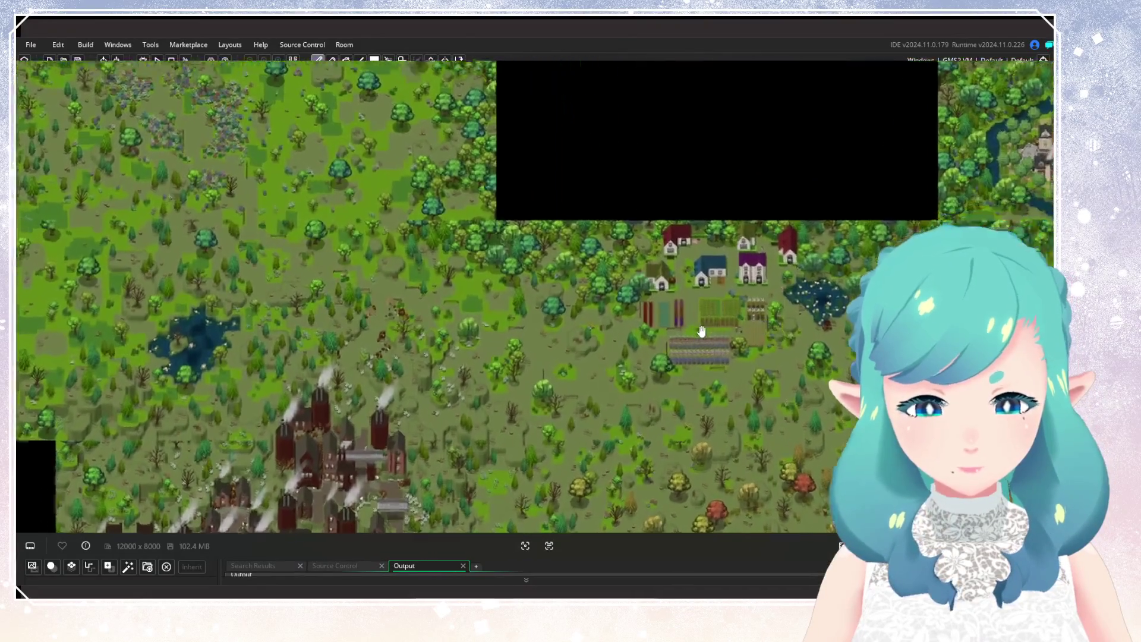
{"action": "scroll", "coordinate": [678, 227], "scroll_direction": "up", "scroll_amount": 2}
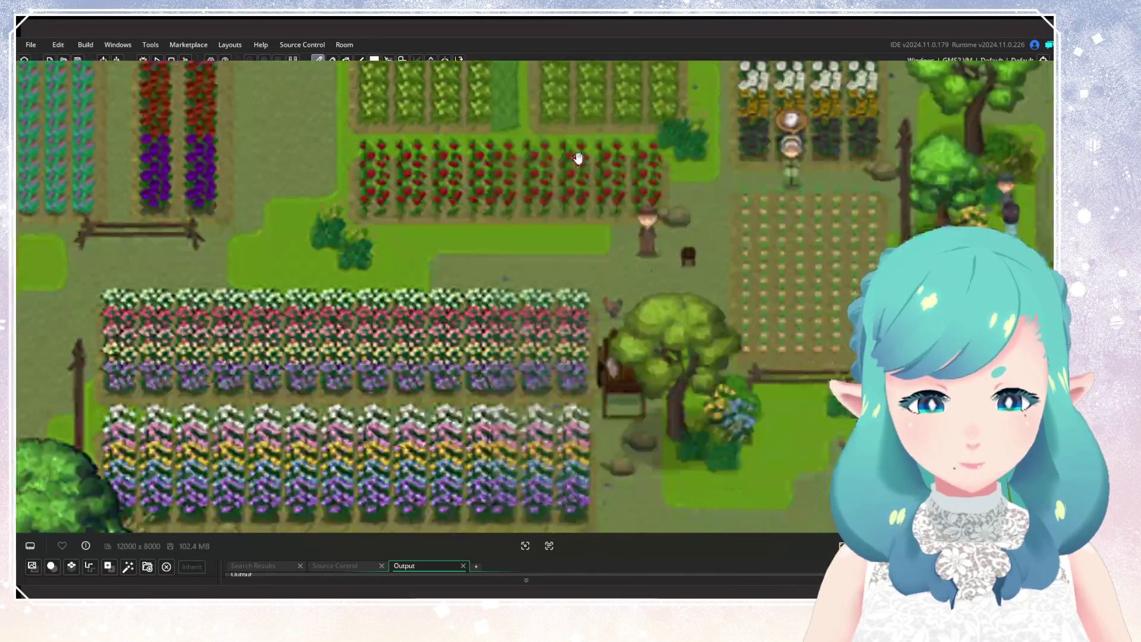
{"action": "scroll", "coordinate": [685, 320], "scroll_direction": "down", "scroll_amount": 3}
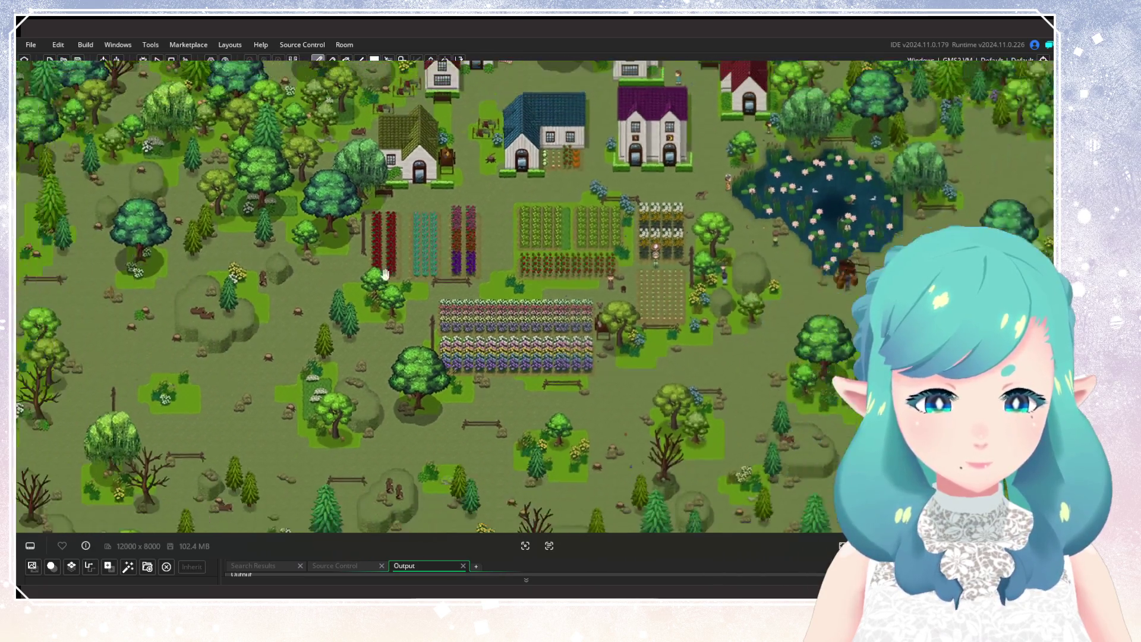
{"action": "scroll", "coordinate": [385, 274], "scroll_direction": "down", "scroll_amount": 3}
{"action": "left_click_drag", "start_coordinate": [385, 274], "coordinate": [756, 252]}
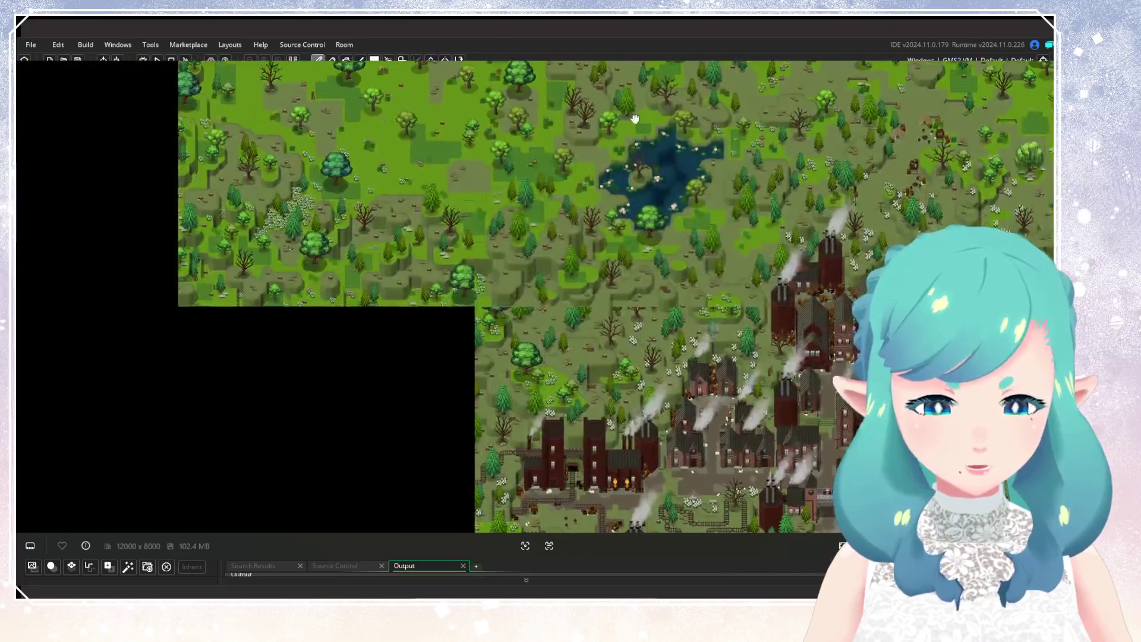
{"action": "left_click_drag", "start_coordinate": [635, 118], "coordinate": [510, 301]}
{"action": "mouse_move", "coordinate": [287, 353]}
{"action": "left_mouse_down"}
{"action": "mouse_move", "coordinate": [460, 252]}
{"action": "mouse_move", "coordinate": [509, 309]}
{"action": "mouse_move", "coordinate": [521, 432]}
{"action": "left_mouse_up"}
{"action": "scroll", "coordinate": [475, 408], "scroll_direction": "down", "scroll_amount": 5}
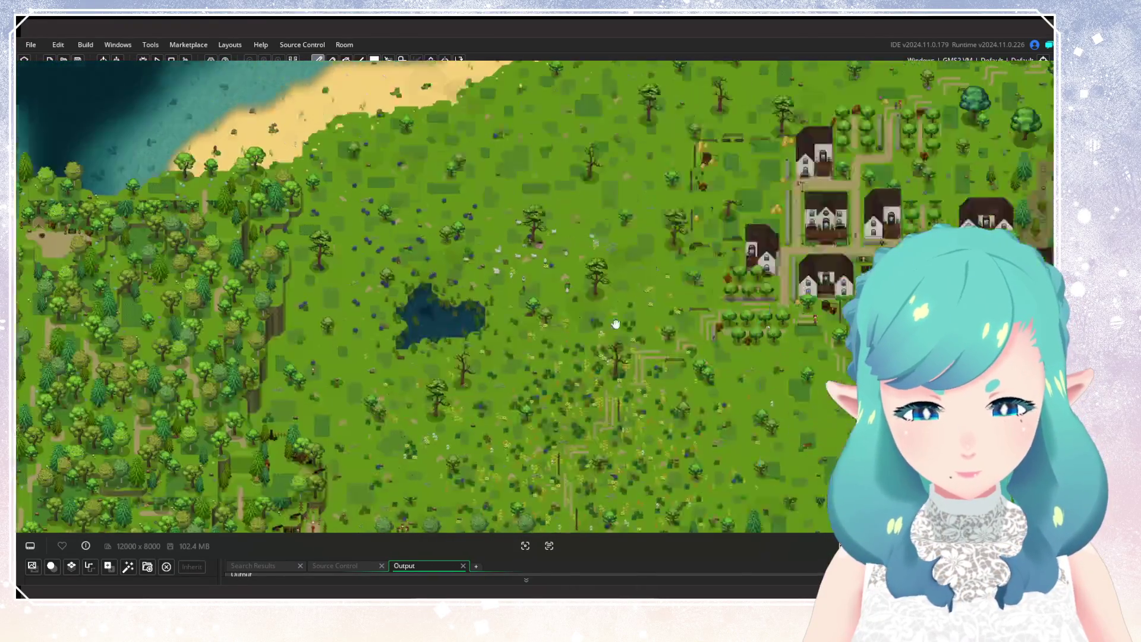
{"action": "mouse_move", "coordinate": [479, 346]}
{"action": "left_mouse_down"}
{"action": "mouse_move", "coordinate": [585, 291]}
{"action": "mouse_move", "coordinate": [331, 288]}
{"action": "mouse_move", "coordinate": [303, 272]}
{"action": "mouse_move", "coordinate": [290, 149]}
{"action": "mouse_move", "coordinate": [395, 408]}
{"action": "left_mouse_up"}
{"action": "scroll", "coordinate": [435, 325], "scroll_direction": "up", "scroll_amount": 4}
{"action": "mouse_move", "coordinate": [435, 324]}
{"action": "left_mouse_down"}
{"action": "mouse_move", "coordinate": [547, 252]}
{"action": "mouse_move", "coordinate": [718, 237]}
{"action": "left_mouse_up"}
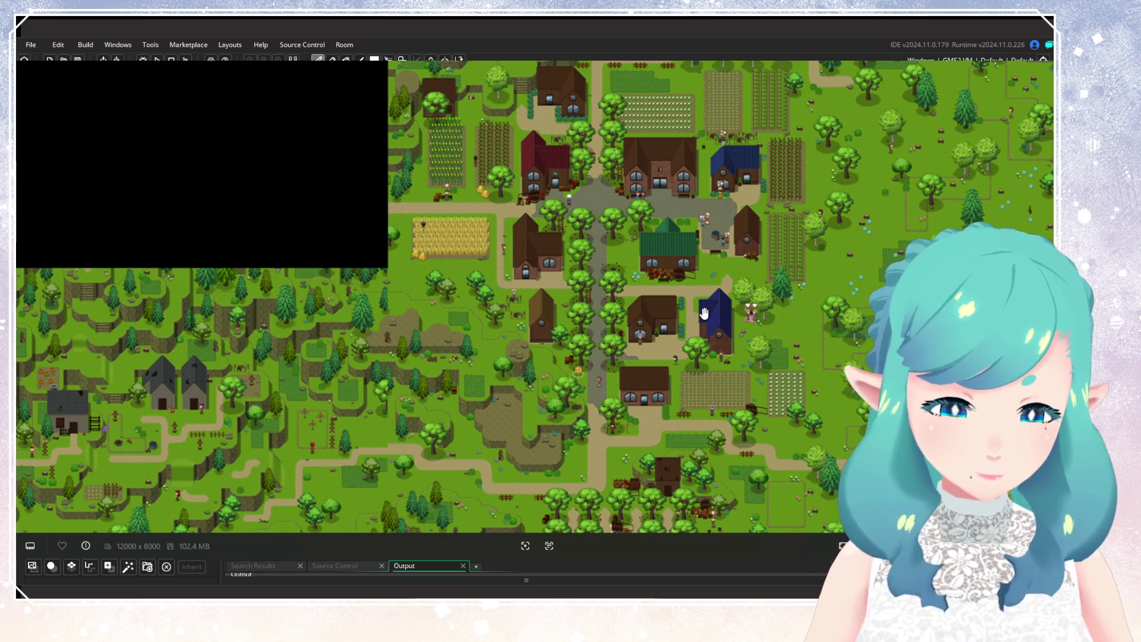
Scroll and zoom the 12000 x 8000 map to the top-left terraced cliffs and sandy beach
{"action": "scroll", "coordinate": [704, 313], "scroll_direction": "down", "scroll_amount": 5}
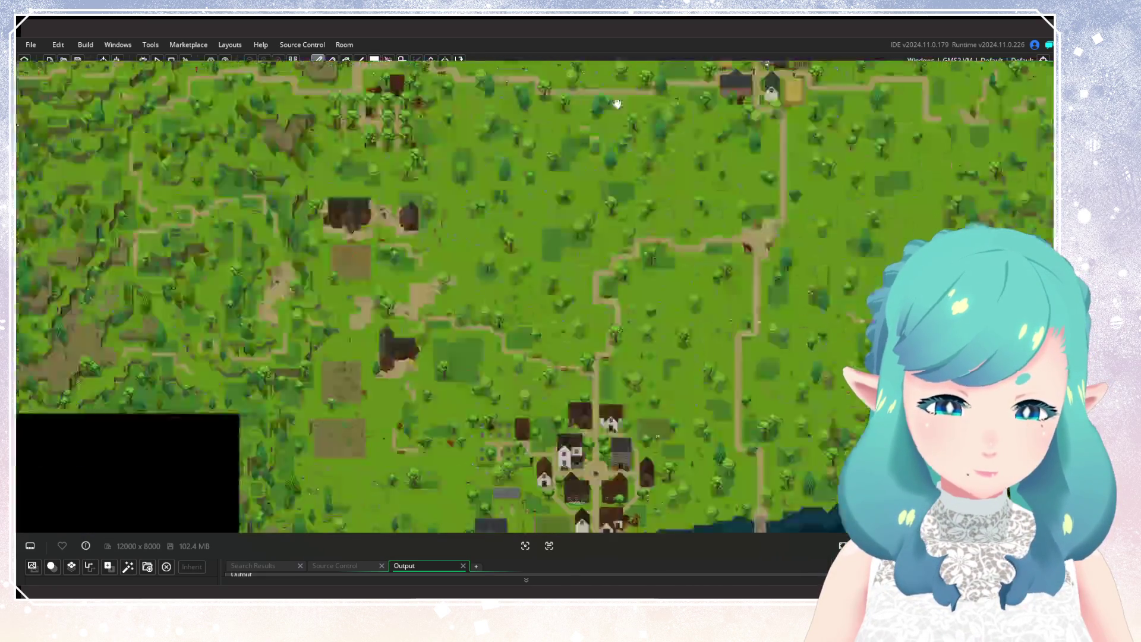
{"action": "scroll", "coordinate": [617, 104], "scroll_direction": "down", "scroll_amount": 5}
{"action": "scroll", "coordinate": [606, 274], "scroll_direction": "up", "scroll_amount": 2}
{"action": "scroll", "coordinate": [605, 274], "scroll_direction": "down", "scroll_amount": 5}
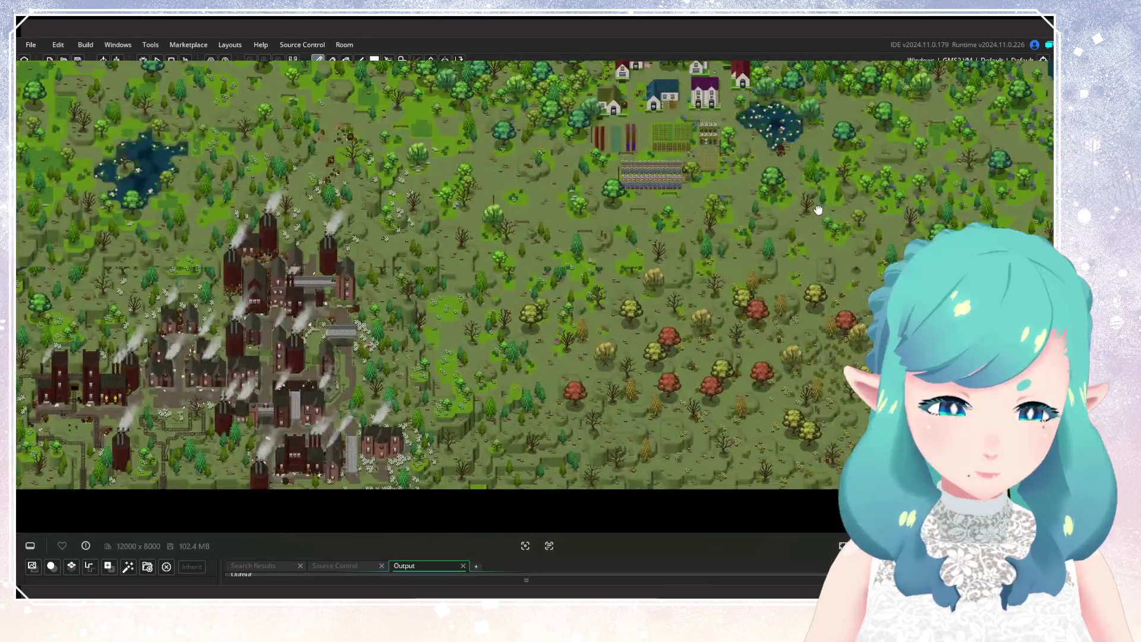
{"action": "scroll", "coordinate": [818, 209], "scroll_direction": "right", "scroll_amount": 5}
{"action": "scroll", "coordinate": [667, 236], "scroll_direction": "up", "scroll_amount": 3}
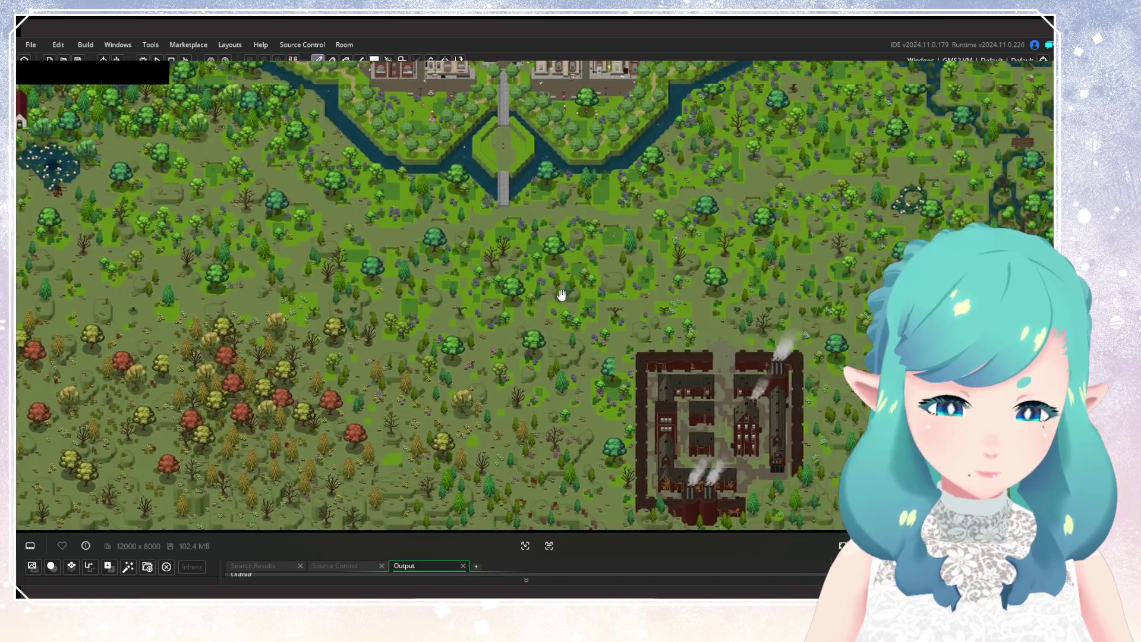
{"action": "scroll", "coordinate": [673, 265], "scroll_direction": "right", "scroll_amount": 5}
{"action": "scroll", "coordinate": [352, 263], "scroll_direction": "up", "scroll_amount": 5}
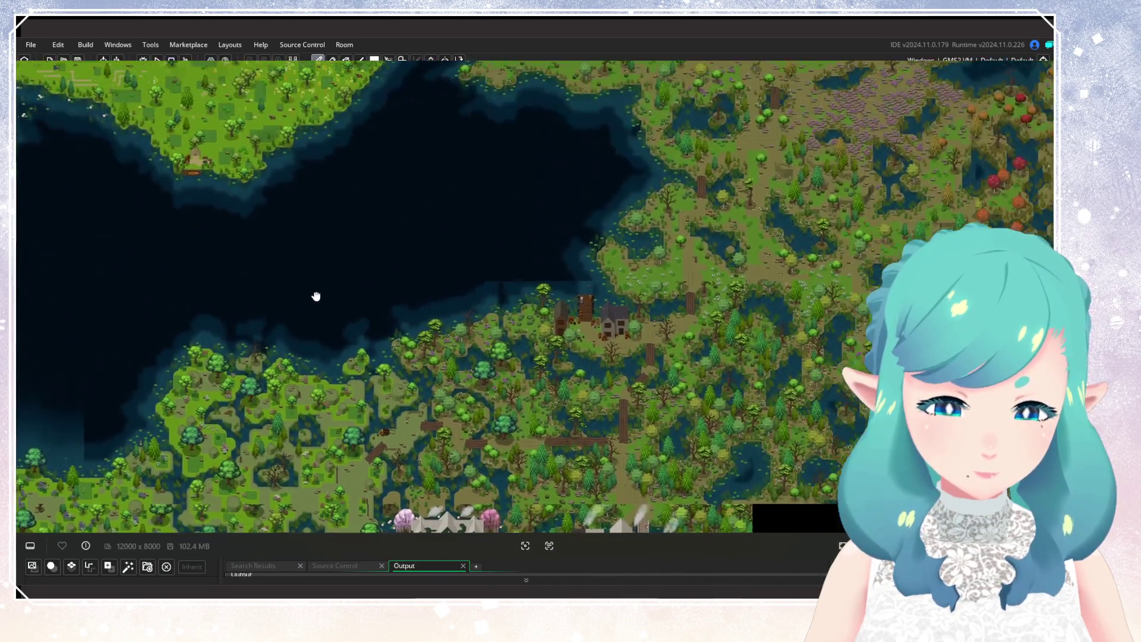
{"action": "scroll", "coordinate": [353, 263], "scroll_direction": "down", "scroll_amount": 5}
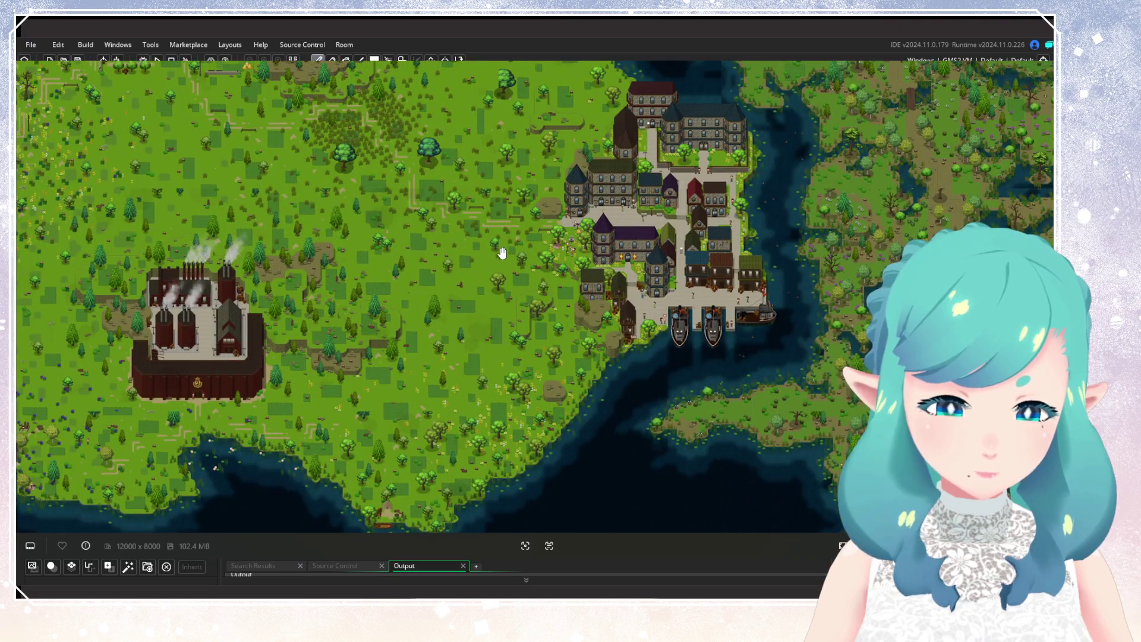
{"action": "scroll", "coordinate": [508, 262], "scroll_direction": "left", "scroll_amount": 5}
{"action": "scroll", "coordinate": [508, 261], "scroll_direction": "up", "scroll_amount": 2}
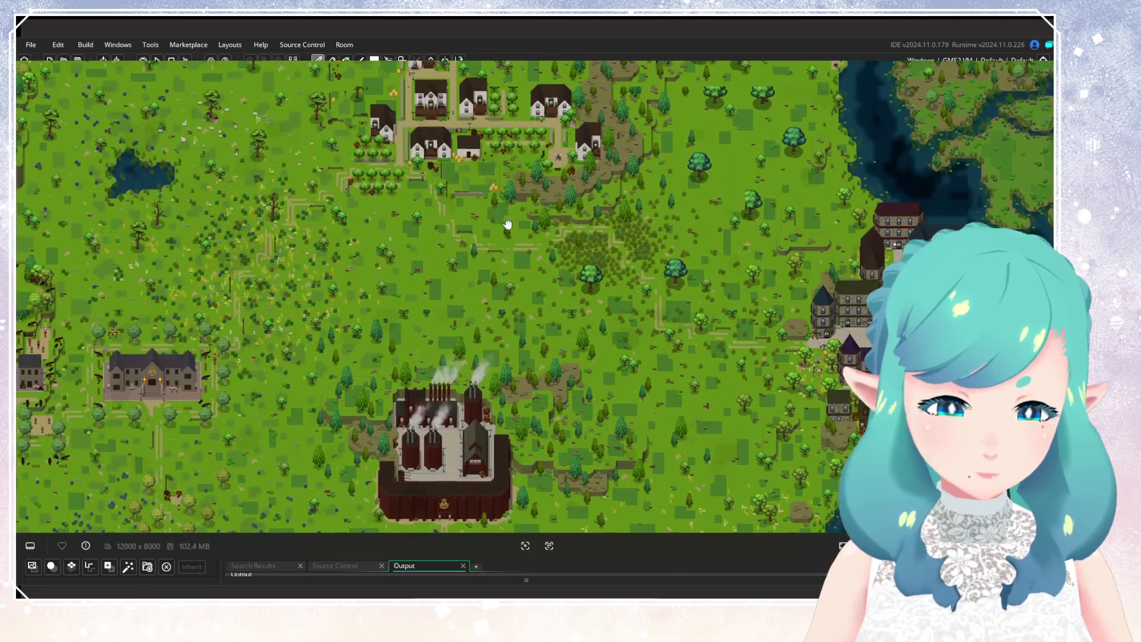
{"action": "scroll", "coordinate": [535, 274], "scroll_direction": "up", "scroll_amount": 5}
{"action": "scroll", "coordinate": [570, 318], "scroll_direction": "right", "scroll_amount": 5}
{"action": "scroll", "coordinate": [535, 286], "scroll_direction": "up", "scroll_amount": 2}
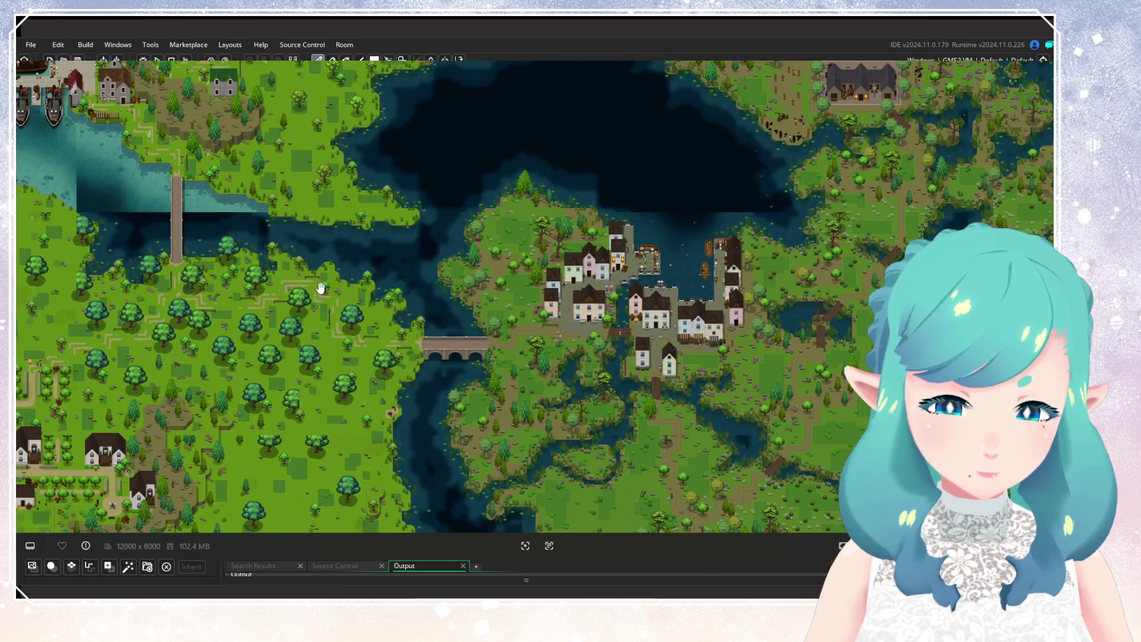
{"action": "scroll", "coordinate": [404, 326], "scroll_direction": "left", "scroll_amount": 5}
{"action": "scroll", "coordinate": [404, 326], "scroll_direction": "up", "scroll_amount": 3}
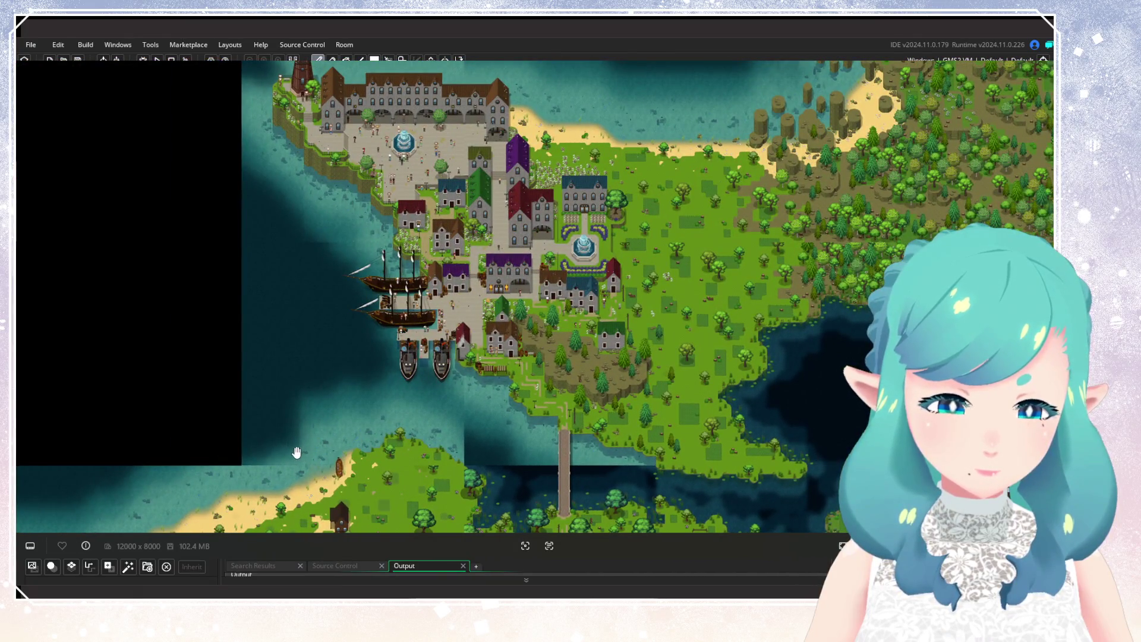
{"action": "scroll", "coordinate": [845, 260], "scroll_direction": "left", "scroll_amount": 5}
{"action": "scroll", "coordinate": [845, 260], "scroll_direction": "down", "scroll_amount": 2}
{"action": "scroll", "coordinate": [845, 260], "scroll_direction": "down", "scroll_amount": 3}
{"action": "scroll", "coordinate": [683, 397], "scroll_direction": "left", "scroll_amount": 10}
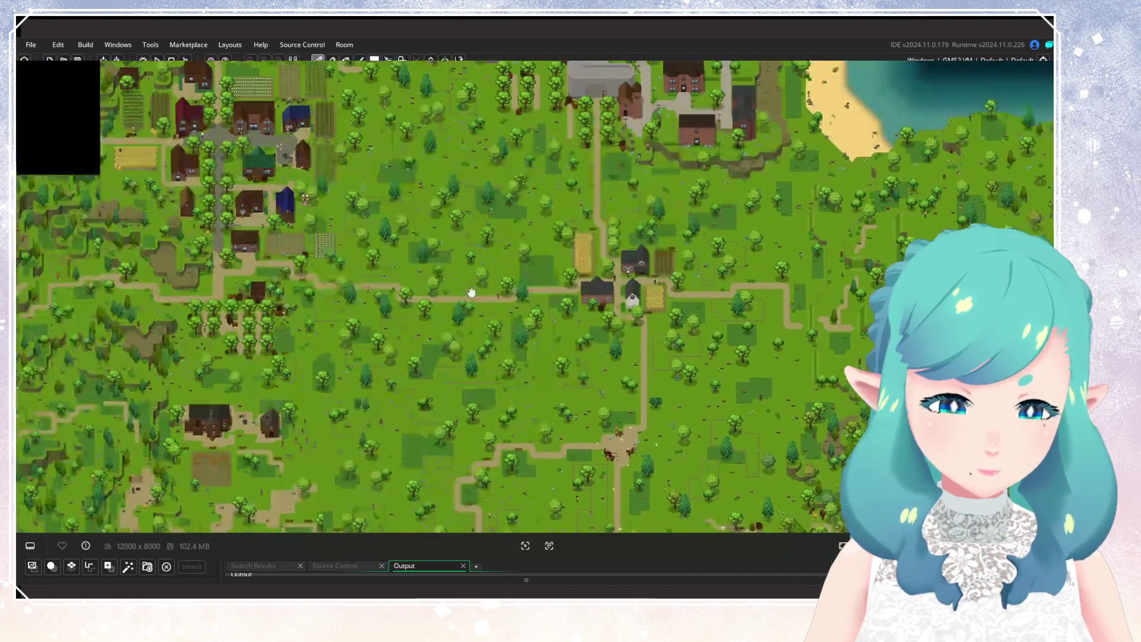
{"action": "scroll", "coordinate": [683, 397], "scroll_direction": "right", "scroll_amount": 2}
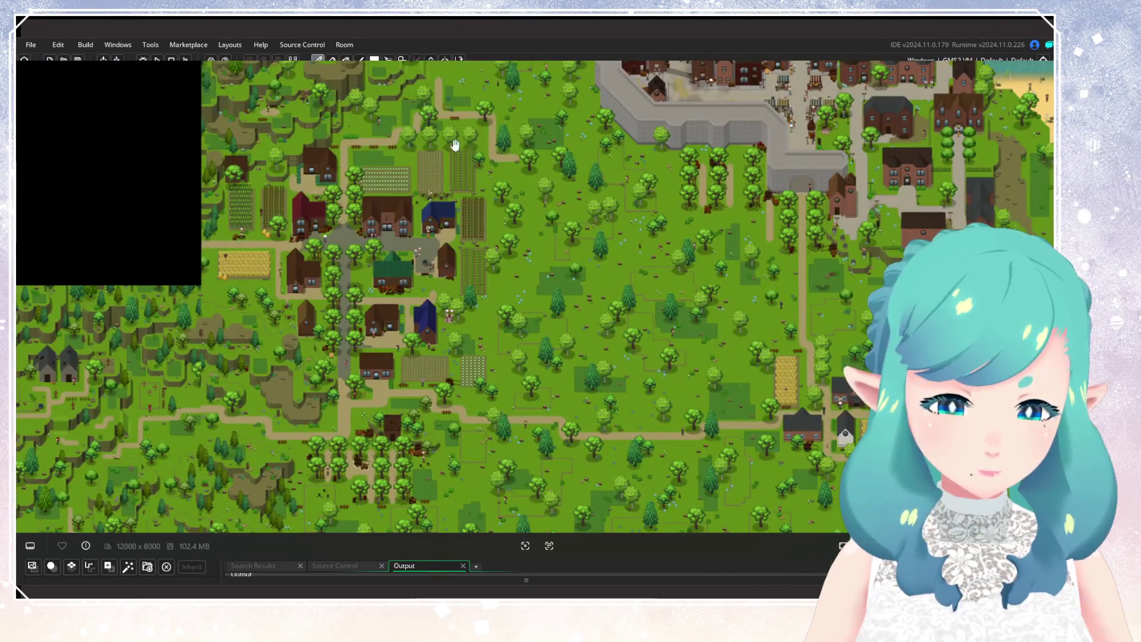
{"action": "scroll", "coordinate": [458, 326], "scroll_direction": "up", "scroll_amount": 3}
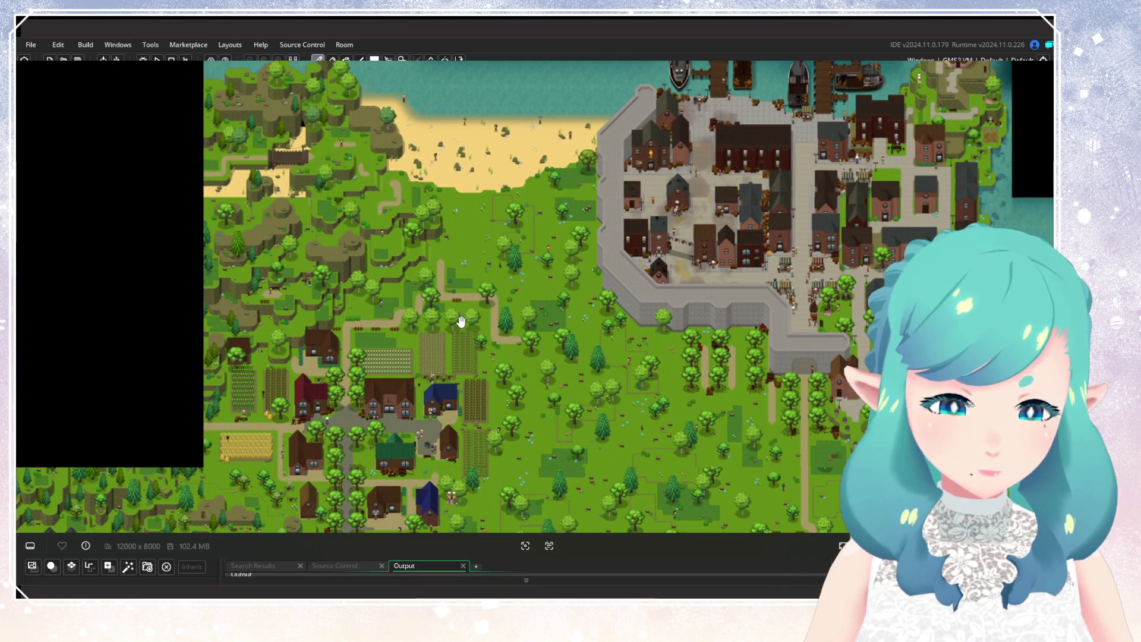
{"action": "scroll", "coordinate": [510, 253], "scroll_direction": "up", "scroll_amount": 1}
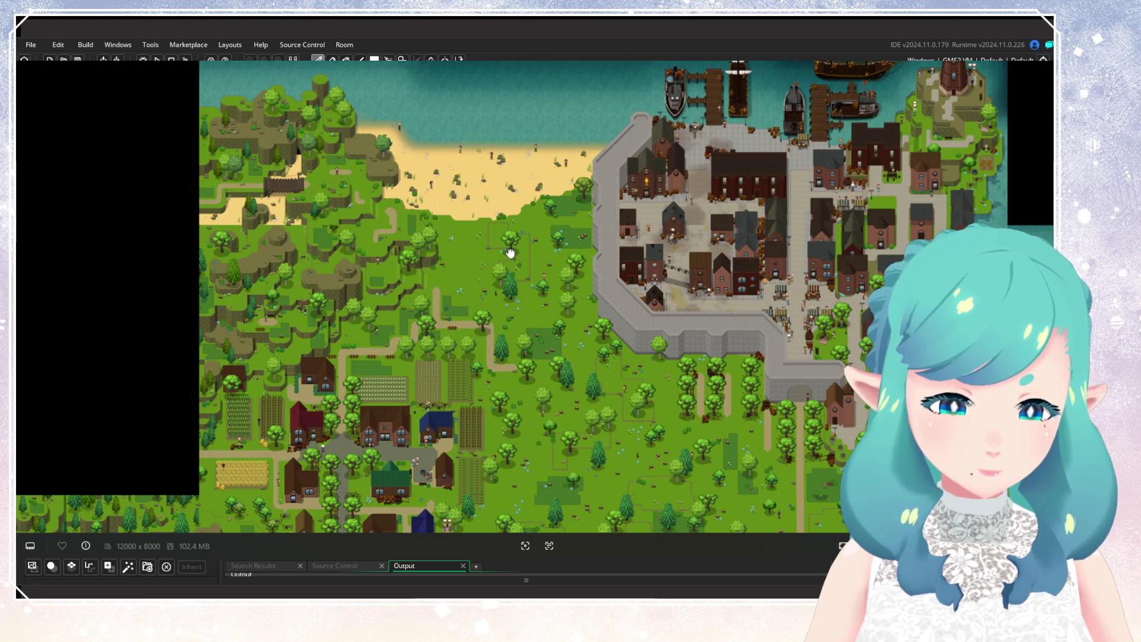
{"action": "scroll", "coordinate": [510, 252], "scroll_direction": "down", "scroll_amount": 5}
{"action": "scroll", "coordinate": [499, 220], "scroll_direction": "left", "scroll_amount": 2}
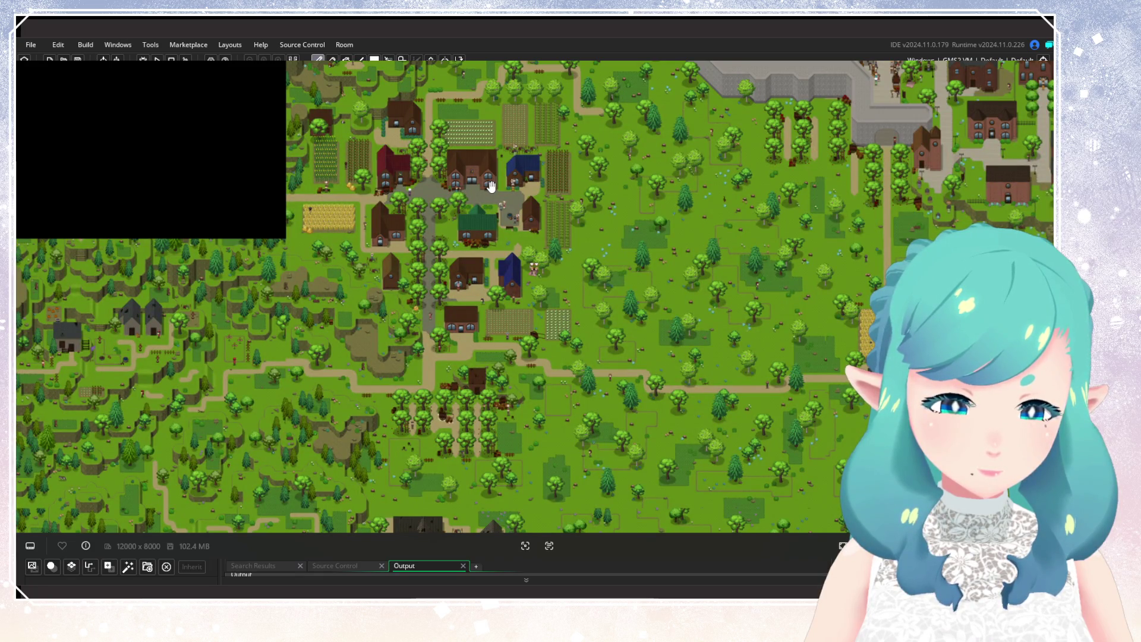
{"action": "scroll", "coordinate": [493, 189], "scroll_direction": "down", "scroll_amount": 2}
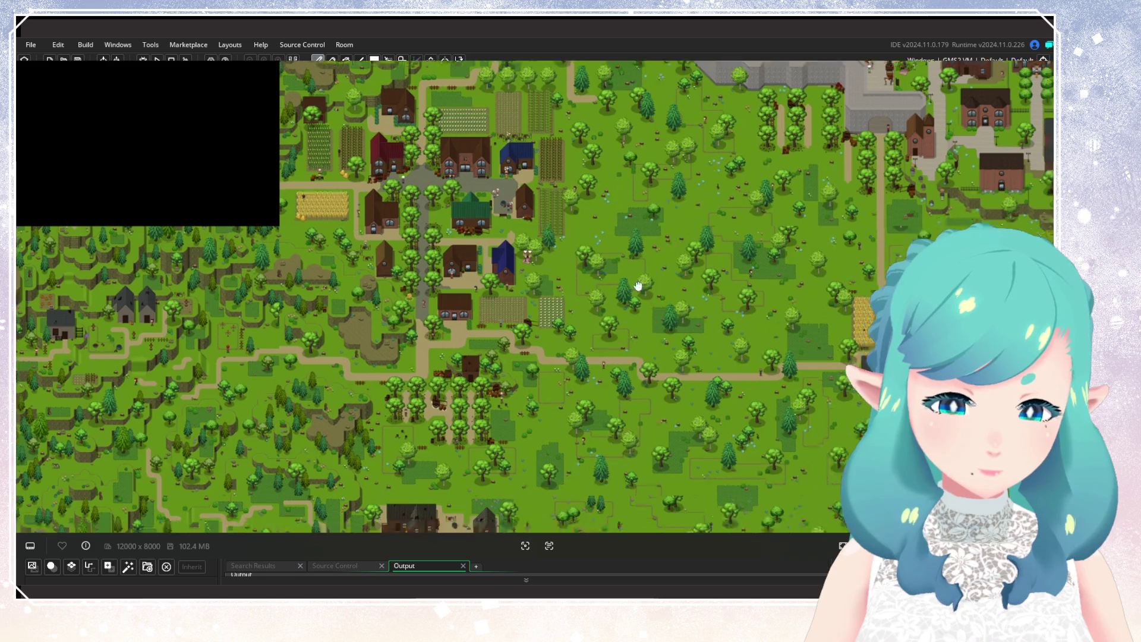
{"action": "scroll", "coordinate": [505, 194], "scroll_direction": "right", "scroll_amount": 3}
{"action": "scroll", "coordinate": [511, 197], "scroll_direction": "up", "scroll_amount": 5}
{"action": "scroll", "coordinate": [511, 197], "scroll_direction": "left", "scroll_amount": 3}
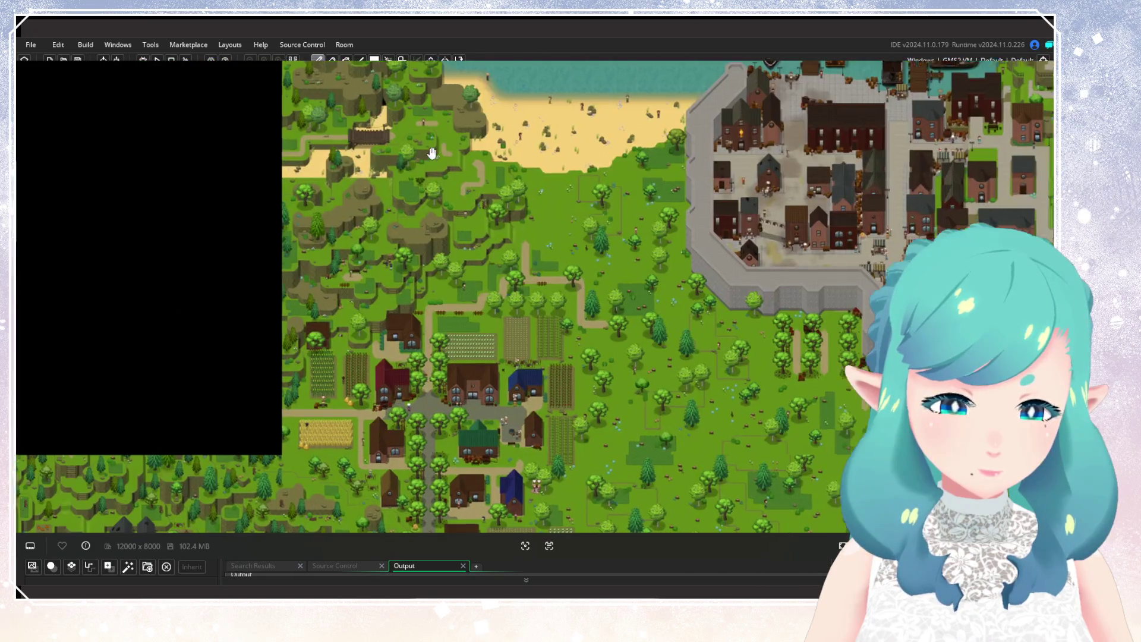
{"action": "scroll", "coordinate": [508, 438], "scroll_direction": "up", "scroll_amount": 3}
{"action": "scroll", "coordinate": [508, 437], "scroll_direction": "down", "scroll_amount": 2}
{"action": "scroll", "coordinate": [508, 438], "scroll_direction": "right", "scroll_amount": 2}
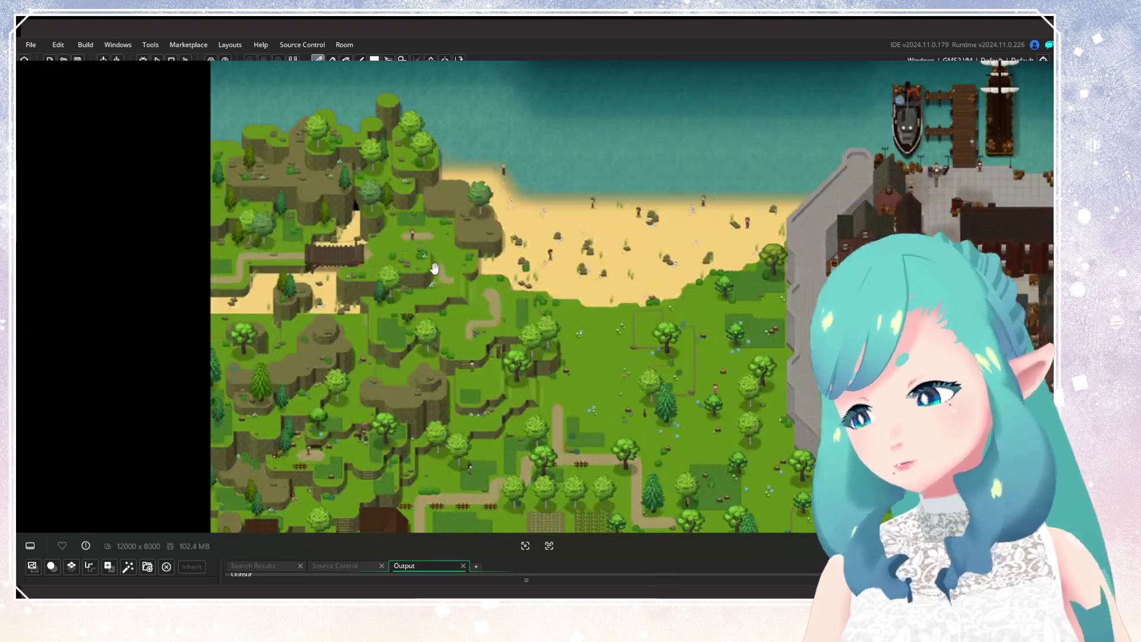
Pan from the forest across the walled harbour town and beach, ending in the Map_2_2 room
{"action": "left_click_drag", "start_coordinate": [393, 305], "coordinate": [137, 204]}
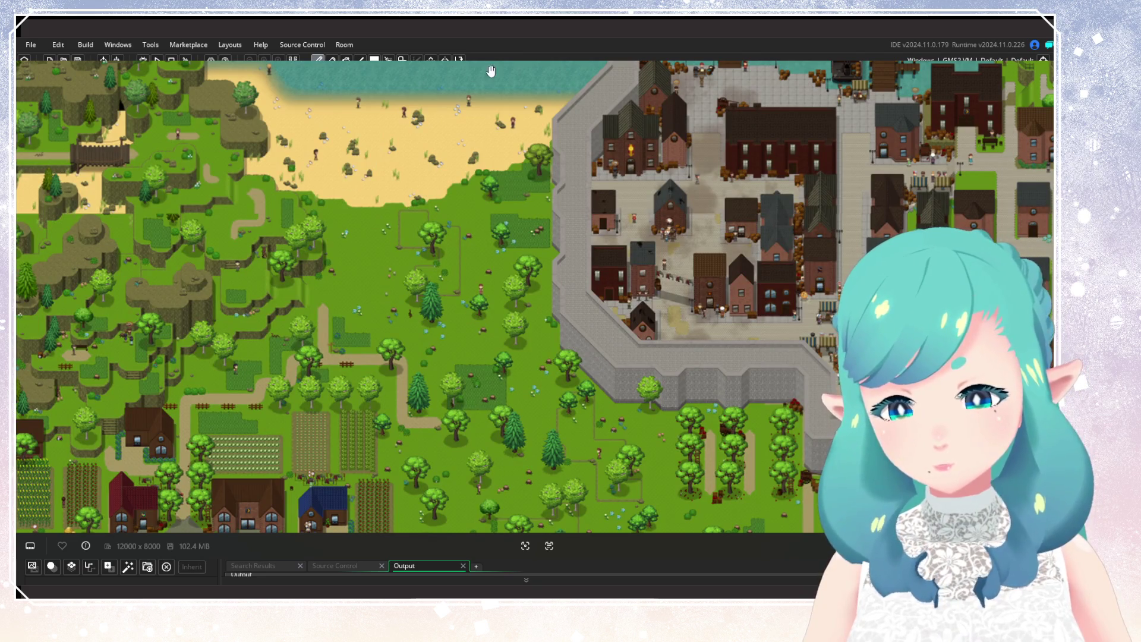
{"action": "left_click_drag", "start_coordinate": [537, 418], "coordinate": [387, 127]}
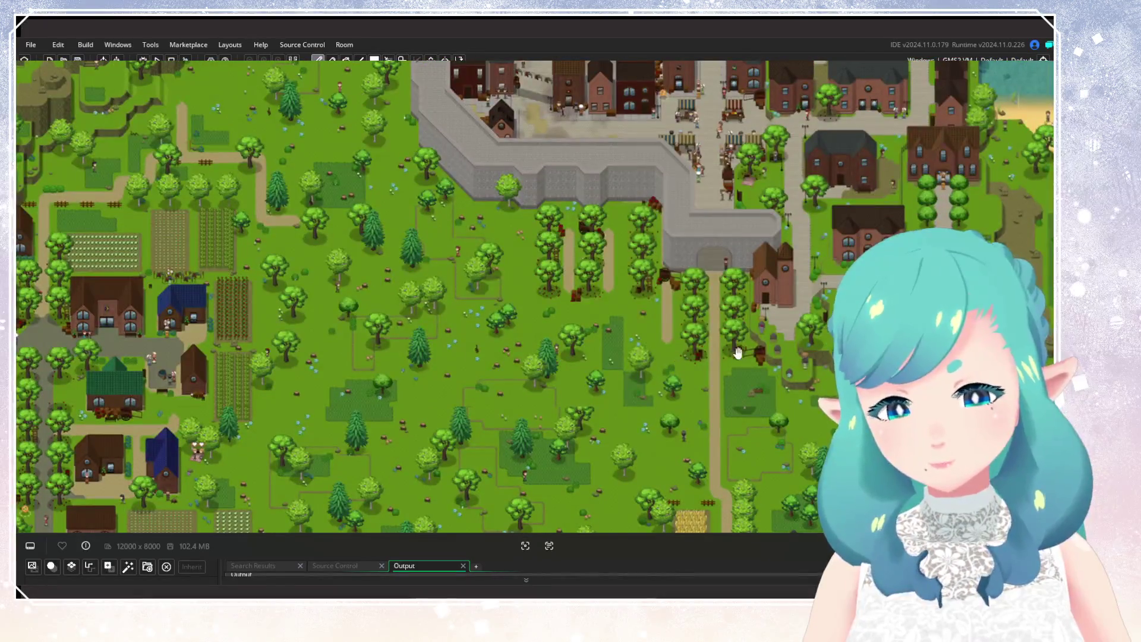
{"action": "mouse_move", "coordinate": [351, 62]}
{"action": "left_mouse_down"}
{"action": "mouse_move", "coordinate": [511, 270]}
{"action": "mouse_move", "coordinate": [290, 111]}
{"action": "left_mouse_up"}
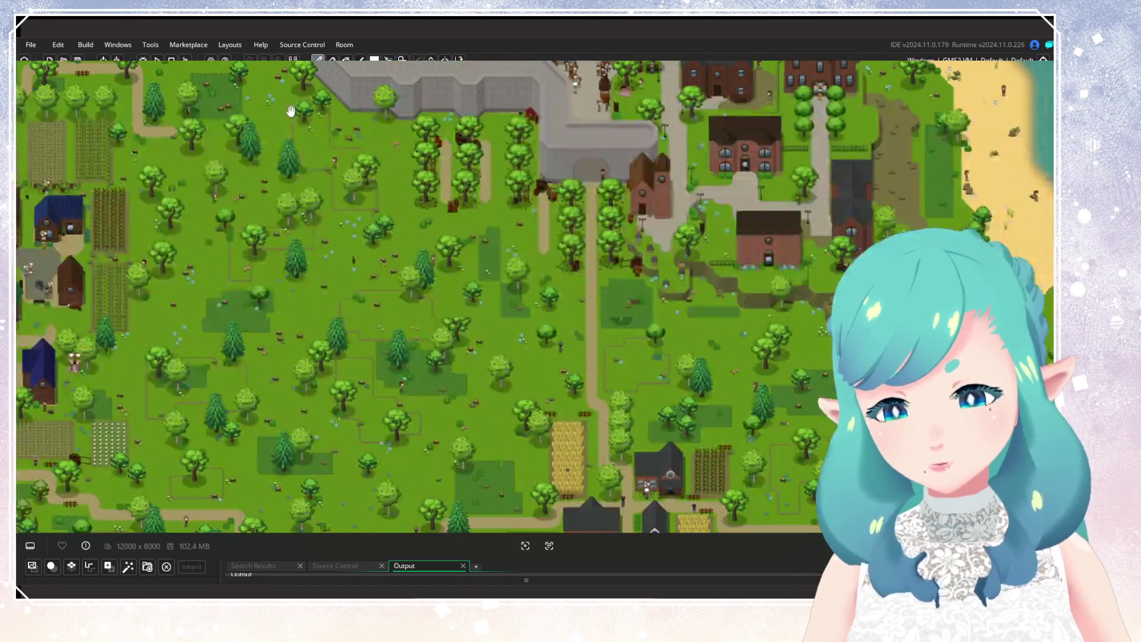
{"action": "mouse_move", "coordinate": [706, 160]}
{"action": "left_mouse_down"}
{"action": "mouse_move", "coordinate": [465, 334]}
{"action": "mouse_move", "coordinate": [341, 56]}
{"action": "left_mouse_up"}
{"action": "mouse_move", "coordinate": [259, 92]}
{"action": "left_mouse_down"}
{"action": "mouse_move", "coordinate": [360, 193]}
{"action": "mouse_move", "coordinate": [515, 252]}
{"action": "mouse_move", "coordinate": [396, 164]}
{"action": "mouse_move", "coordinate": [652, 193]}
{"action": "mouse_move", "coordinate": [729, 243]}
{"action": "mouse_move", "coordinate": [526, 303]}
{"action": "mouse_move", "coordinate": [562, 89]}
{"action": "left_mouse_up"}
{"action": "scroll", "coordinate": [525, 303], "scroll_direction": "down", "scroll_amount": 2}
{"action": "scroll", "coordinate": [562, 89], "scroll_direction": "up", "scroll_amount": 2}
{"action": "left_click_drag", "start_coordinate": [505, 139], "coordinate": [544, 323]}
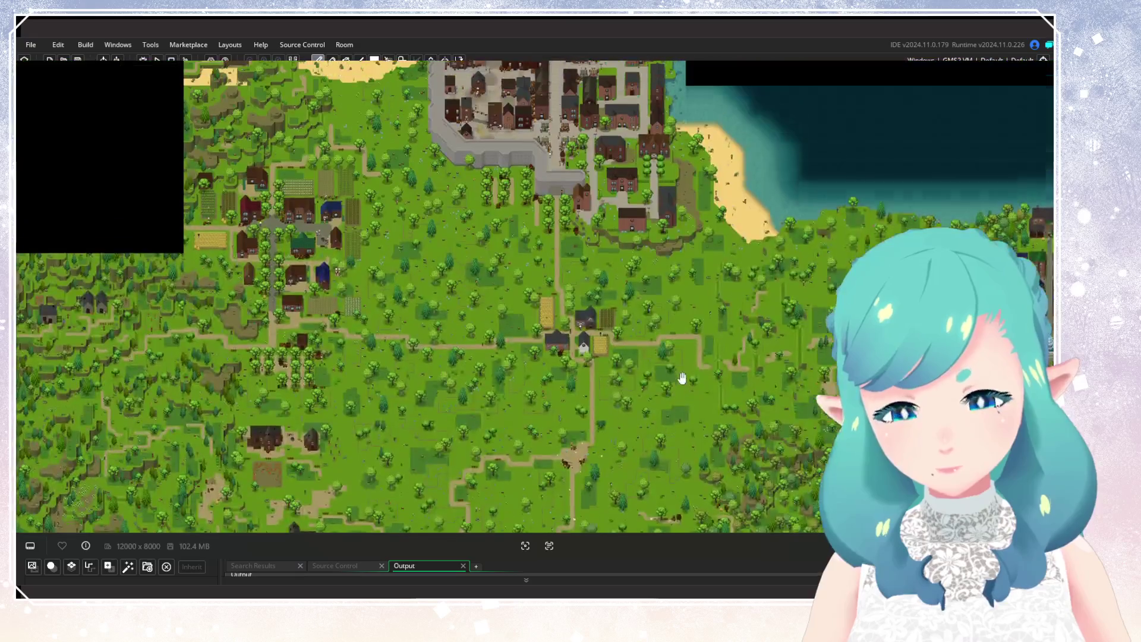
{"action": "scroll", "coordinate": [544, 324], "scroll_direction": "up", "scroll_amount": 2}
{"action": "scroll", "coordinate": [246, 219], "scroll_direction": "up", "scroll_amount": 5}
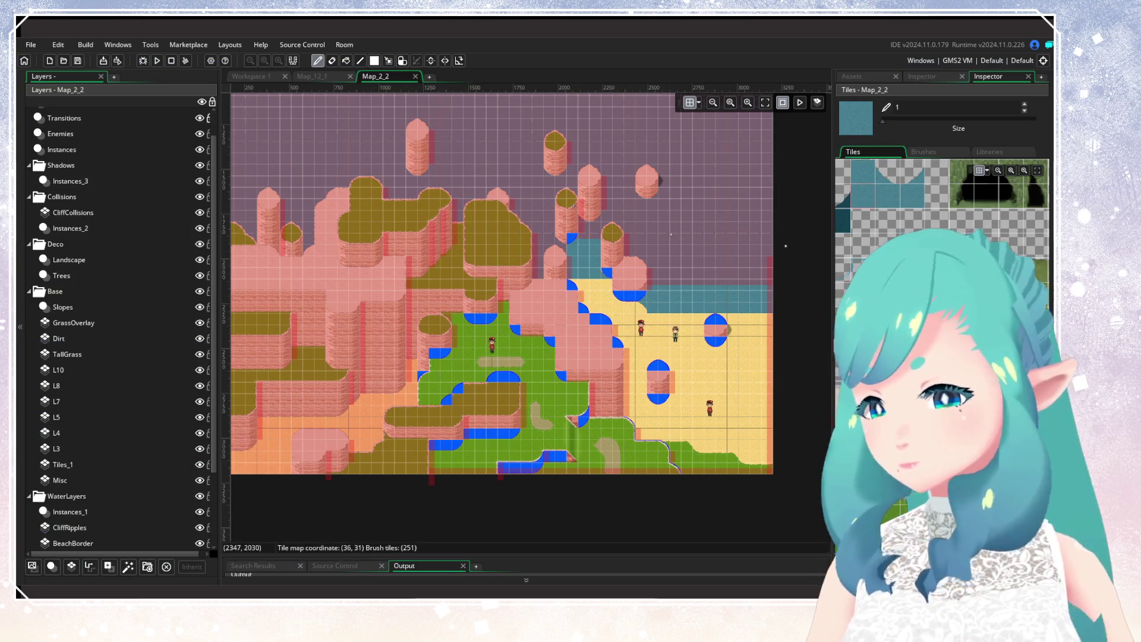
Scroll around the Map_2_2 tile layers and shift the room view sideways
{"action": "scroll", "coordinate": [547, 337], "scroll_direction": "up", "scroll_amount": 1}
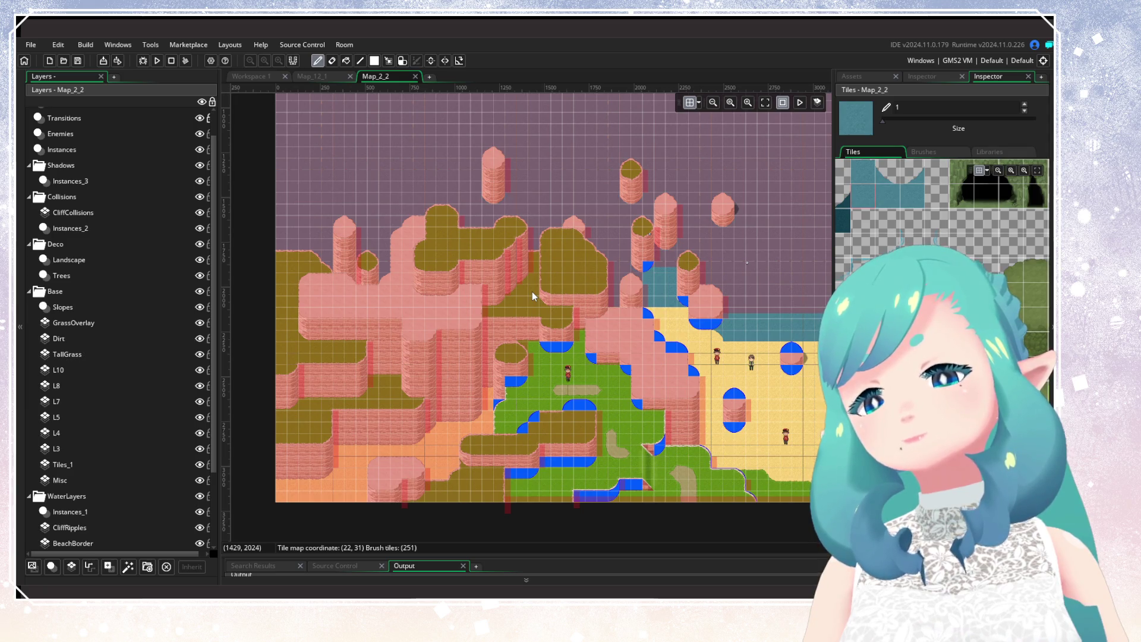
{"action": "scroll", "coordinate": [585, 349], "scroll_direction": "down", "scroll_amount": 2}
{"action": "scroll", "coordinate": [586, 349], "scroll_direction": "left", "scroll_amount": 2}
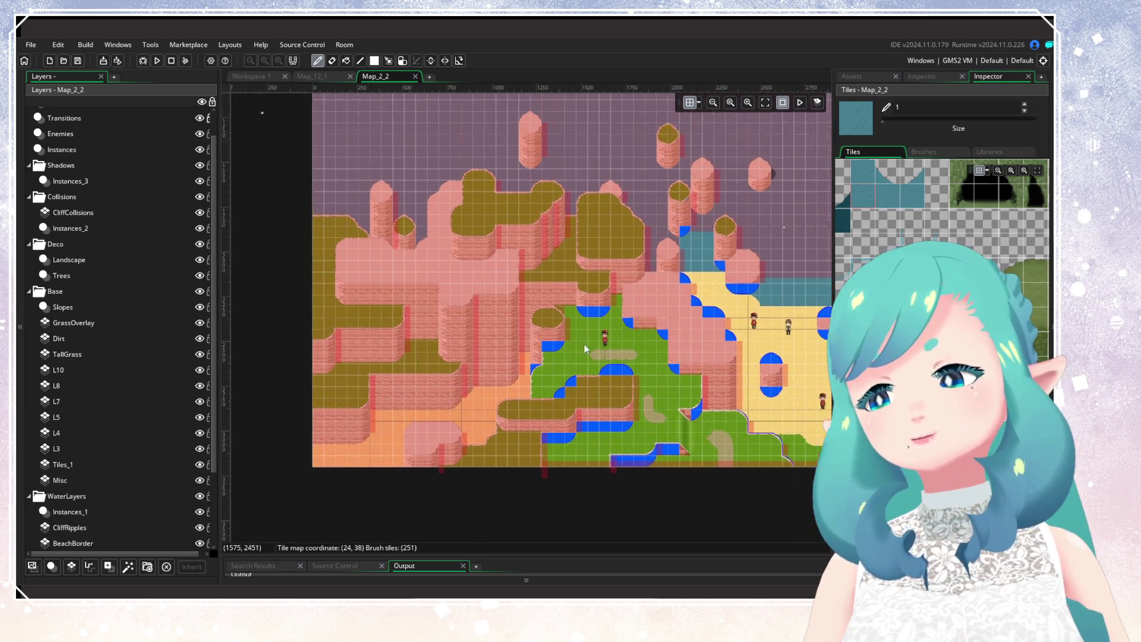
{"action": "scroll", "coordinate": [585, 348], "scroll_direction": "up", "scroll_amount": 2}
{"action": "scroll", "coordinate": [586, 349], "scroll_direction": "right", "scroll_amount": 2}
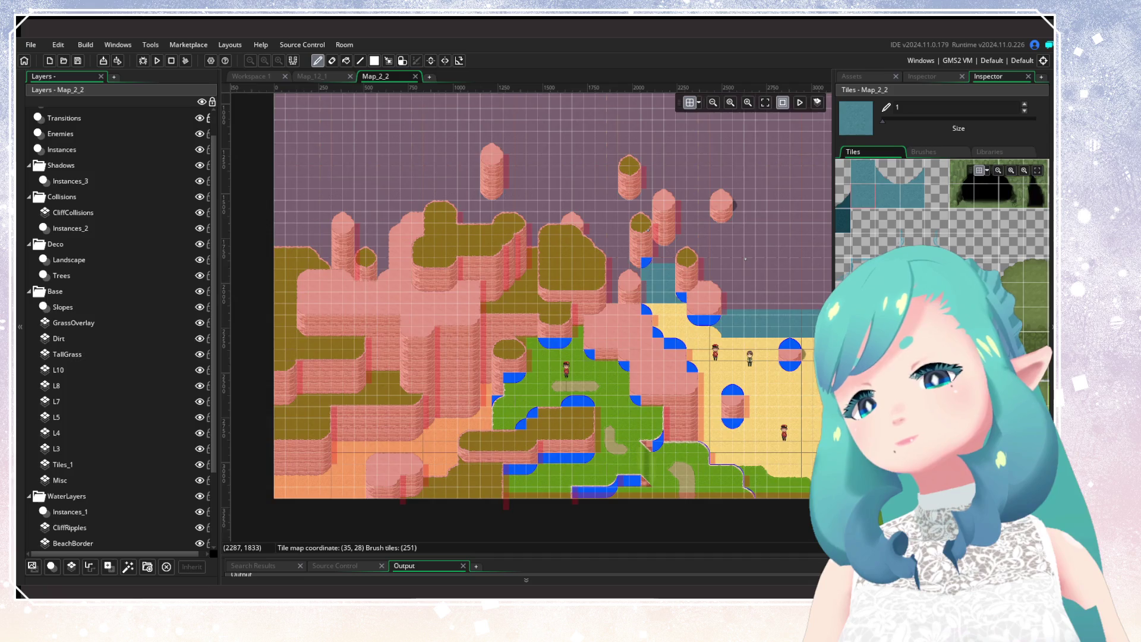
{"action": "left_click_drag", "start_coordinate": [553, 566], "coordinate": [513, 568]}
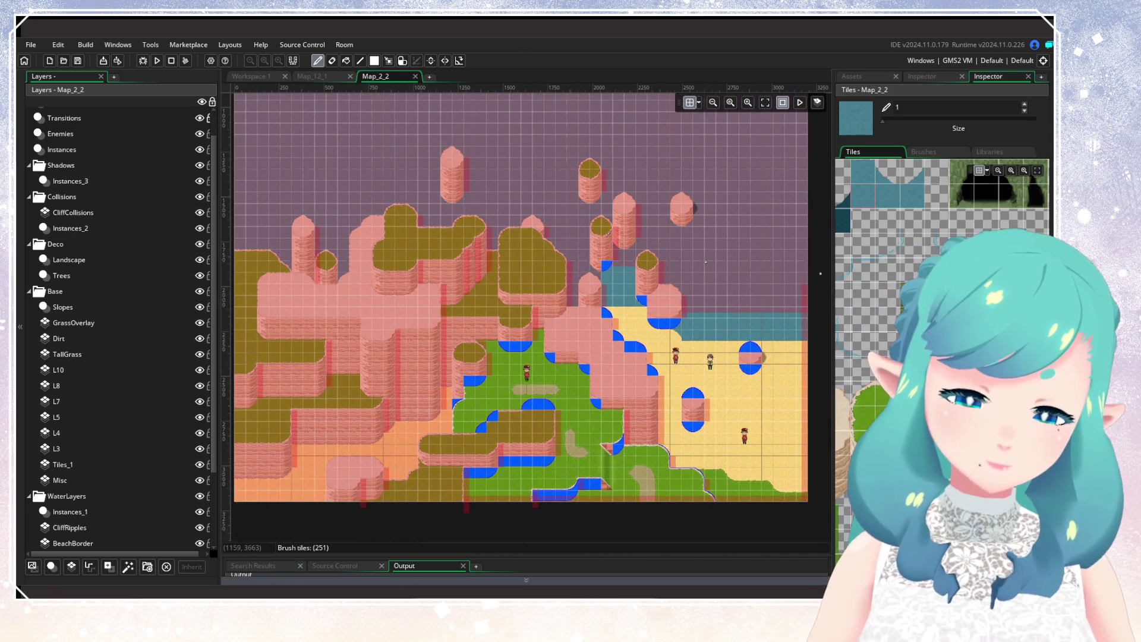
{"action": "scroll", "coordinate": [419, 270], "scroll_direction": "down", "scroll_amount": 5}
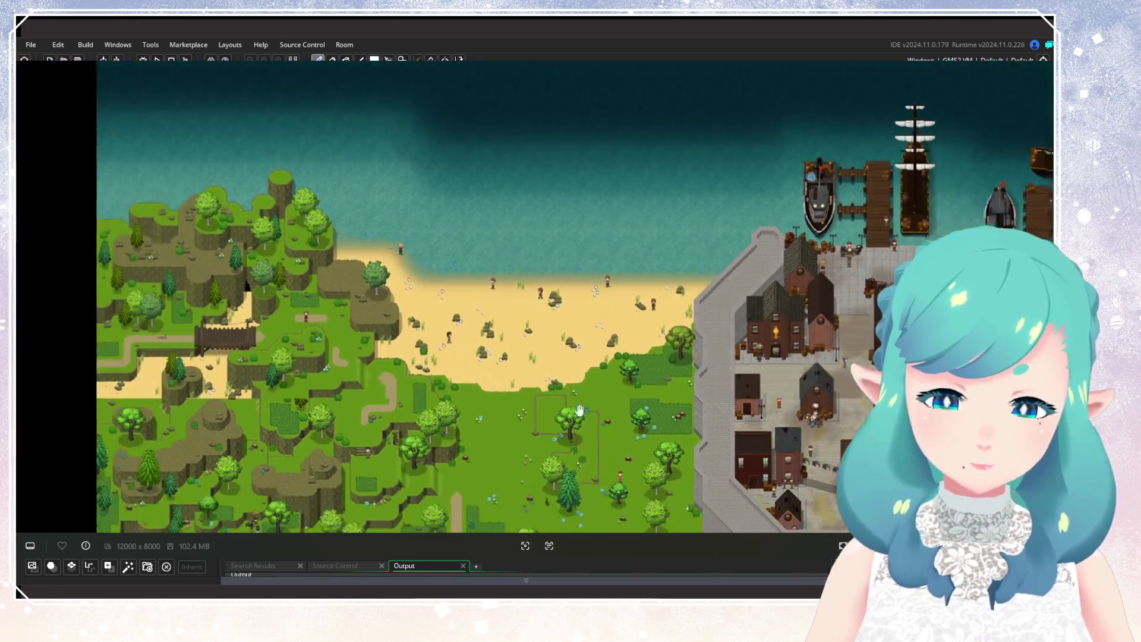
{"action": "scroll", "coordinate": [542, 242], "scroll_direction": "down", "scroll_amount": 5}
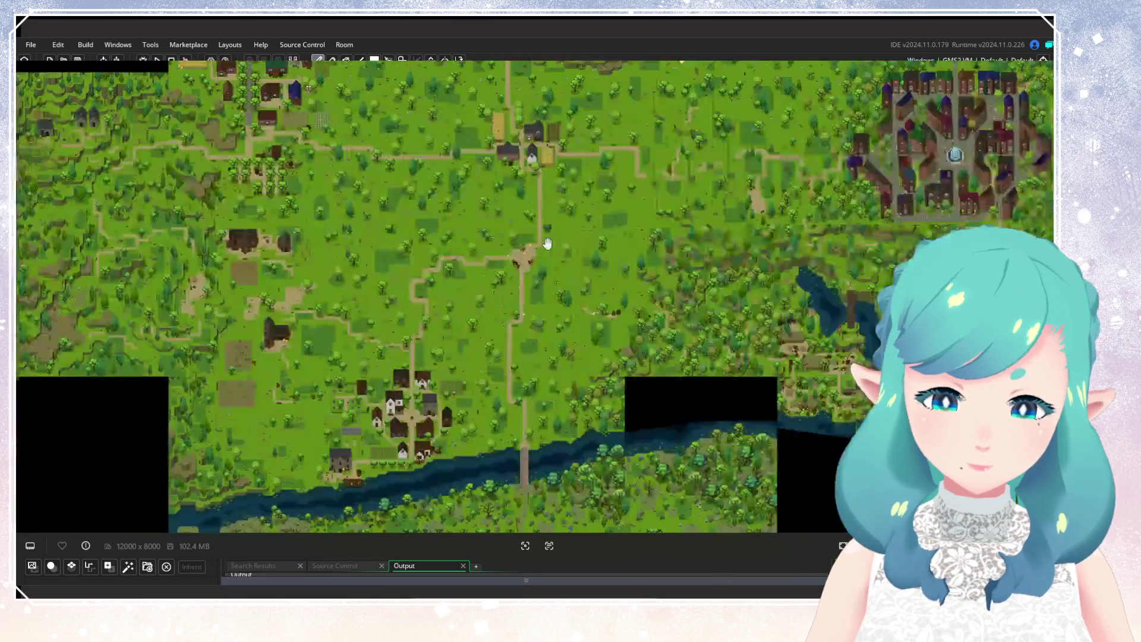
{"action": "scroll", "coordinate": [550, 373], "scroll_direction": "down", "scroll_amount": 3}
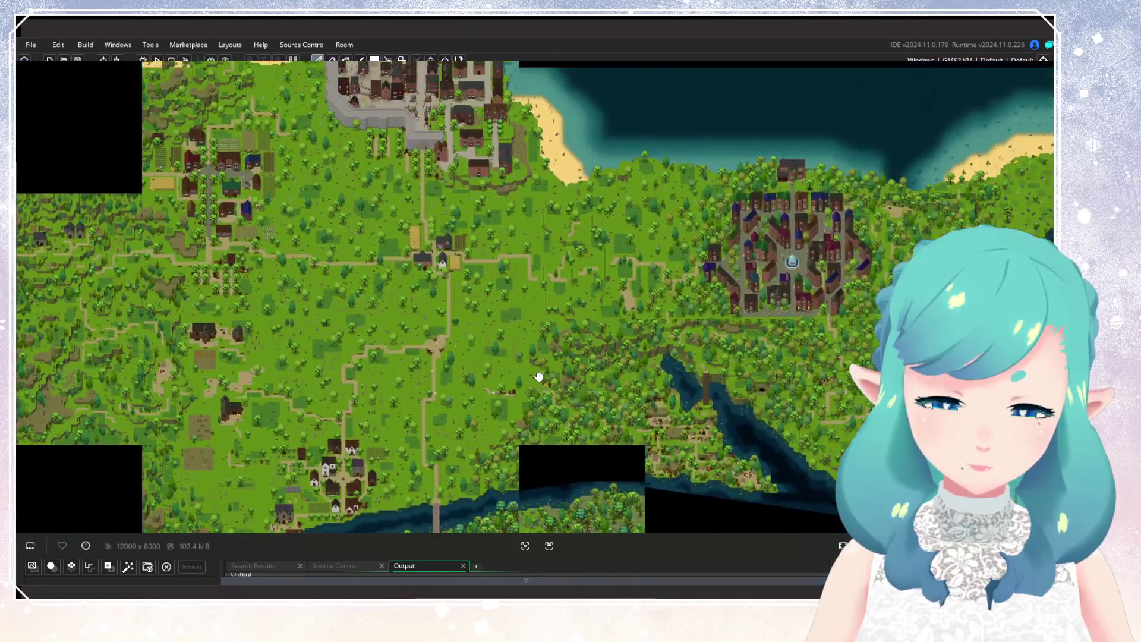
{"action": "scroll", "coordinate": [648, 388], "scroll_direction": "right", "scroll_amount": 3}
{"action": "scroll", "coordinate": [648, 387], "scroll_direction": "down", "scroll_amount": 1}
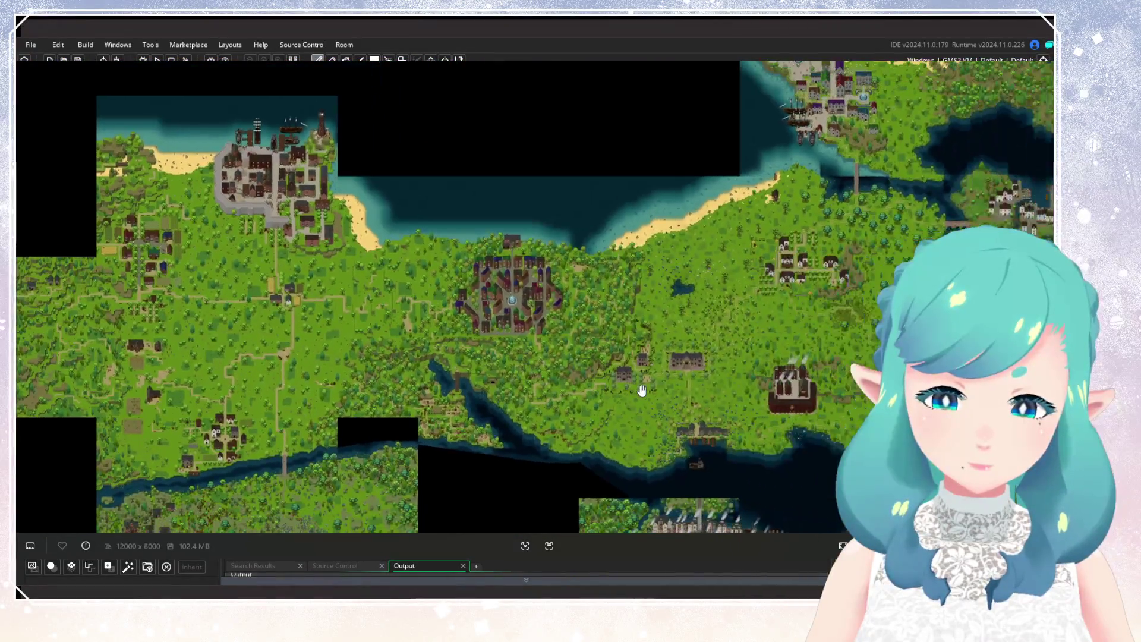
{"action": "scroll", "coordinate": [648, 384], "scroll_direction": "right", "scroll_amount": 3}
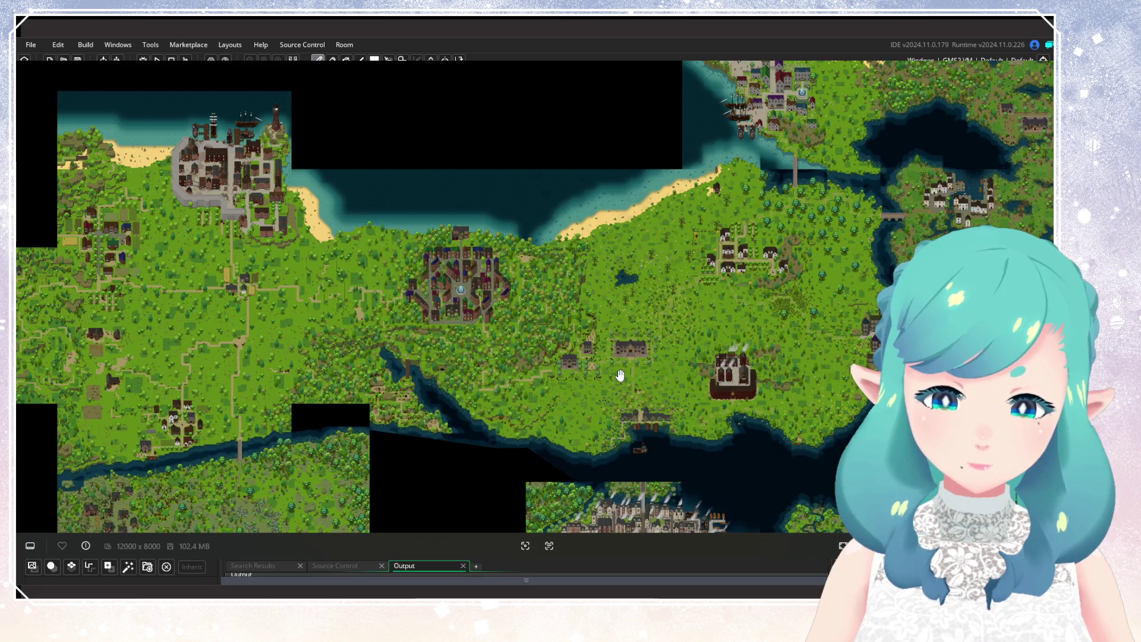
{"action": "scroll", "coordinate": [438, 351], "scroll_direction": "down", "scroll_amount": 3}
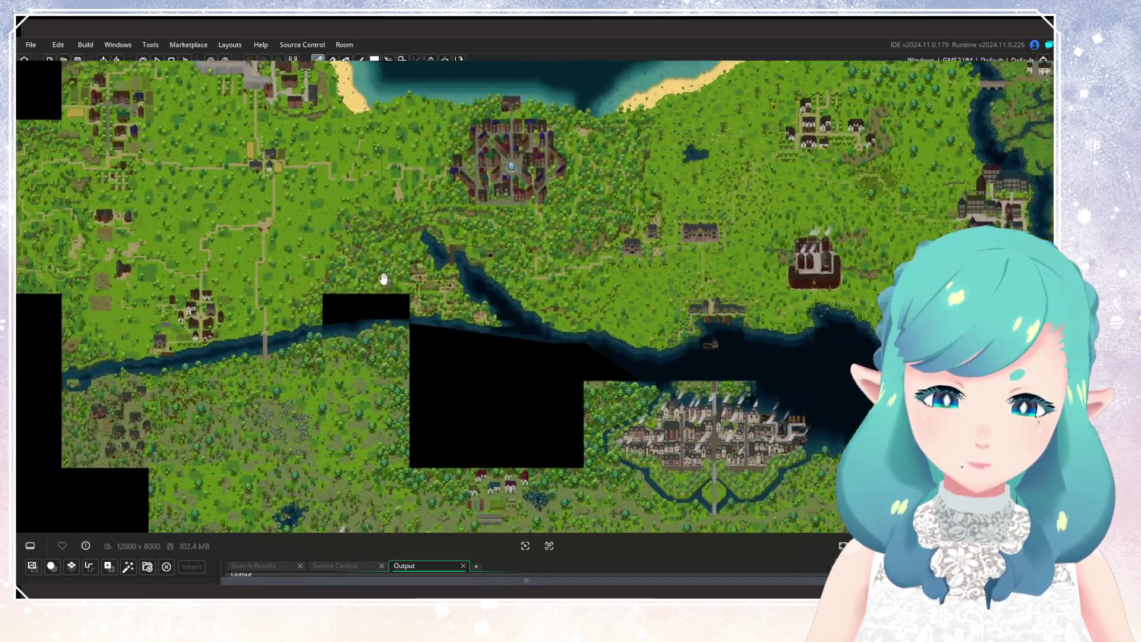
{"action": "left_click_drag", "start_coordinate": [383, 279], "coordinate": [585, 480]}
{"action": "scroll", "coordinate": [585, 480], "scroll_direction": "up", "scroll_amount": 5}
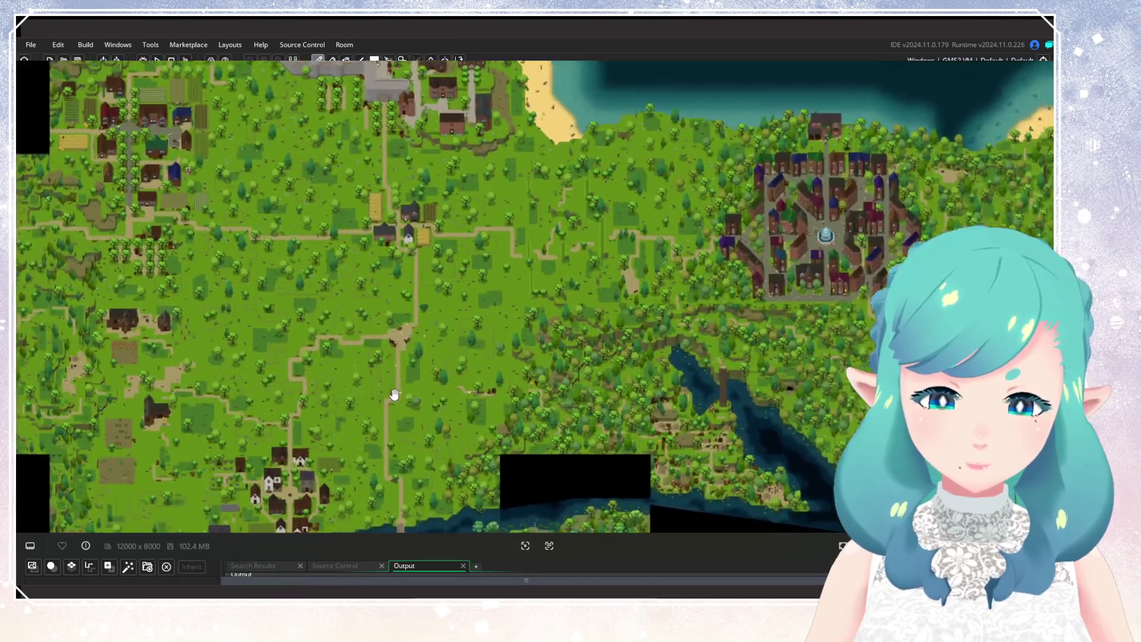
{"action": "scroll", "coordinate": [585, 480], "scroll_direction": "up", "scroll_amount": 6}
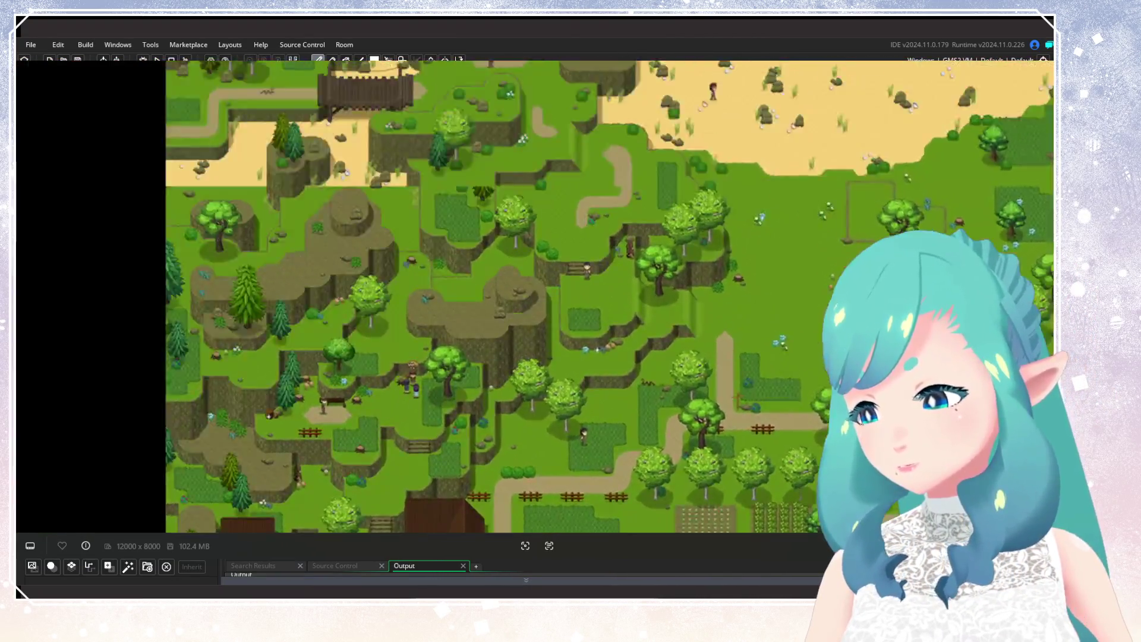
{"action": "mouse_move", "coordinate": [720, 285]}
{"action": "left_mouse_down"}
{"action": "mouse_move", "coordinate": [856, 315]}
{"action": "mouse_move", "coordinate": [684, 196]}
{"action": "mouse_move", "coordinate": [659, 217]}
{"action": "mouse_move", "coordinate": [649, 365]}
{"action": "mouse_move", "coordinate": [615, 386]}
{"action": "left_mouse_up"}
{"action": "scroll", "coordinate": [683, 196], "scroll_direction": "down", "scroll_amount": 2}
{"action": "scroll", "coordinate": [615, 387], "scroll_direction": "up", "scroll_amount": 1}
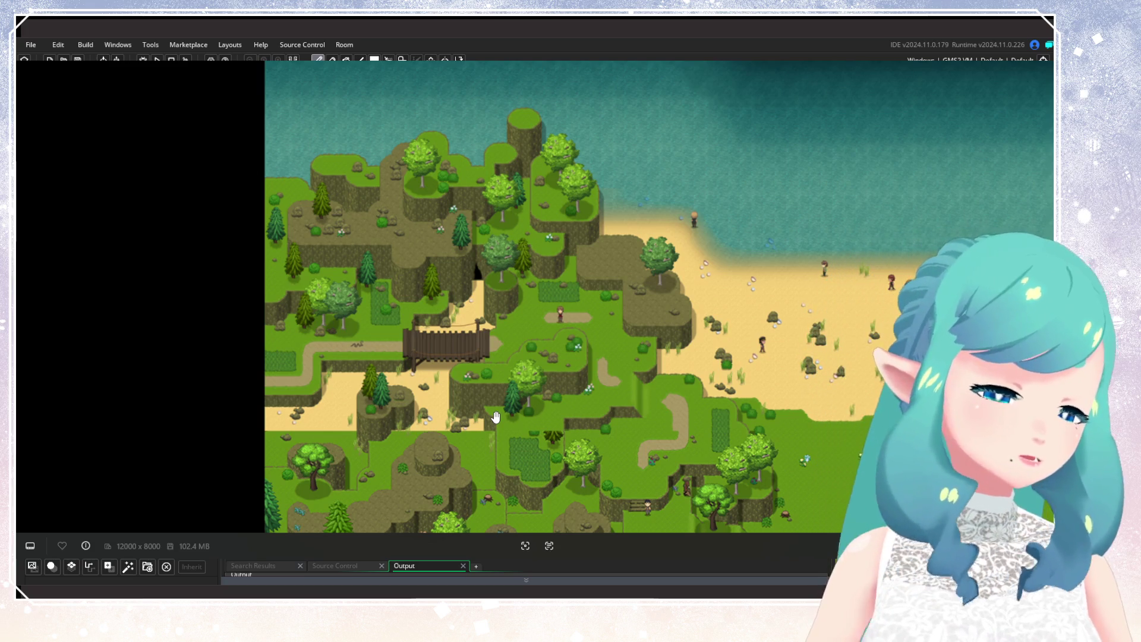
{"action": "mouse_move", "coordinate": [516, 479]}
{"action": "left_mouse_down"}
{"action": "mouse_move", "coordinate": [334, 289]}
{"action": "mouse_move", "coordinate": [315, 386]}
{"action": "left_mouse_up"}
{"action": "scroll", "coordinate": [334, 289], "scroll_direction": "down", "scroll_amount": 1}
{"action": "scroll", "coordinate": [309, 439], "scroll_direction": "down", "scroll_amount": 2}
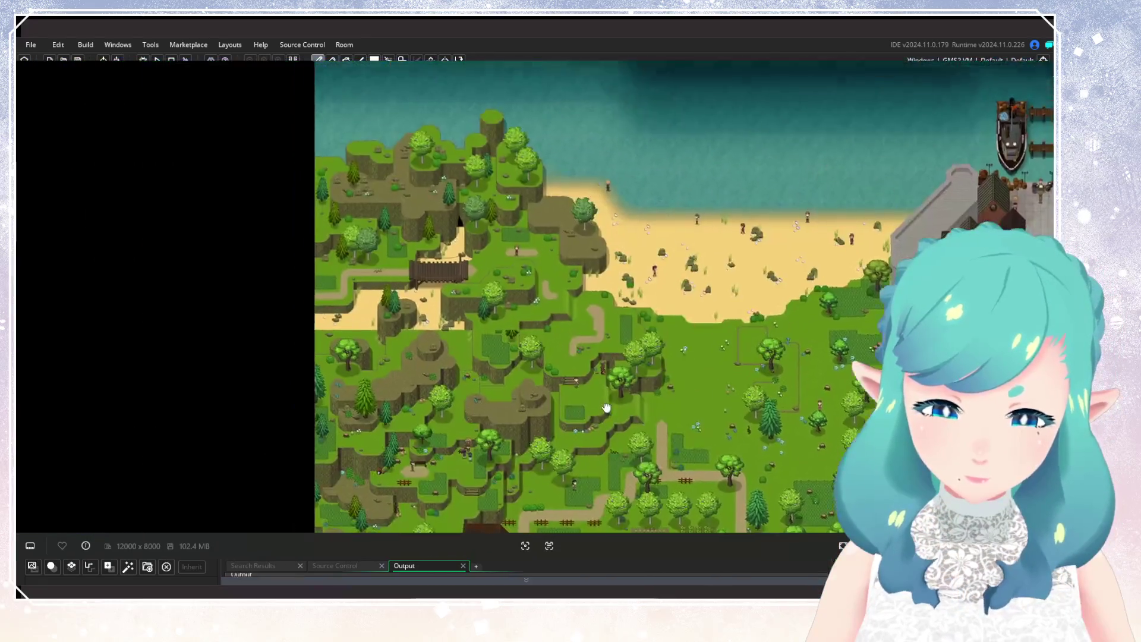
{"action": "scroll", "coordinate": [298, 487], "scroll_direction": "up", "scroll_amount": 2}
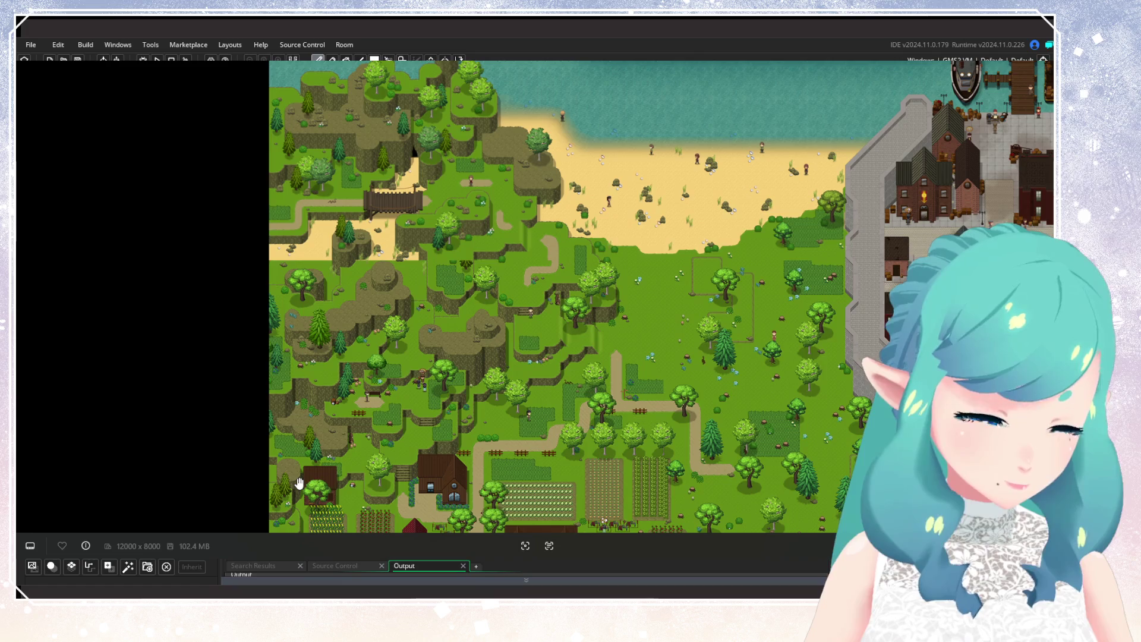